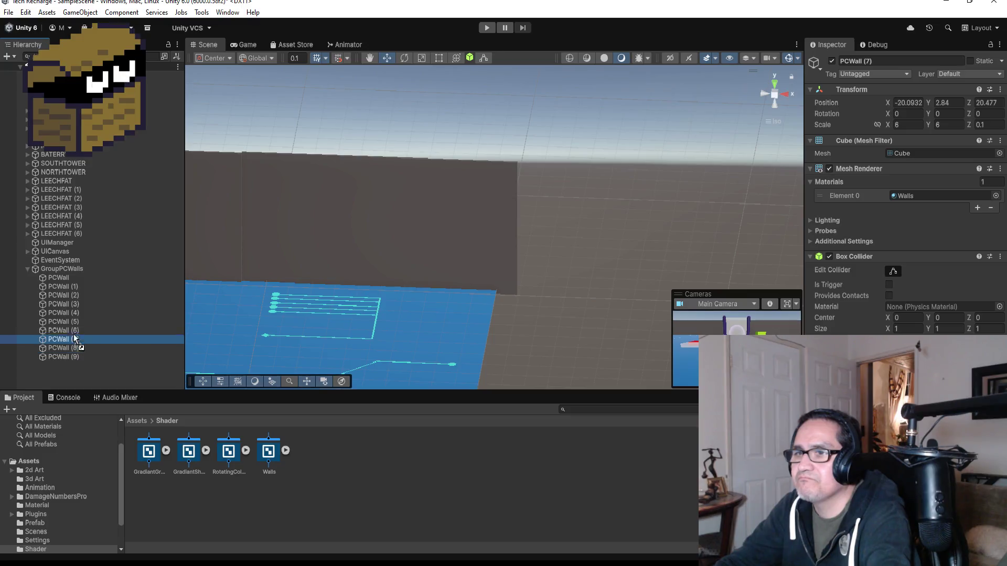
# Scroll the Hierarchy and show the top-level Assets folder in the Project panel.
pyautogui.scroll(-5, 420, 285)
pyautogui.scroll(-5, 426, 283)
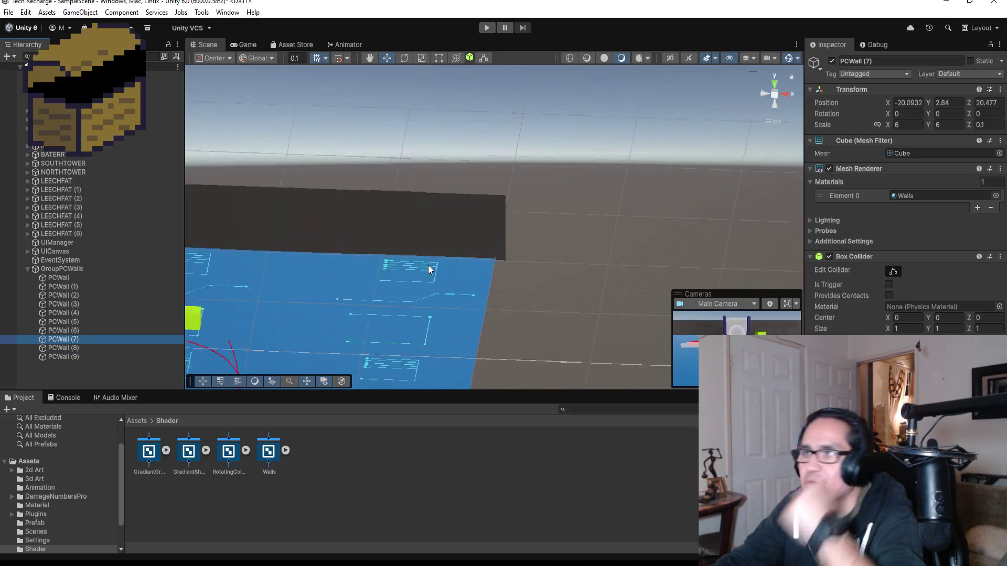
pyautogui.scroll(-3, 400, 288)
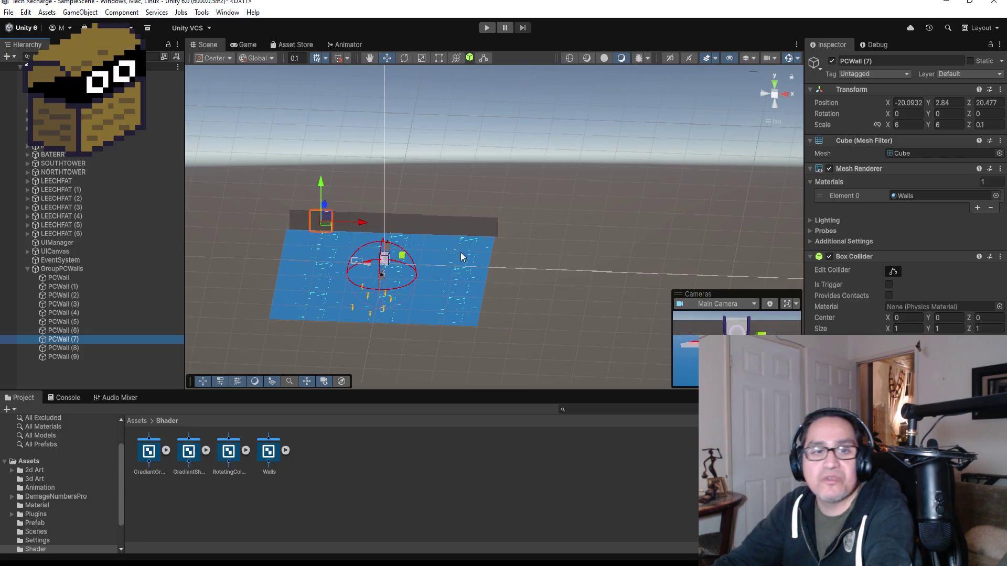
pyautogui.click(145, 424)
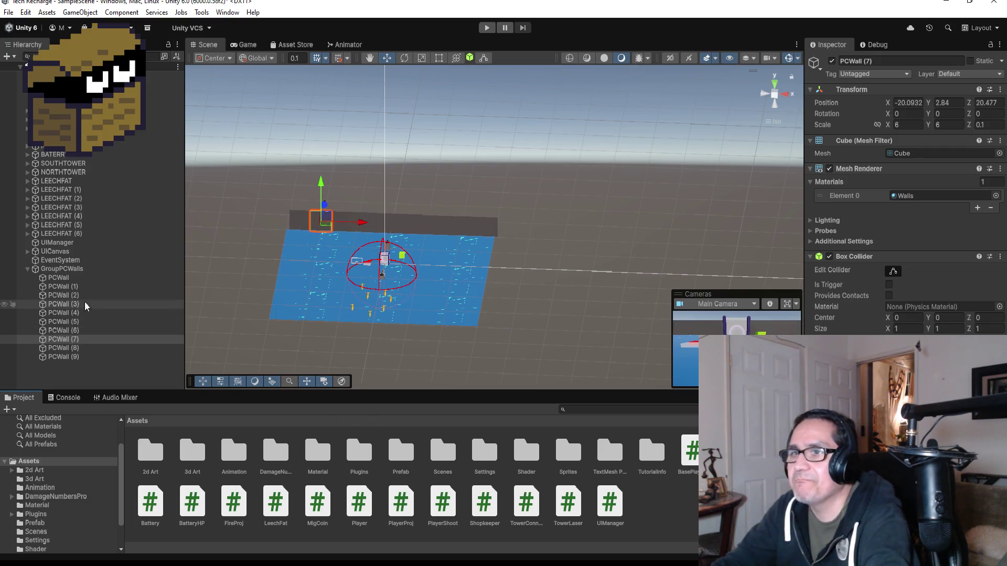
# Select Plane (2) and frame the view on it, then select UICanvas.
pyautogui.scroll(4, 341, 319)
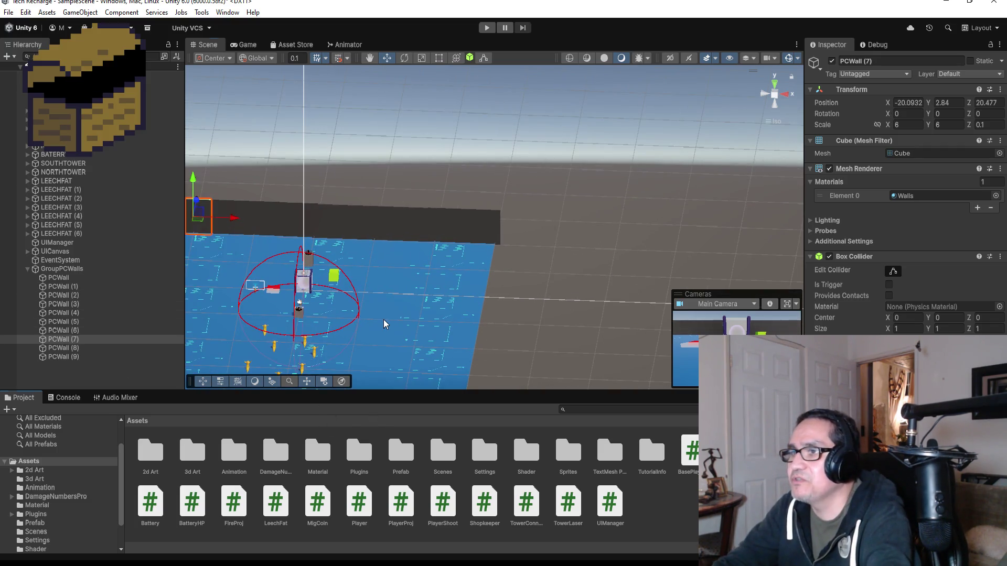
pyautogui.click(383, 320)
pyautogui.press('f')
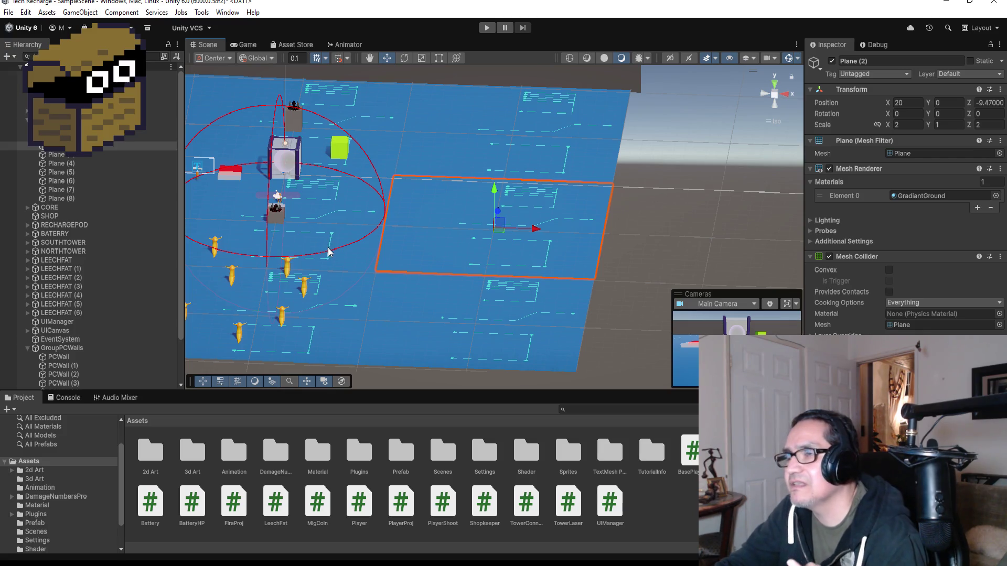
pyautogui.click(348, 167)
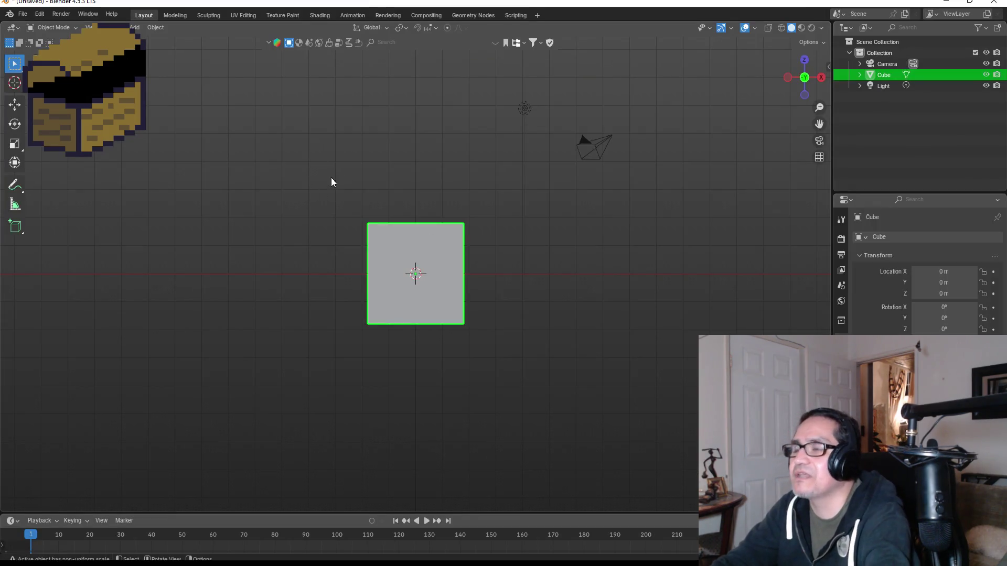
# Delete Blender's default cube and add a cylinder mesh at the origin.
pyautogui.click(424, 282)
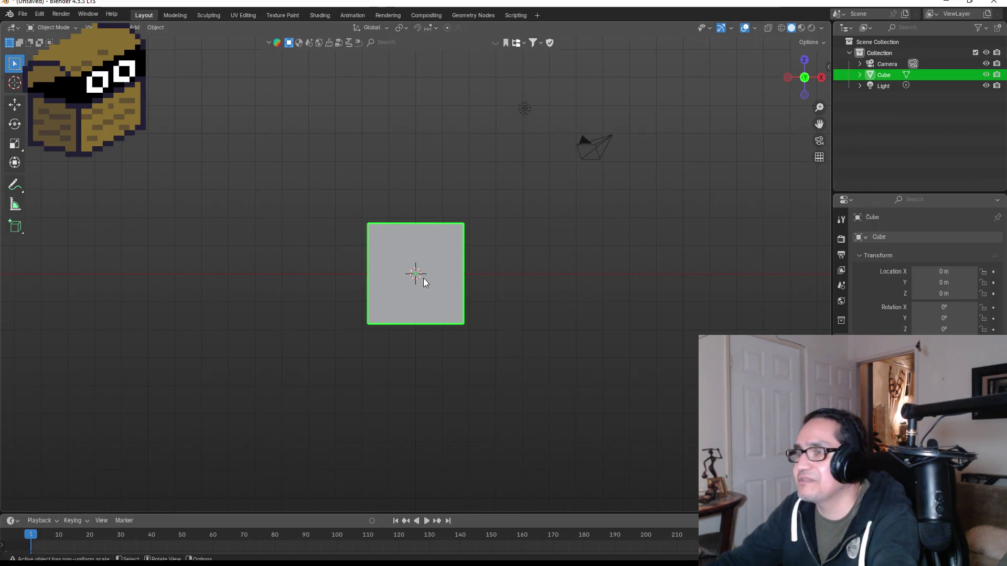
pyautogui.press('Delete')
pyautogui.hotkey('shift', 'a')
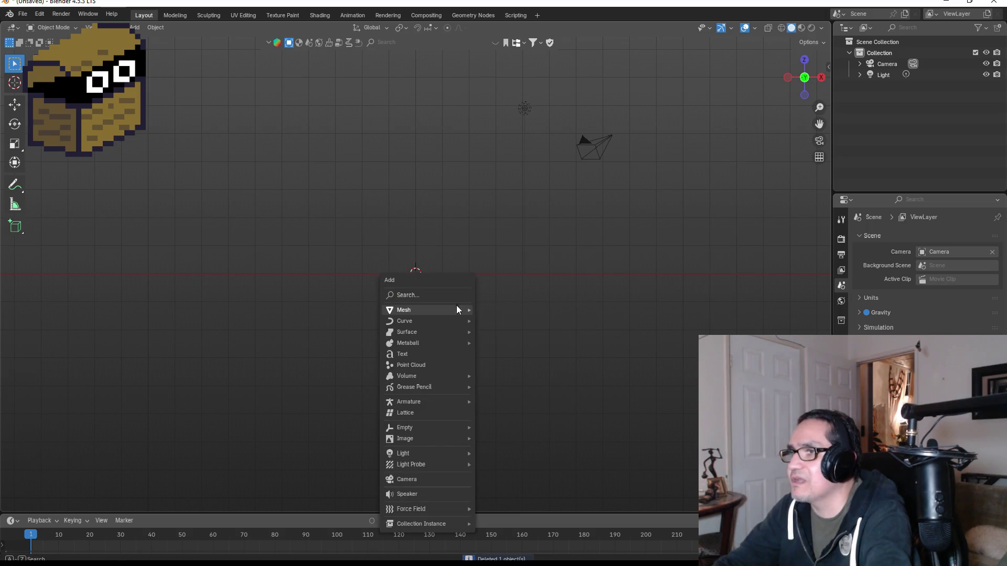
pyautogui.moveTo(444, 309)
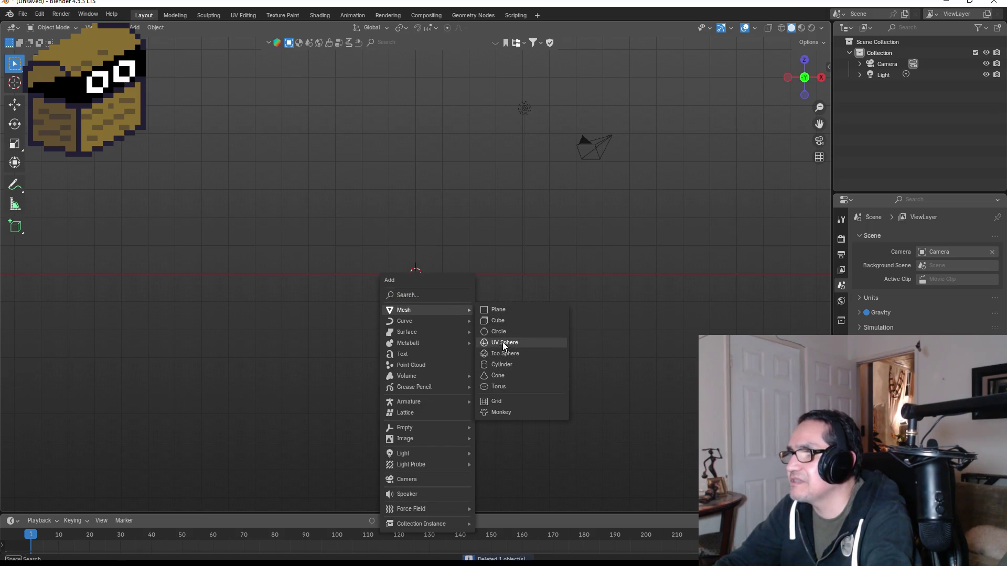
pyautogui.click(510, 368)
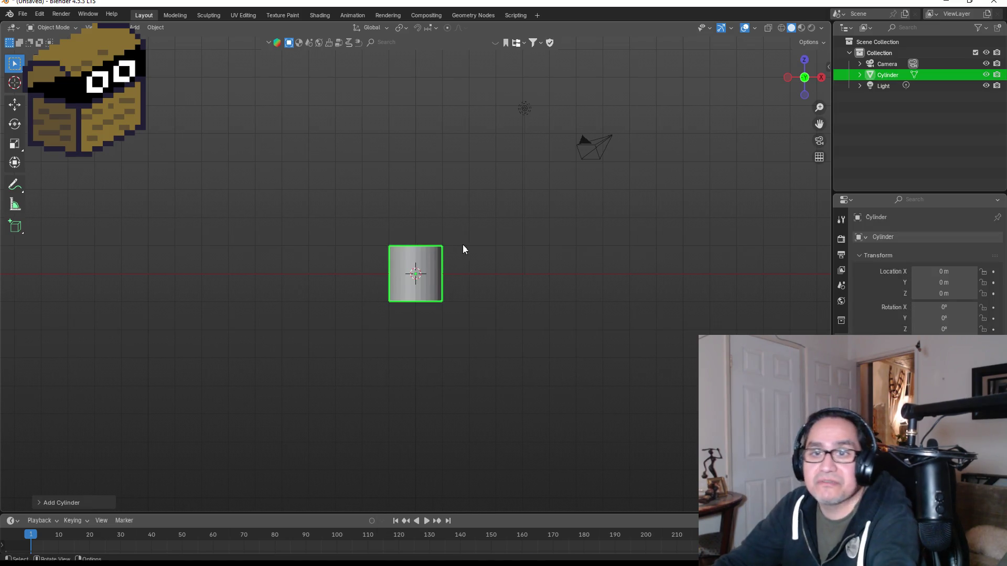
# Scale the cylinder up uniformly and return to the front orthographic view.
pyautogui.press('s')
pyautogui.press('z')
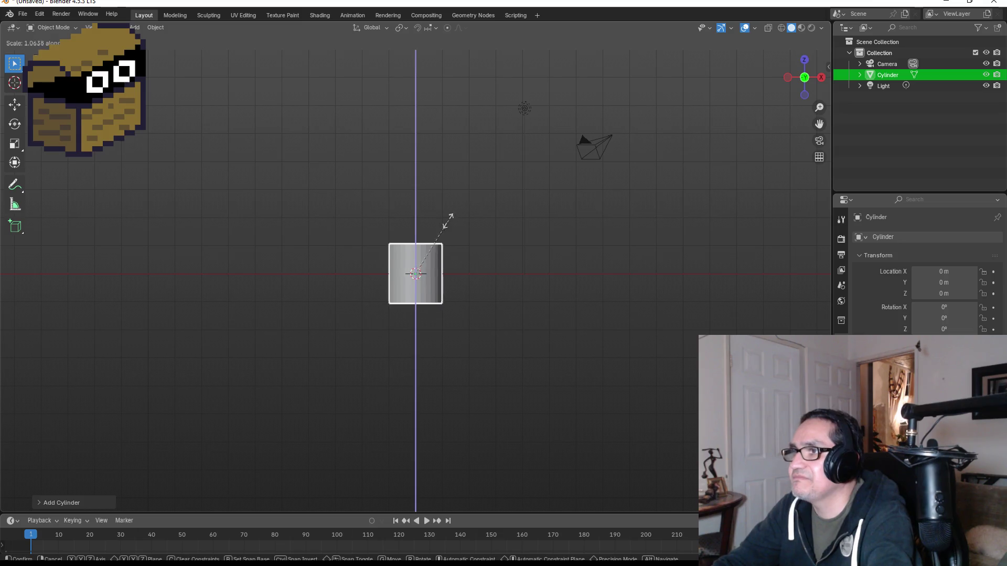
pyautogui.press('z')
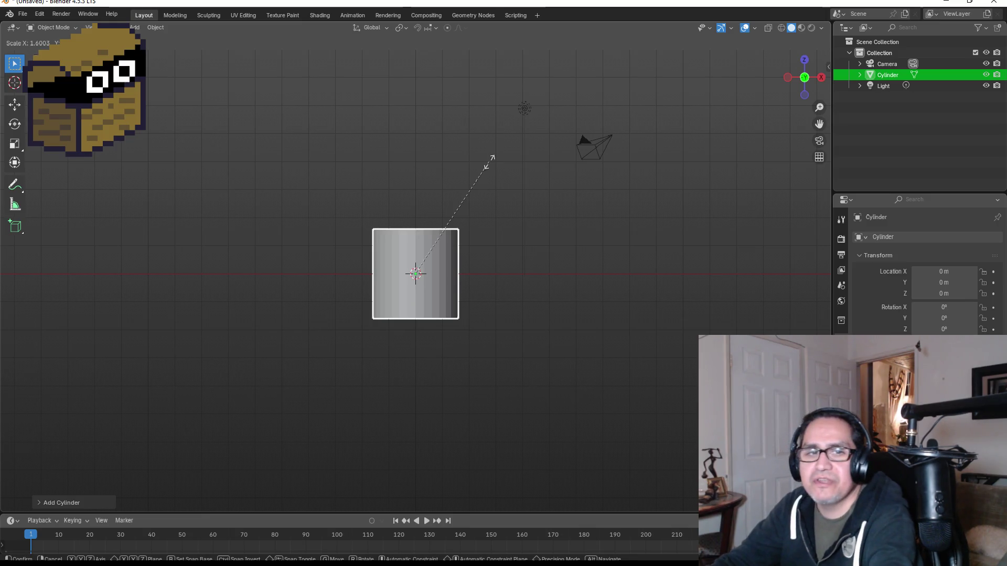
pyautogui.click(492, 157)
pyautogui.moveTo(556, 171); pyautogui.dragTo(531, 224)
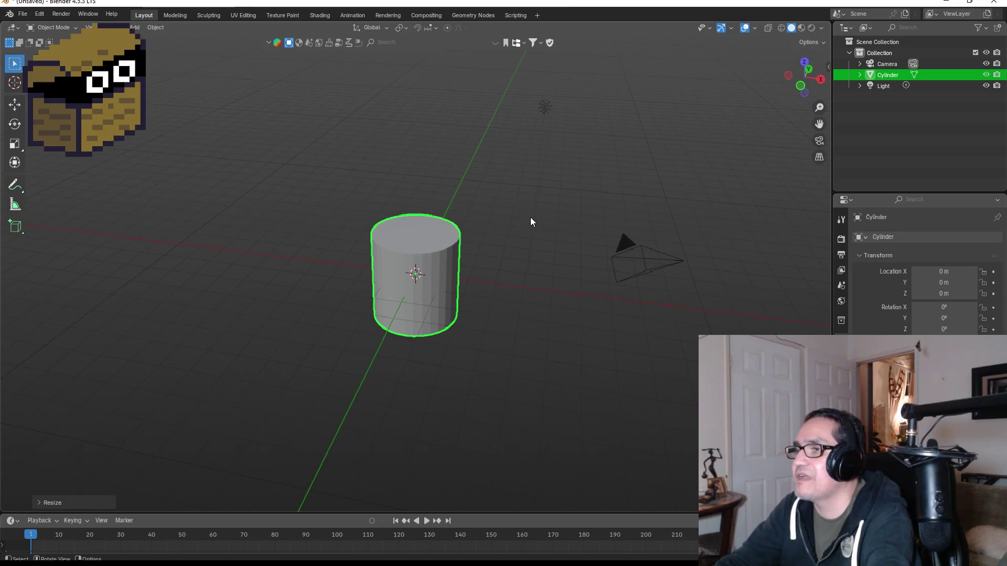
pyautogui.press('KP_1')
# Raise the cylinder along Z to 1.5687 m so it rests on the ground, then enter Edit Mode.
pyautogui.press('g')
pyautogui.press('z')
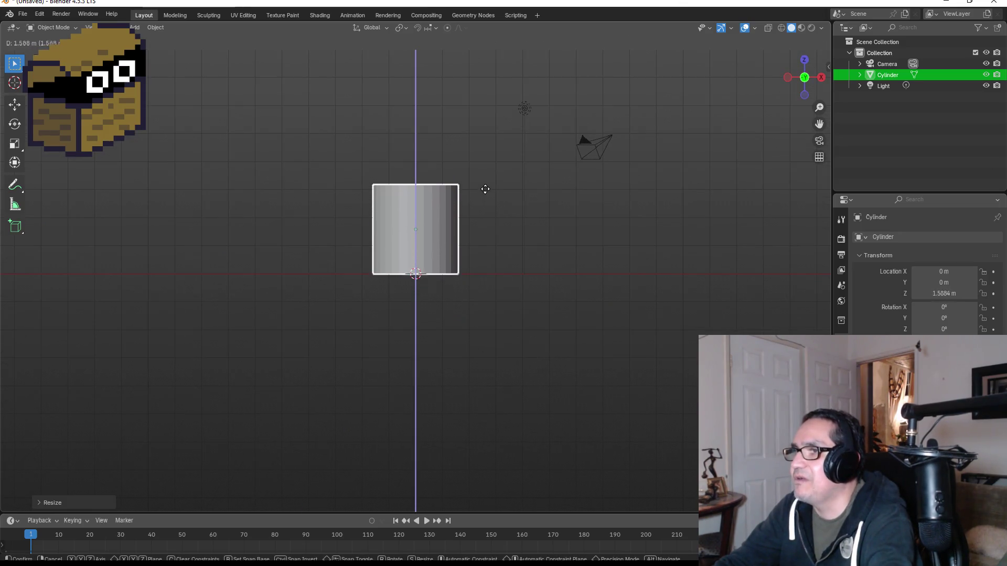
pyautogui.click(486, 190)
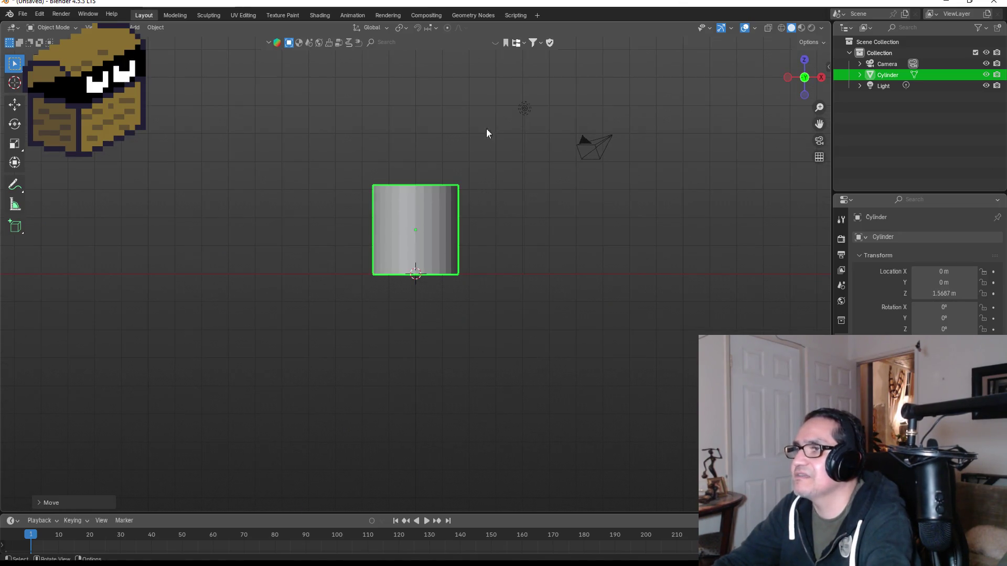
pyautogui.moveTo(487, 133)
pyautogui.mouseDown()
pyautogui.moveTo(440, 203)
pyautogui.moveTo(541, 251)
pyautogui.moveTo(398, 272)
pyautogui.mouseUp()
pyautogui.press('KP_1')
pyautogui.press('Tab')
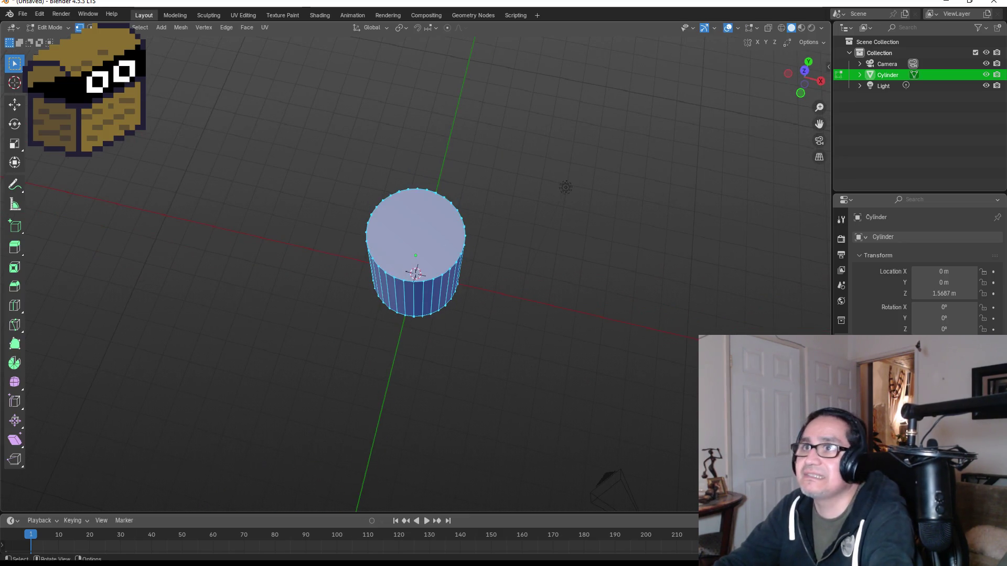
# In face select mode, extrude the cylinder's top face and look straight down on it.
pyautogui.press('3')
pyautogui.click(414, 232)
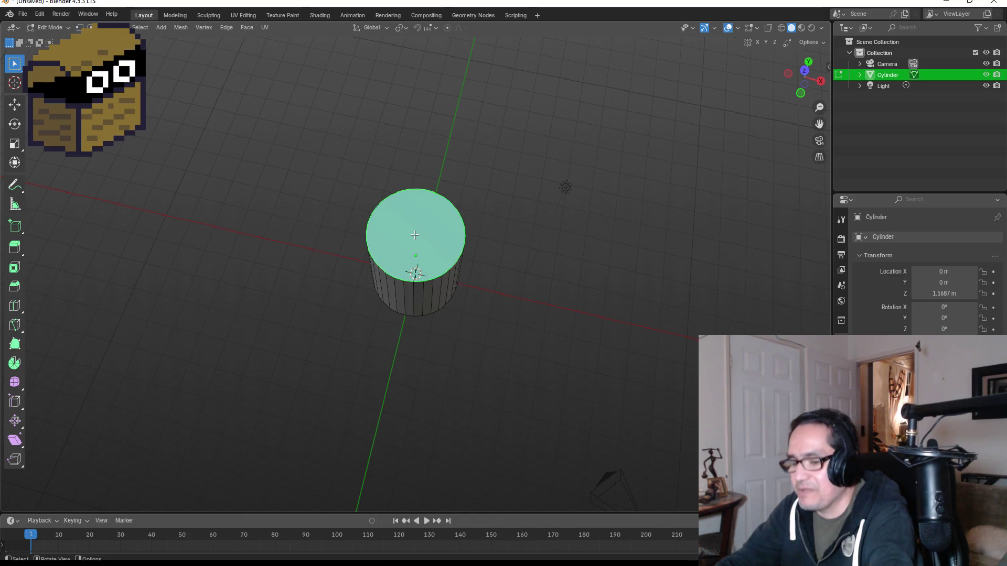
pyautogui.press('e')
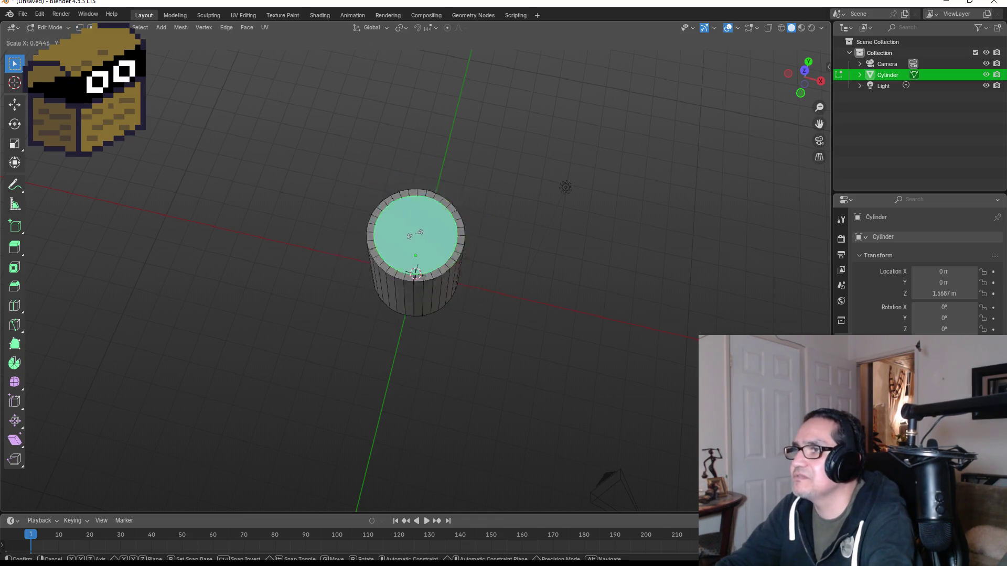
pyautogui.press('s')
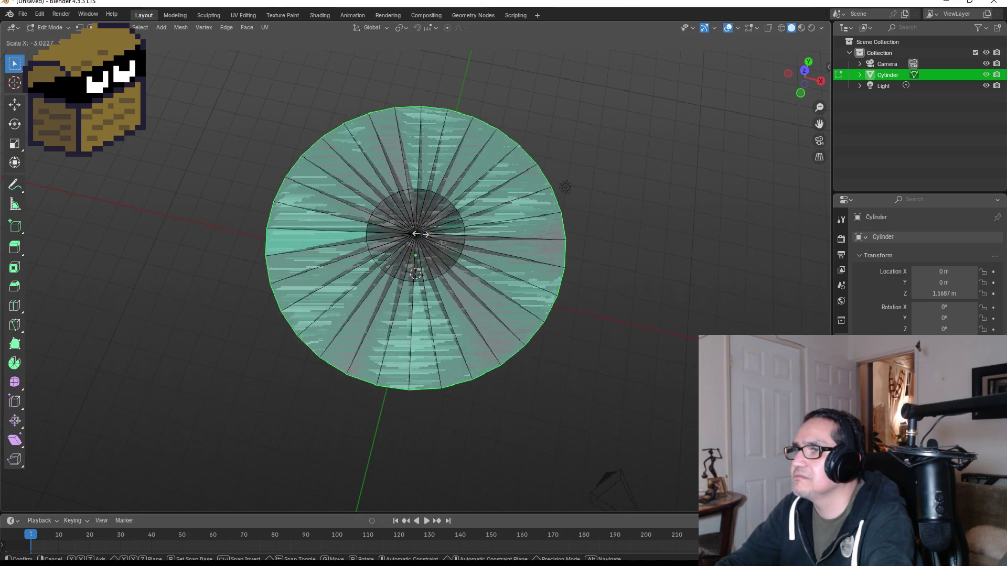
pyautogui.press('Escape')
pyautogui.scroll(3, 665, 142)
pyautogui.press('KP_7')
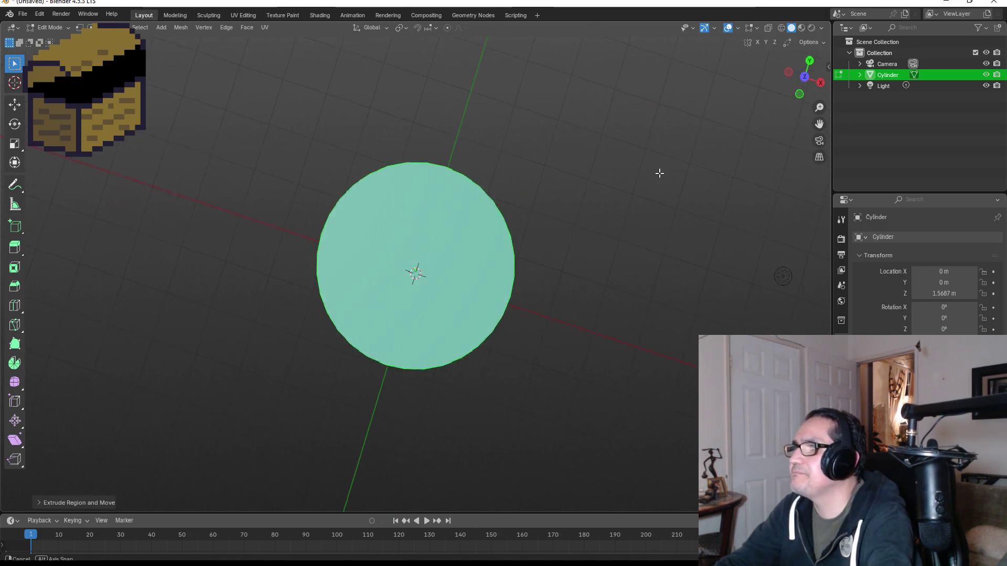
# Scale the extruded top face inward into a narrow rim and return to Object Mode.
pyautogui.press('s')
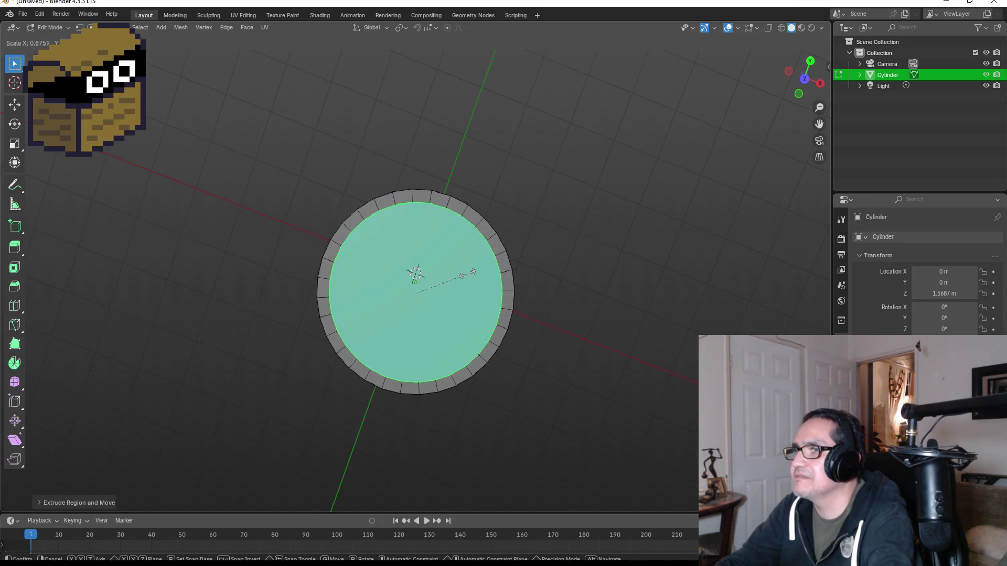
pyautogui.click(469, 273)
pyautogui.moveTo(587, 281)
pyautogui.mouseDown()
pyautogui.moveTo(602, 167)
pyautogui.moveTo(613, 178)
pyautogui.moveTo(517, 225)
pyautogui.moveTo(490, 252)
pyautogui.moveTo(467, 219)
pyautogui.moveTo(501, 208)
pyautogui.mouseUp()
pyautogui.press('Tab')
pyautogui.press('Tab')
pyautogui.press('Tab')
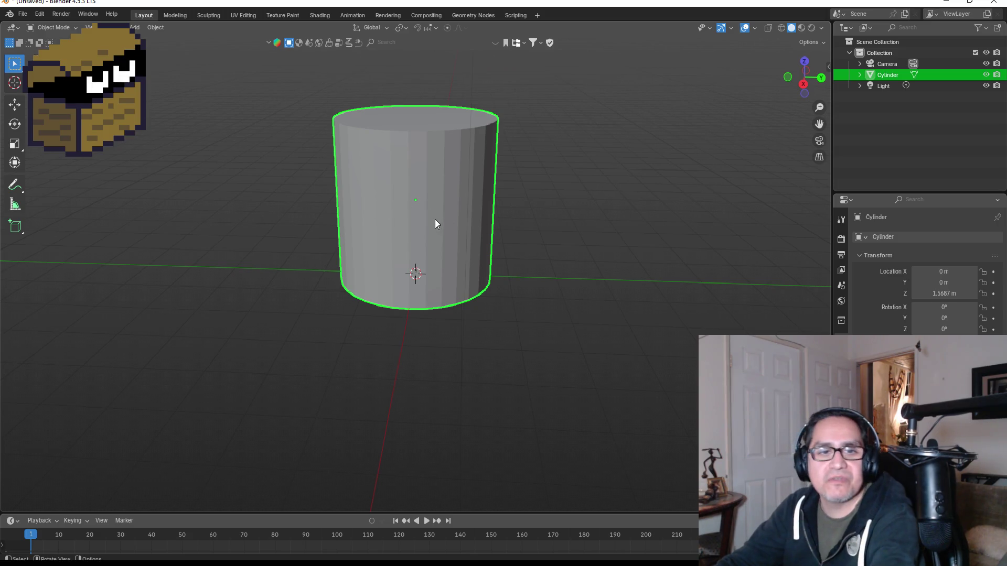
# View the cylinder from the front in Material Preview shading with Material Properties showing.
pyautogui.press('KP_1')
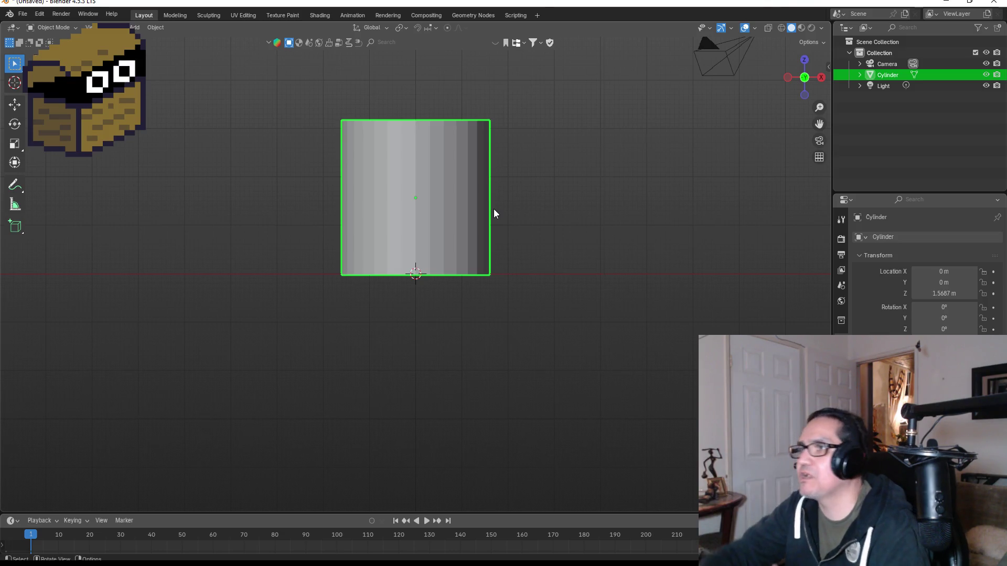
pyautogui.click(802, 27)
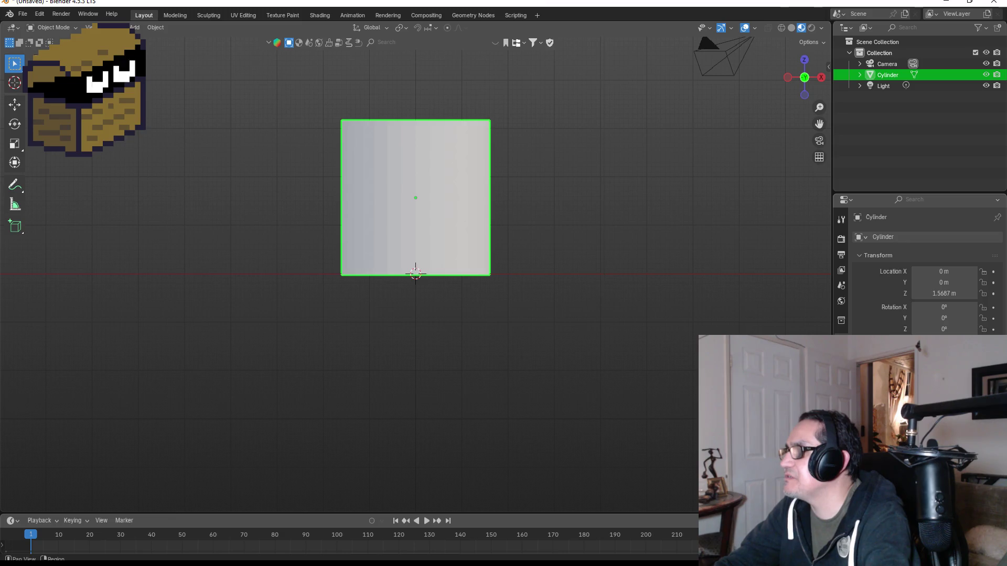
pyautogui.click(841, 430)
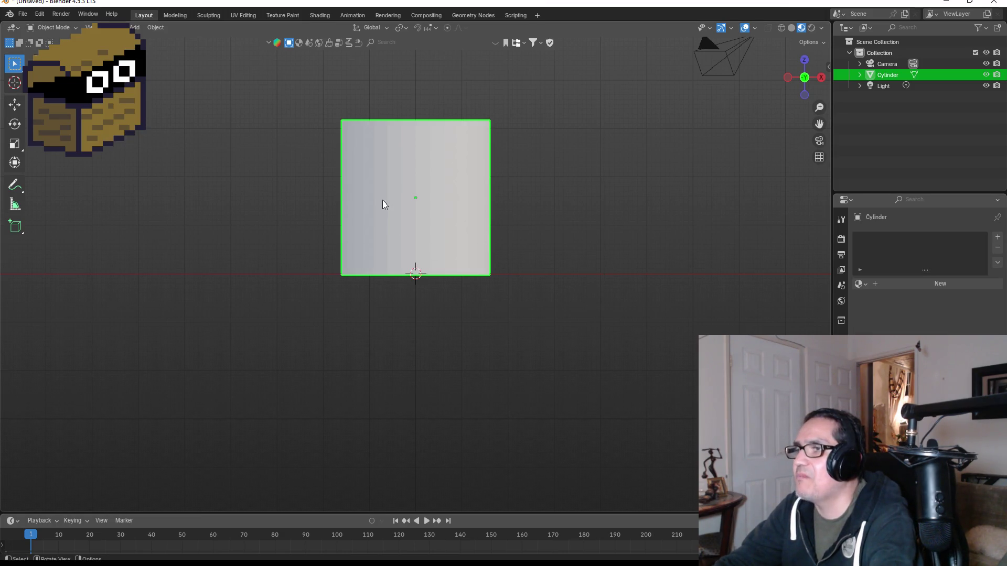
# Move the cylinder to a new height along the Z axis.
pyautogui.press('g')
pyautogui.press('z')
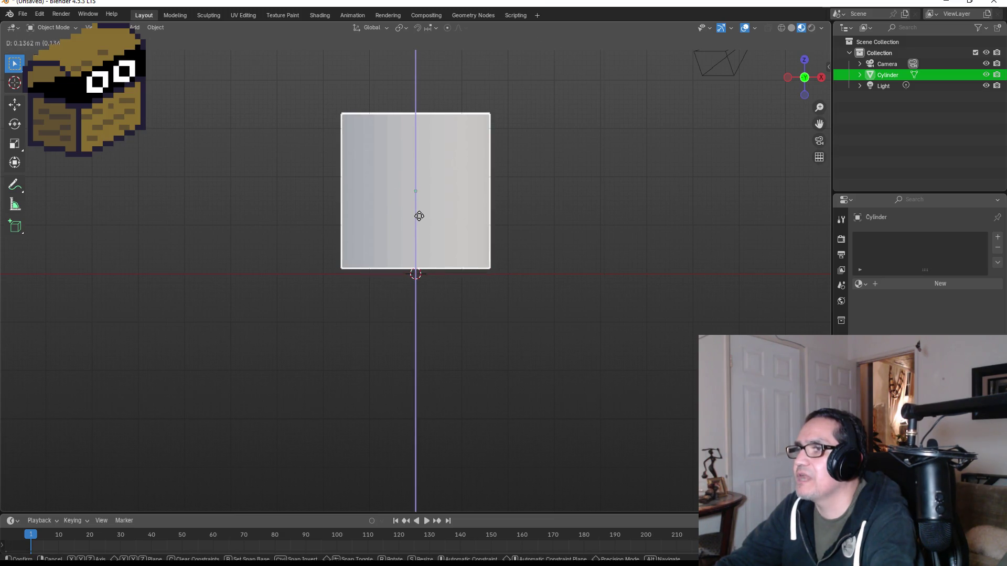
pyautogui.click(419, 214)
pyautogui.moveTo(532, 189)
pyautogui.mouseDown()
pyautogui.moveTo(456, 202)
pyautogui.moveTo(382, 256)
pyautogui.moveTo(479, 243)
pyautogui.mouseUp()
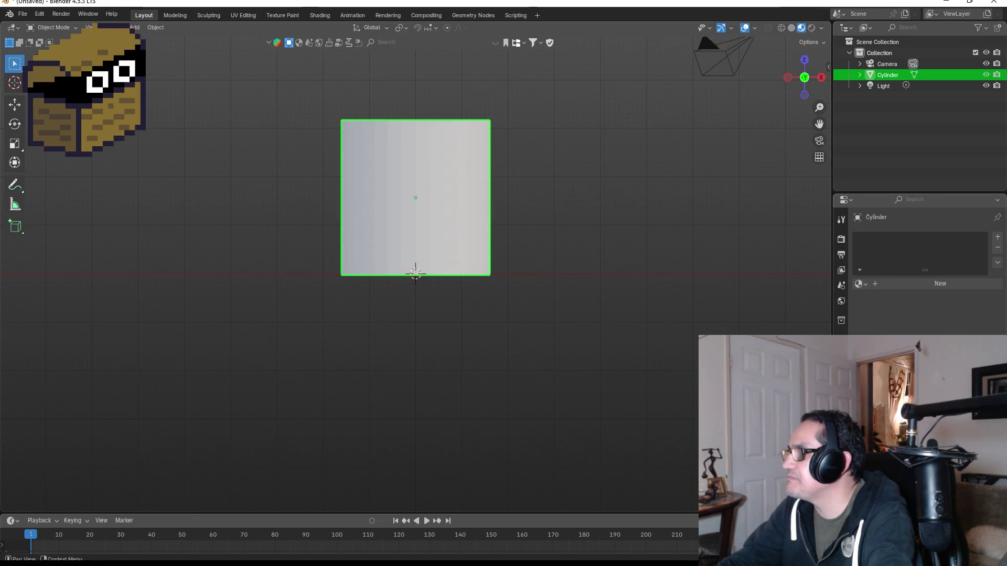
# Create a new material named 'Green' with a green base colour for the cylinder.
pyautogui.click(933, 284)
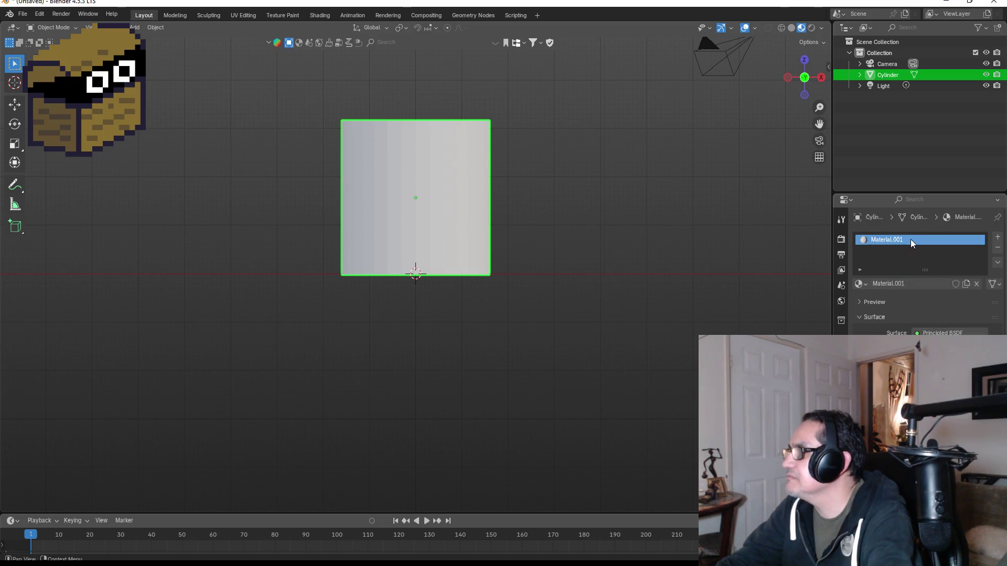
pyautogui.doubleClick(910, 240)
pyautogui.press('BackSpace')
pyautogui.write('Green')
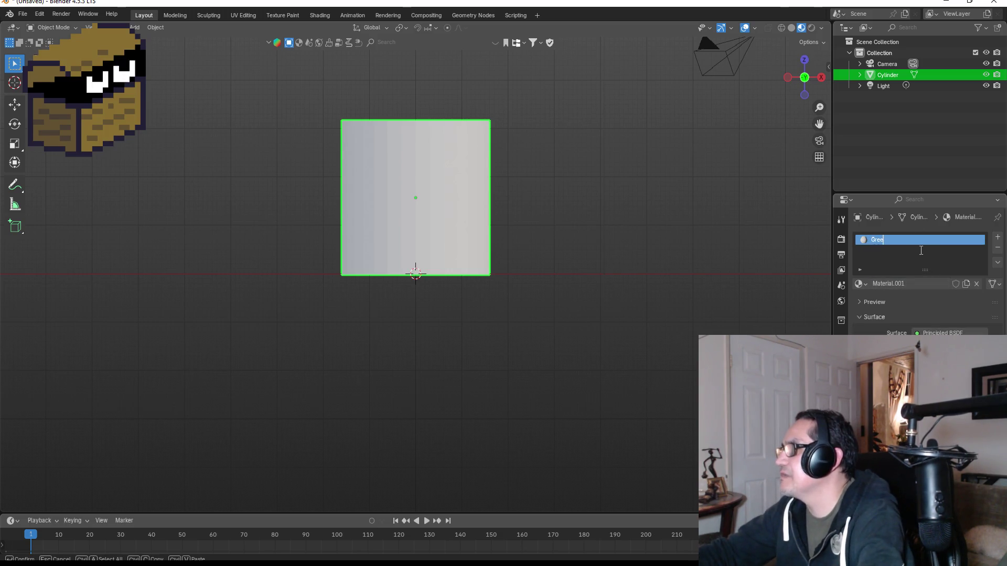
pyautogui.press('Return')
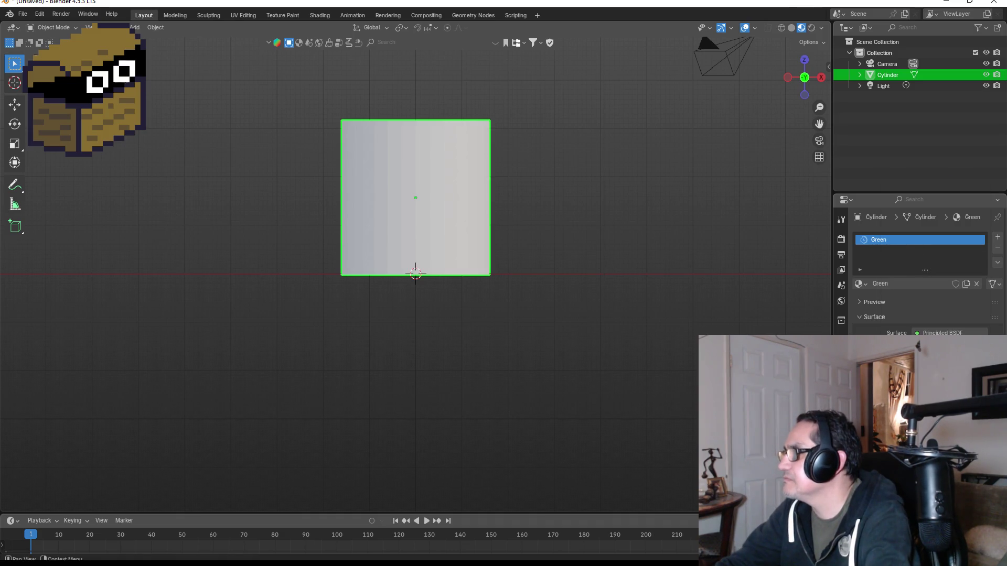
pyautogui.click(939, 345)
pyautogui.moveTo(931, 217)
pyautogui.mouseDown()
pyautogui.moveTo(917, 206)
pyautogui.moveTo(915, 179)
pyautogui.mouseUp()
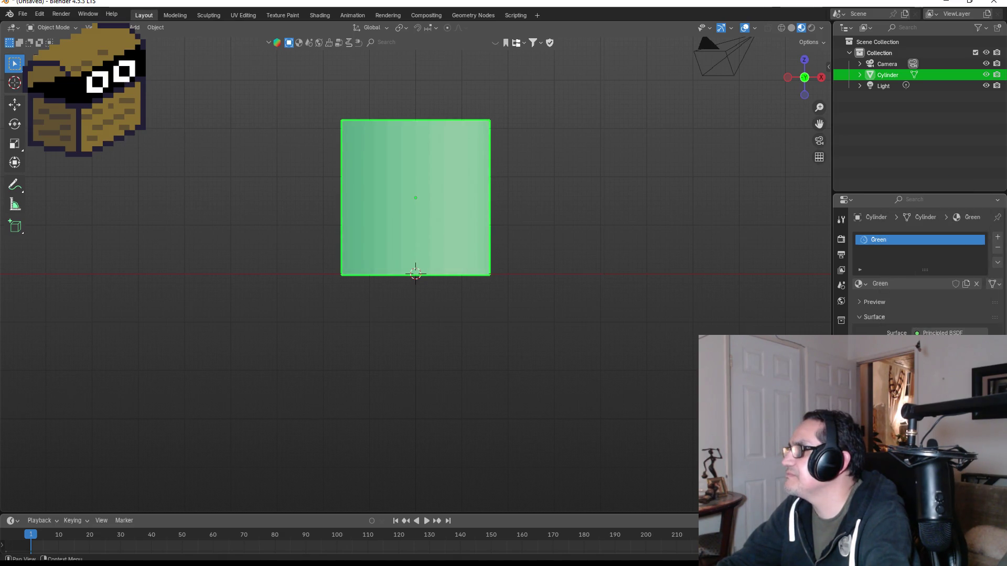
pyautogui.moveTo(609, 190)
pyautogui.mouseDown()
pyautogui.moveTo(512, 281)
pyautogui.moveTo(501, 247)
pyautogui.mouseUp()
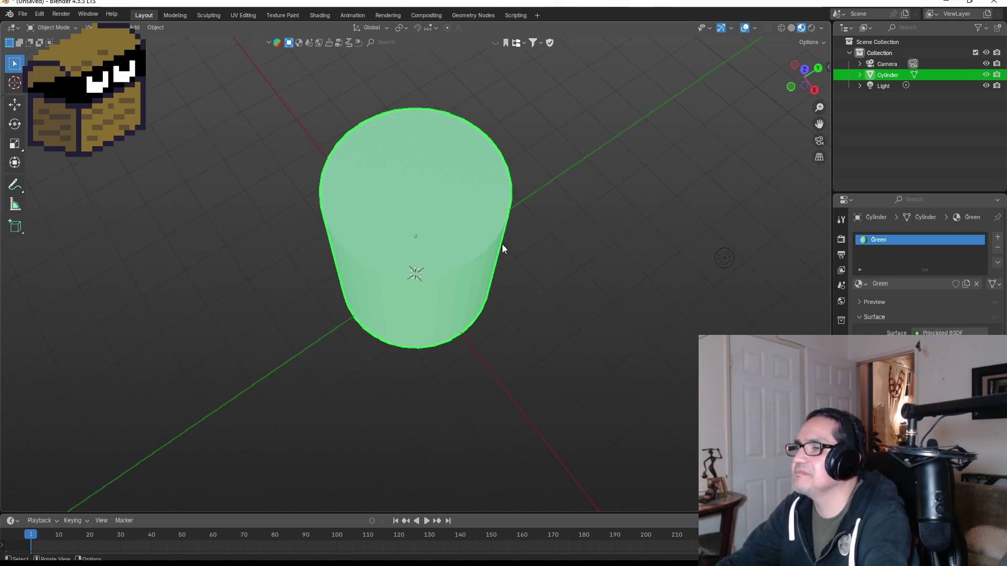
# In Edit Mode, select the top face and add a second material slot with a new material named 'White'.
pyautogui.press('Tab')
pyautogui.click(420, 158)
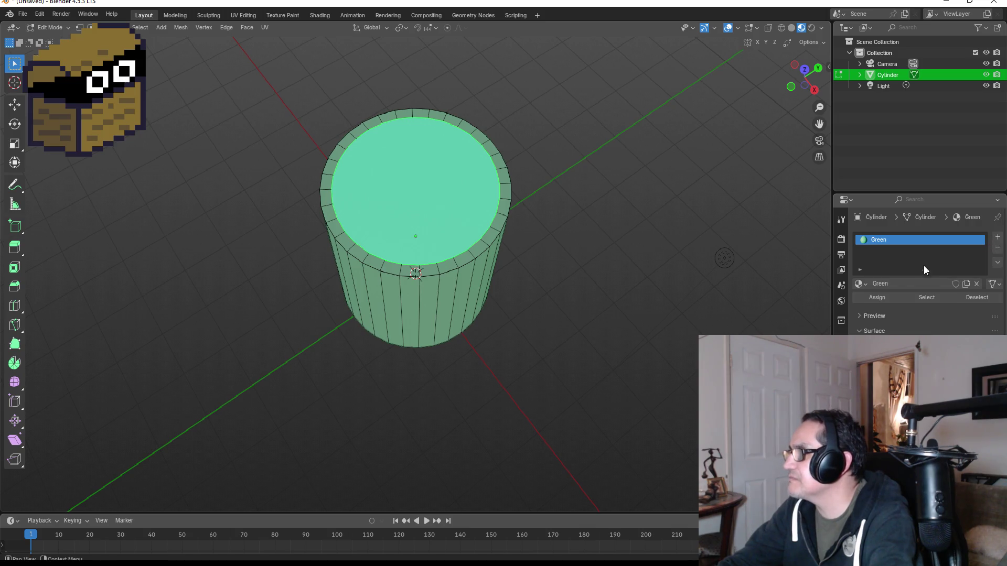
pyautogui.click(998, 242)
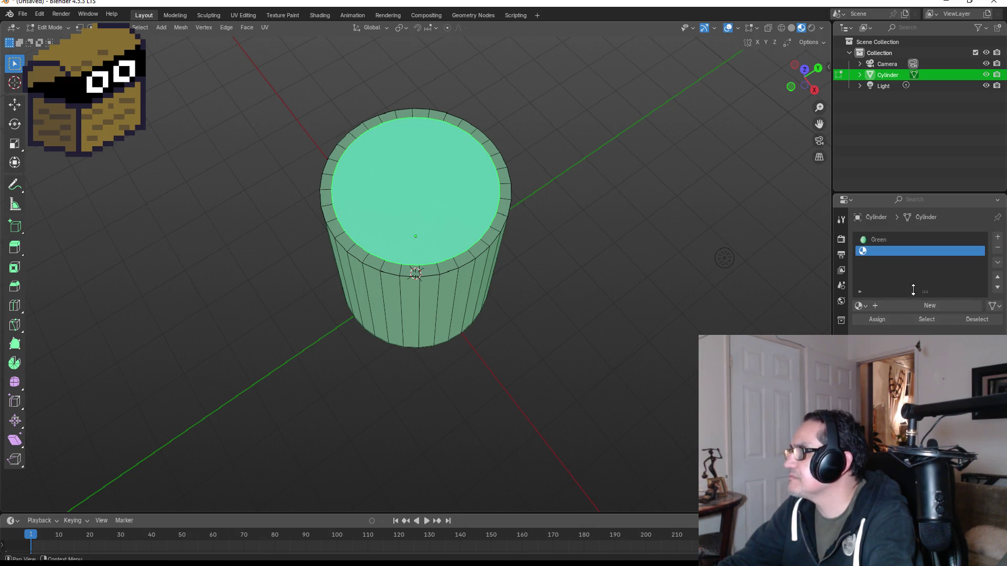
pyautogui.click(911, 304)
pyautogui.doubleClick(889, 251)
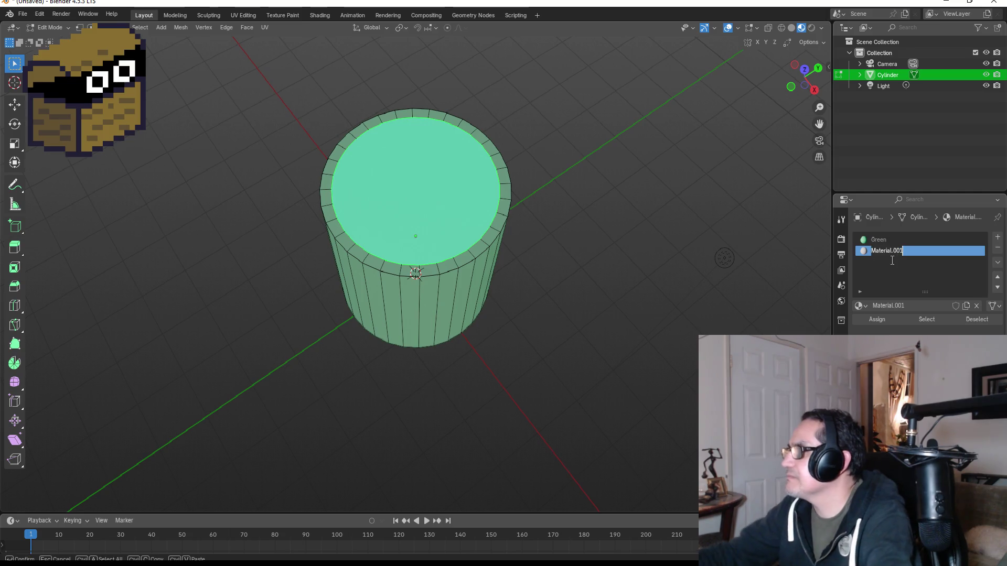
pyautogui.write('White')
pyautogui.press('Return')
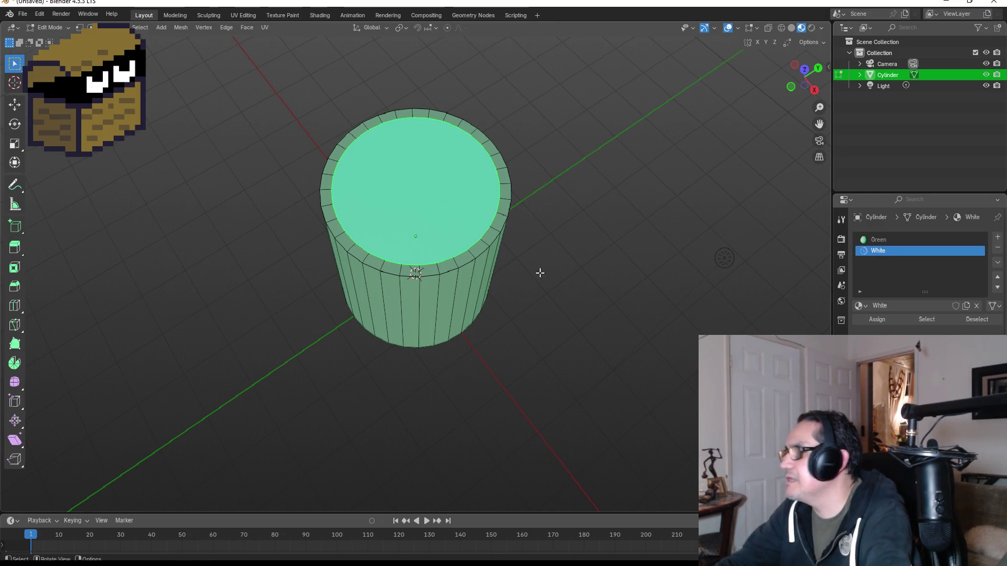
# Assign the White material to the top face and return to Object Mode in front view.
pyautogui.click(878, 240)
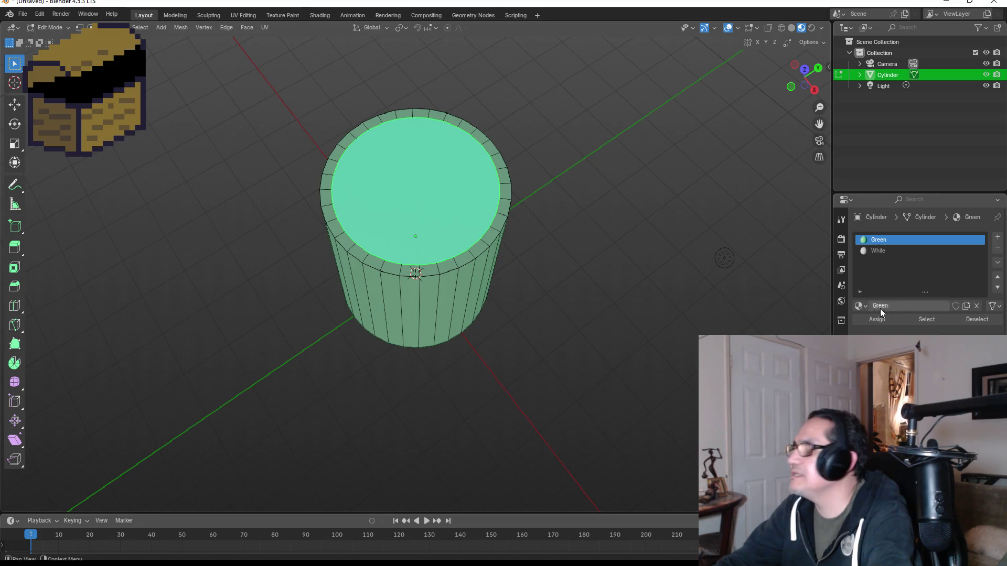
pyautogui.click(886, 252)
pyautogui.click(878, 318)
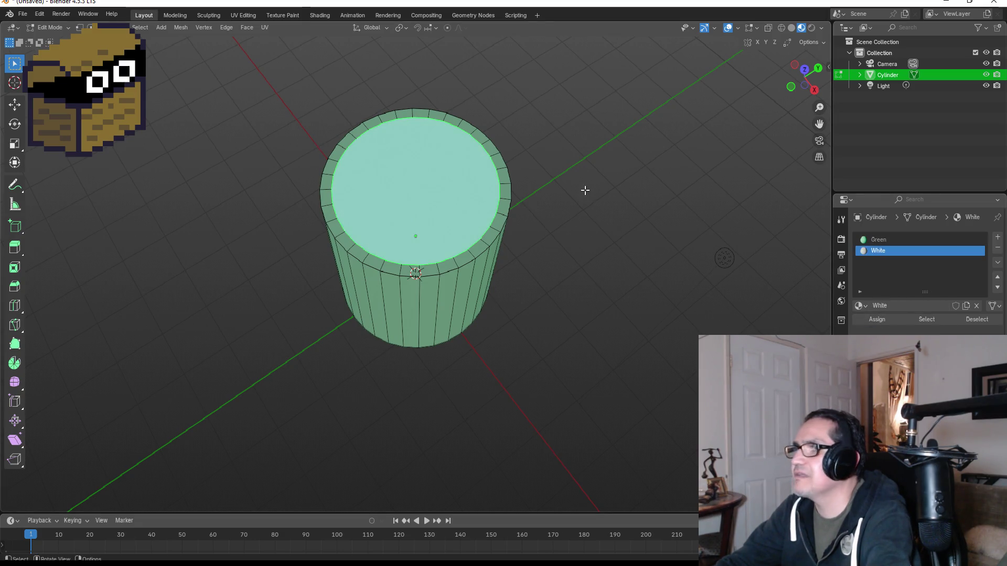
pyautogui.press('KP_1')
pyautogui.press('Tab')
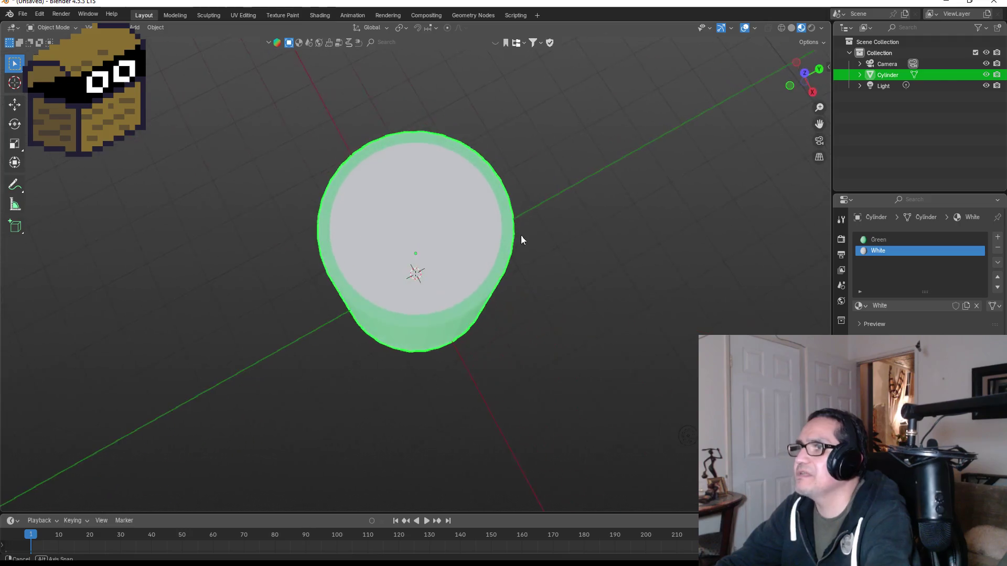
pyautogui.press('KP_1')
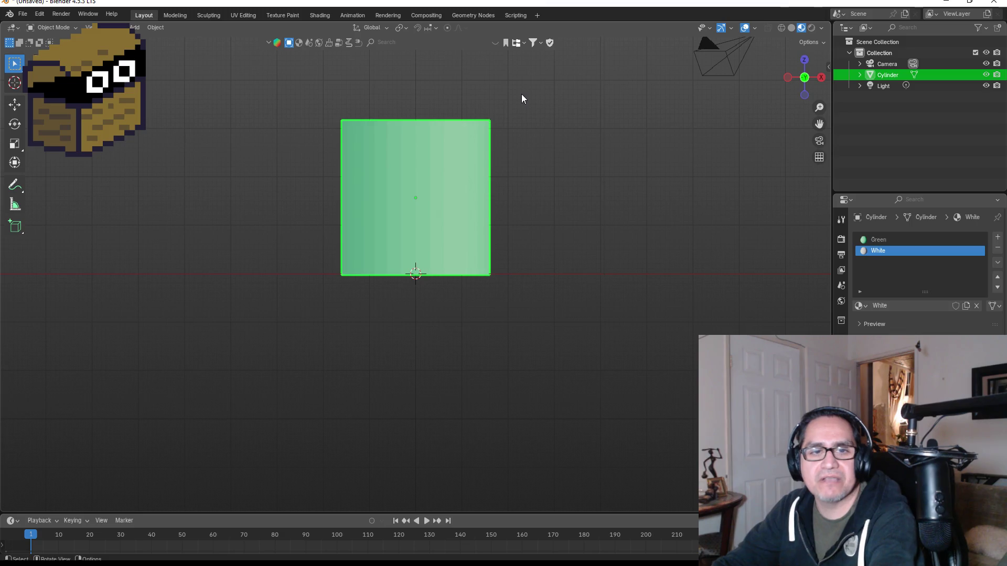
pyautogui.moveTo(533, 89); pyautogui.dragTo(446, 162)
pyautogui.press('KP_1')
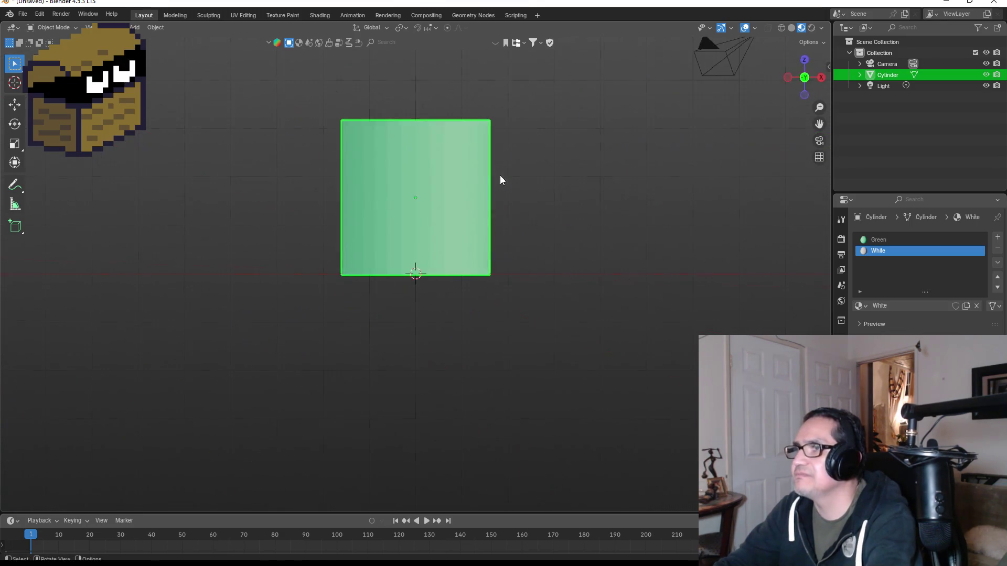
# Check the cylinder's pivot from the front view with a cancelled test rotation.
pyautogui.moveTo(607, 231); pyautogui.dragTo(468, 236)
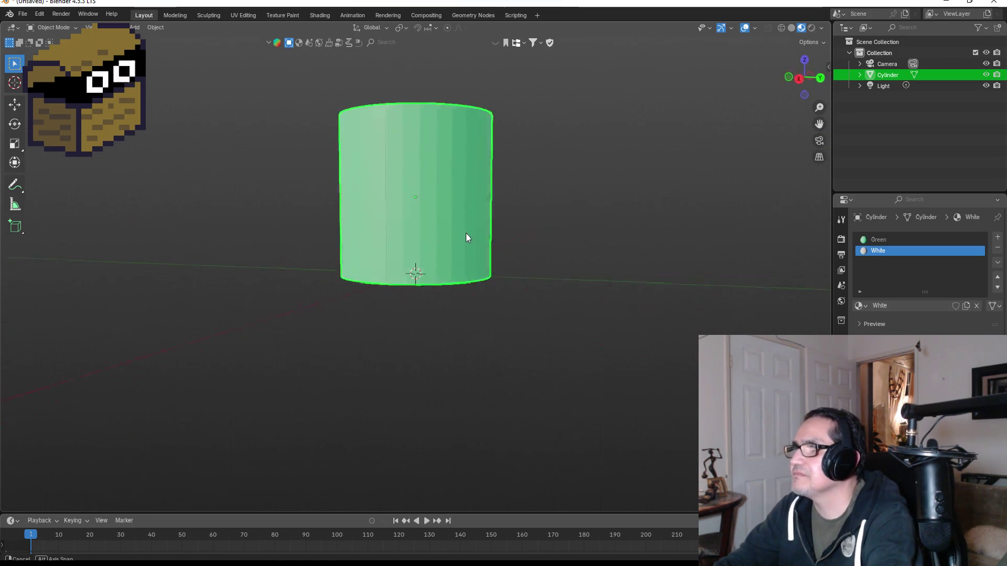
pyautogui.press('Tab')
pyautogui.press('Tab')
pyautogui.press('KP_1')
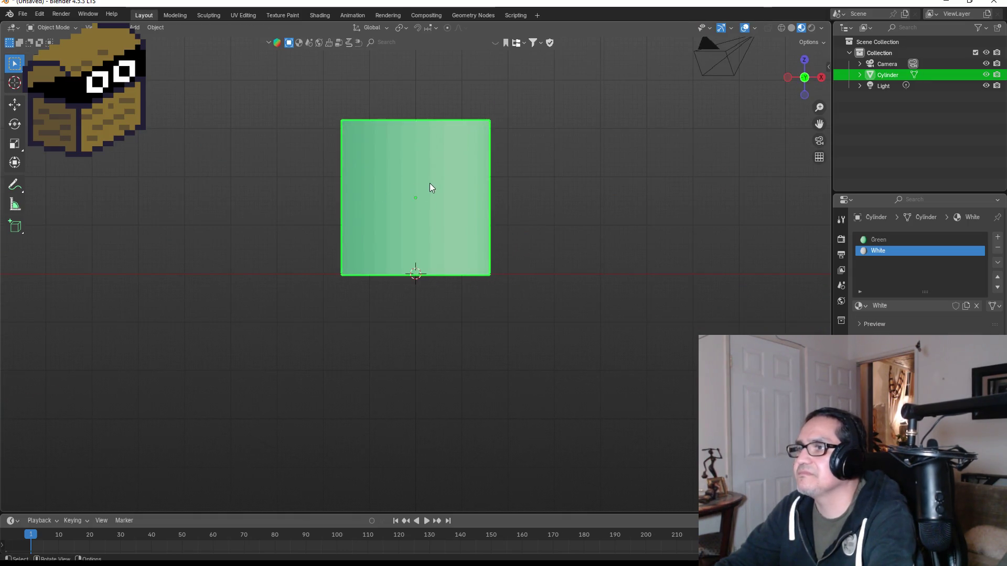
pyautogui.press('r')
pyautogui.press('Escape')
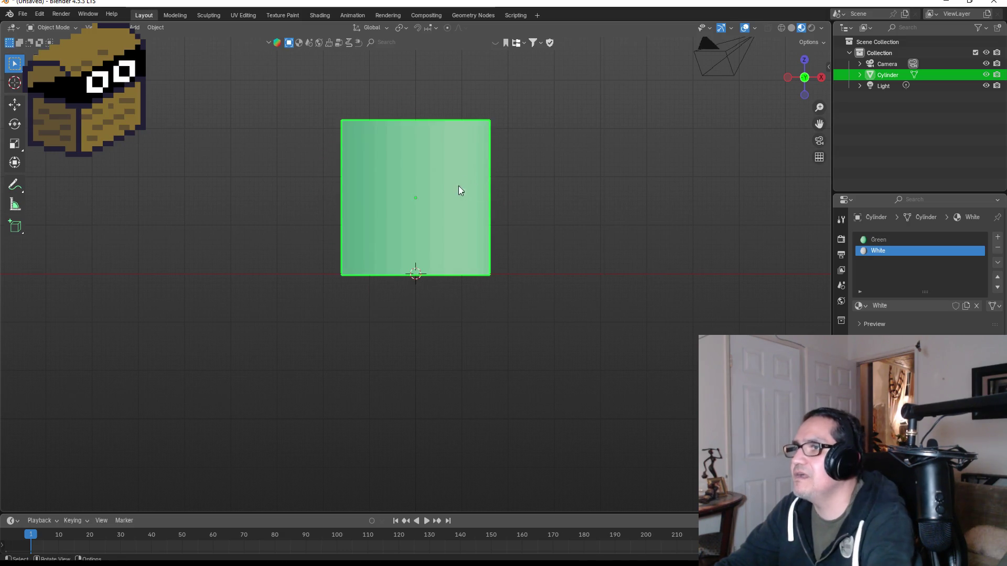
# Apply Object > Set Origin > Origin to Geometry and verify the new pivot with a test rotation.
pyautogui.click(155, 27)
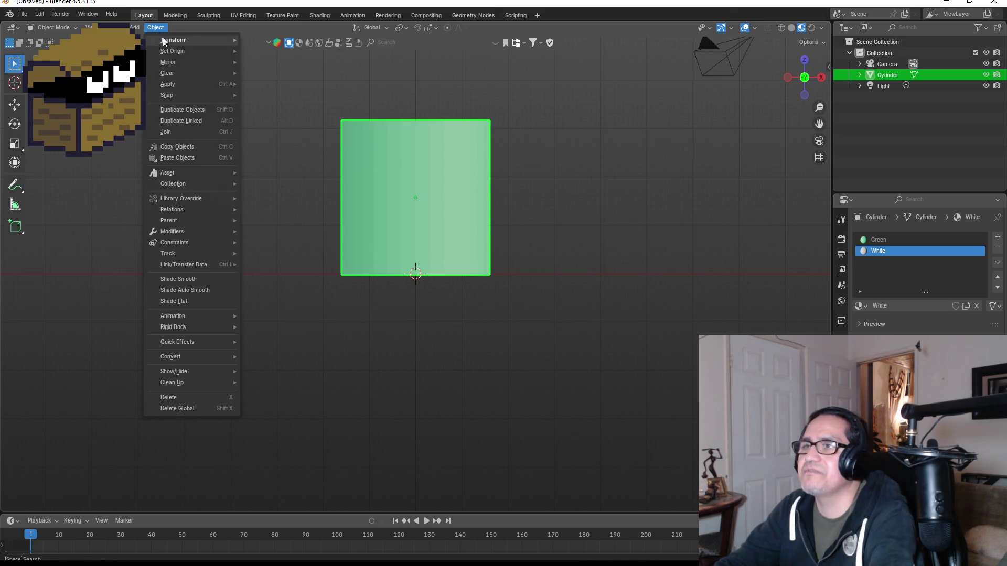
pyautogui.moveTo(184, 50)
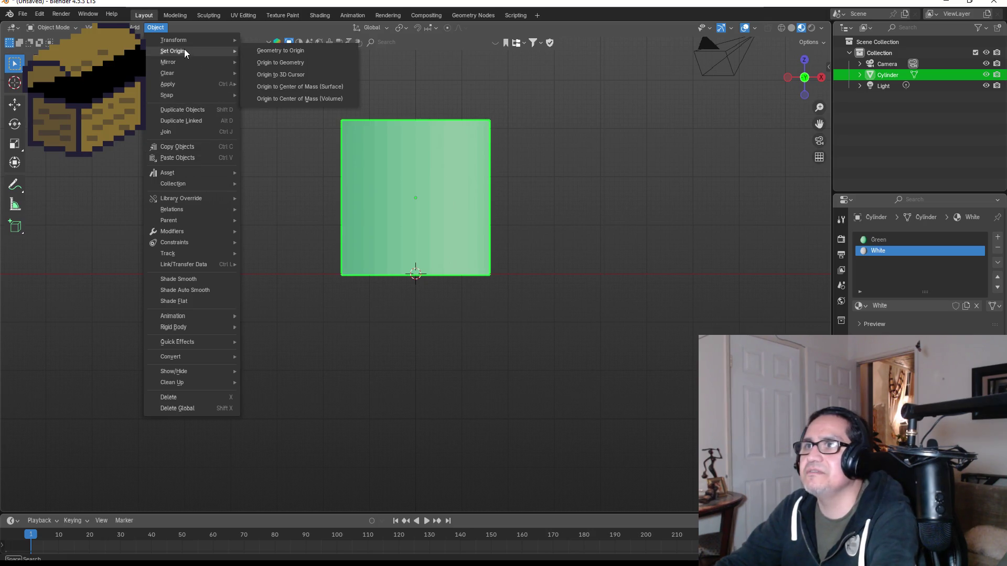
pyautogui.click(293, 69)
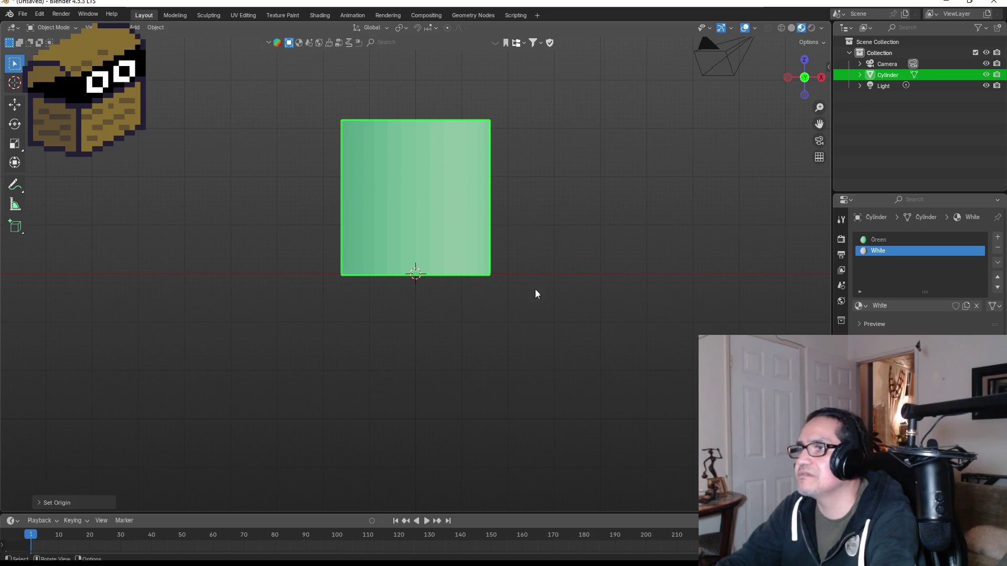
pyautogui.click(535, 290)
pyautogui.click(462, 193)
pyautogui.press('r')
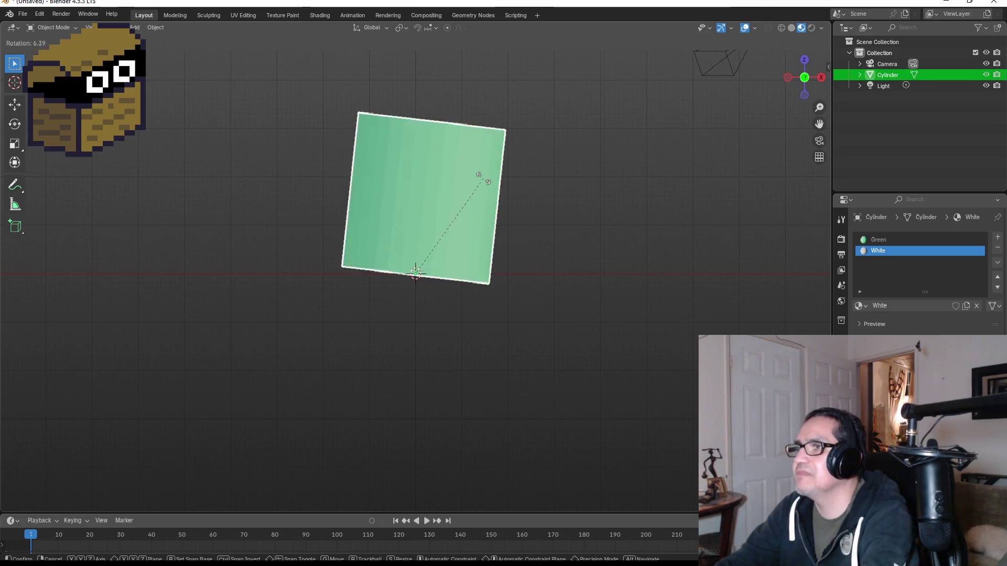
pyautogui.press('Escape')
pyautogui.click(22, 14)
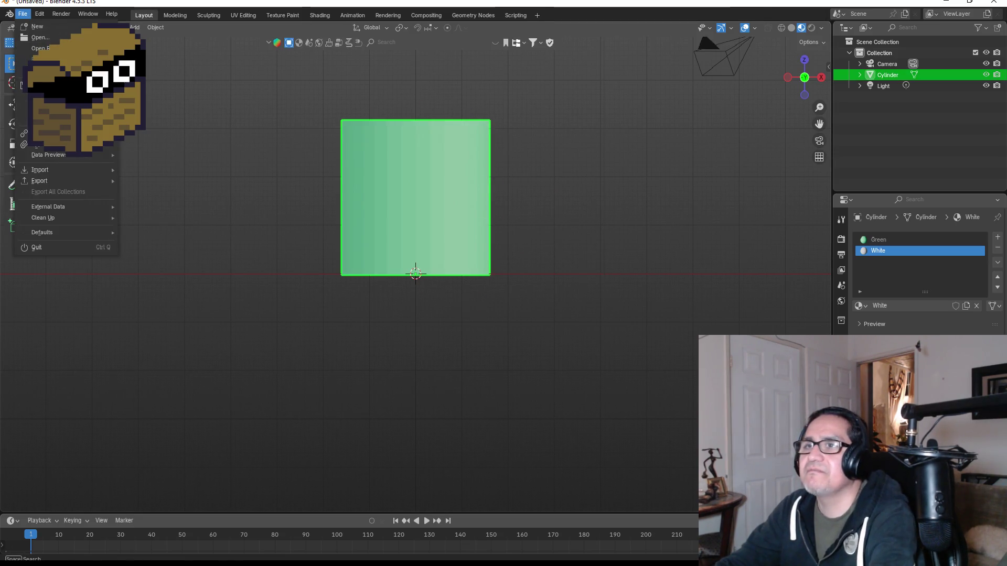
# Save the scene as Capasitor.blend, correcting the misspelled file name.
pyautogui.click(42, 107)
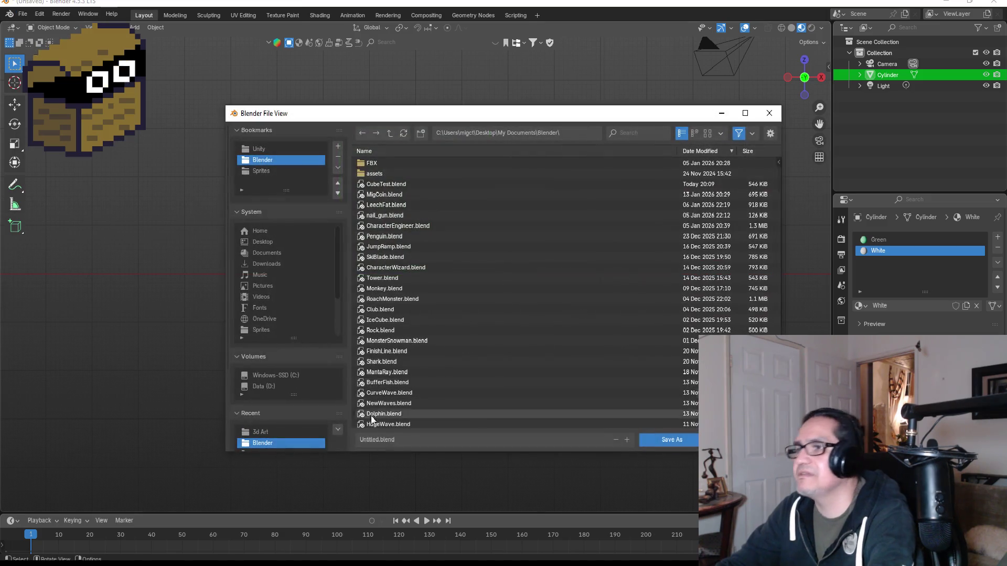
pyautogui.click(417, 439)
pyautogui.write('Cap')
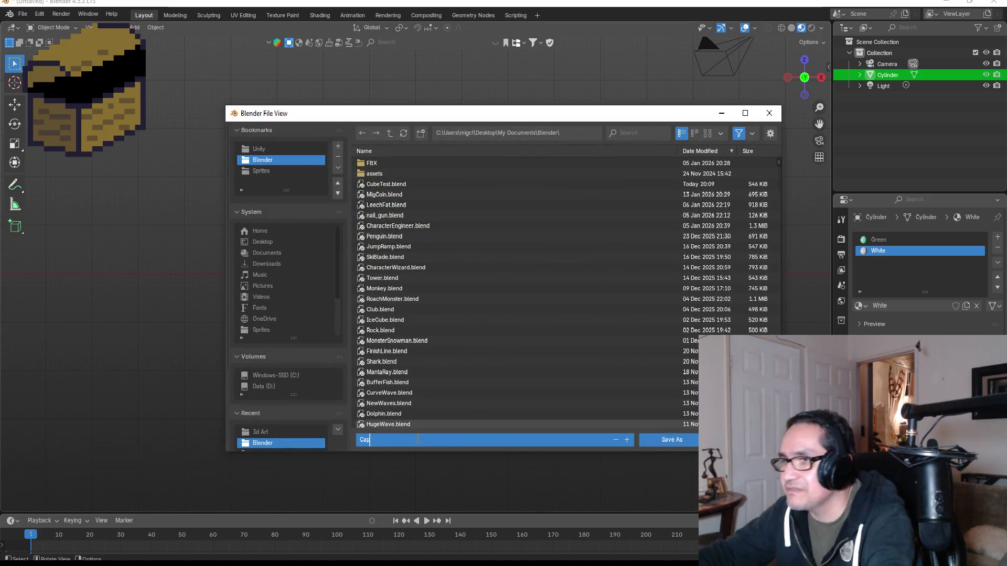
pyautogui.write('istor')
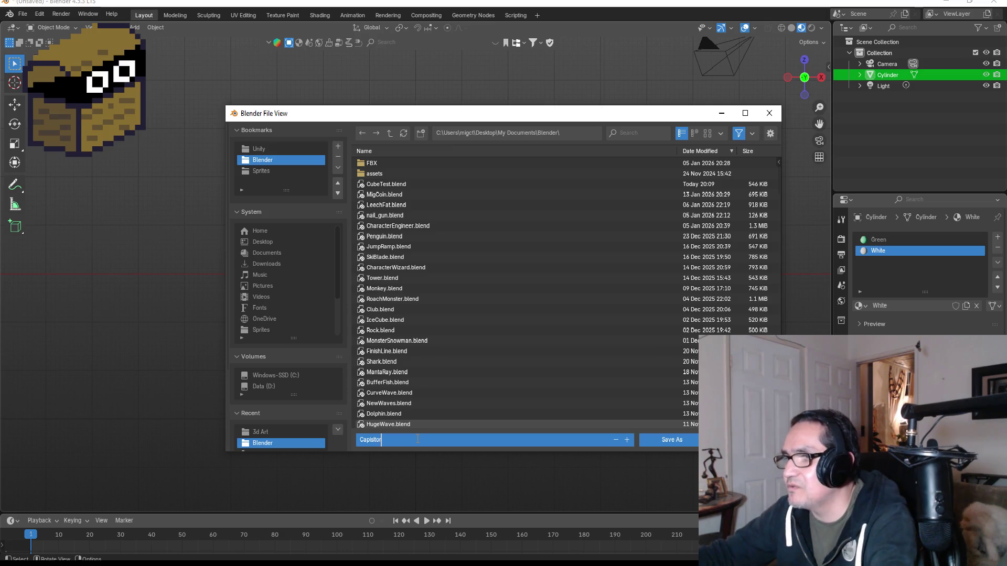
pyautogui.press('BackSpace')
pyautogui.press('BackSpace')
pyautogui.press('BackSpace')
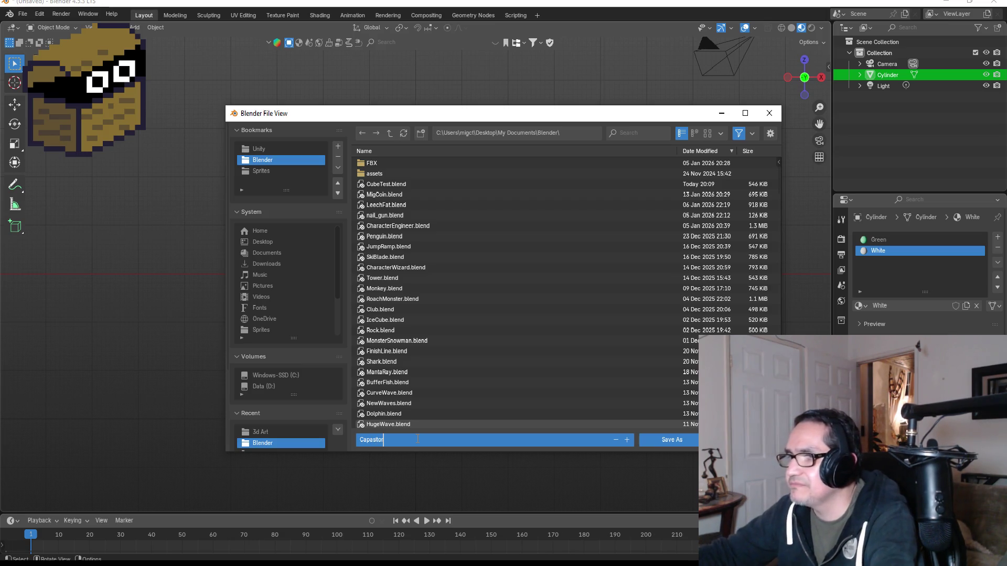
pyautogui.press('Return')
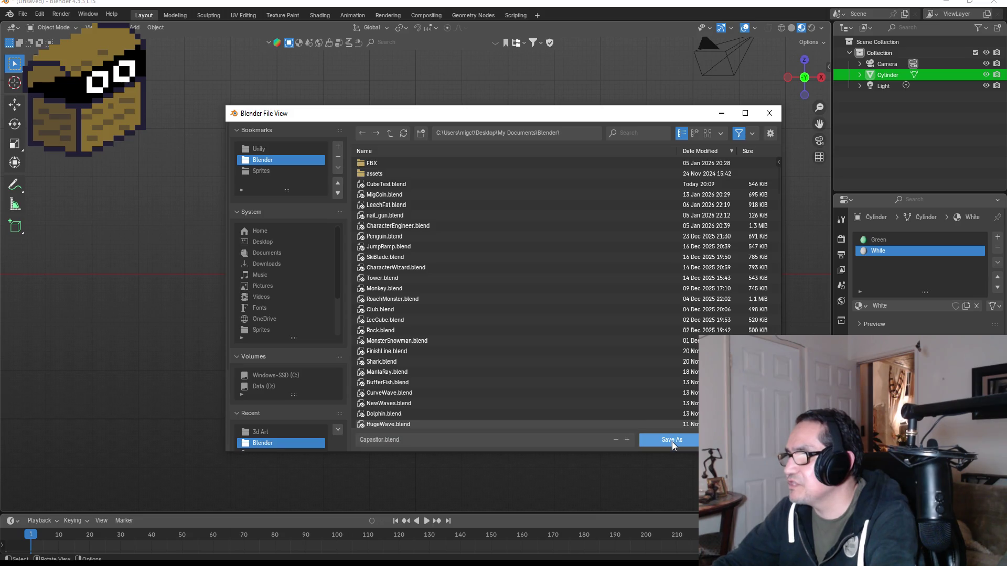
pyautogui.click(672, 442)
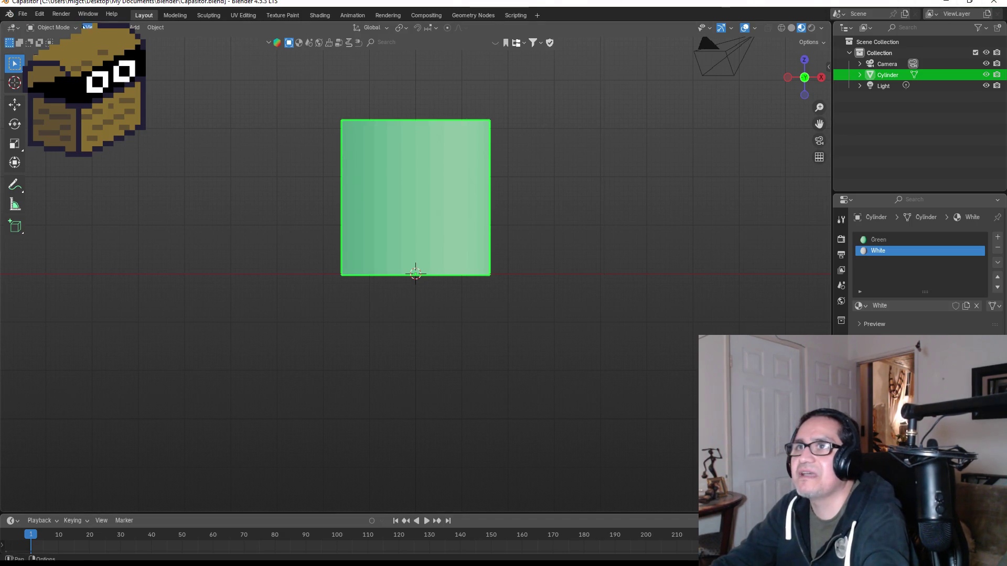
# Start an FBX export in the Tech Recharge Unity project folder using the ExportUnity preset.
pyautogui.click(22, 15)
pyautogui.moveTo(55, 181)
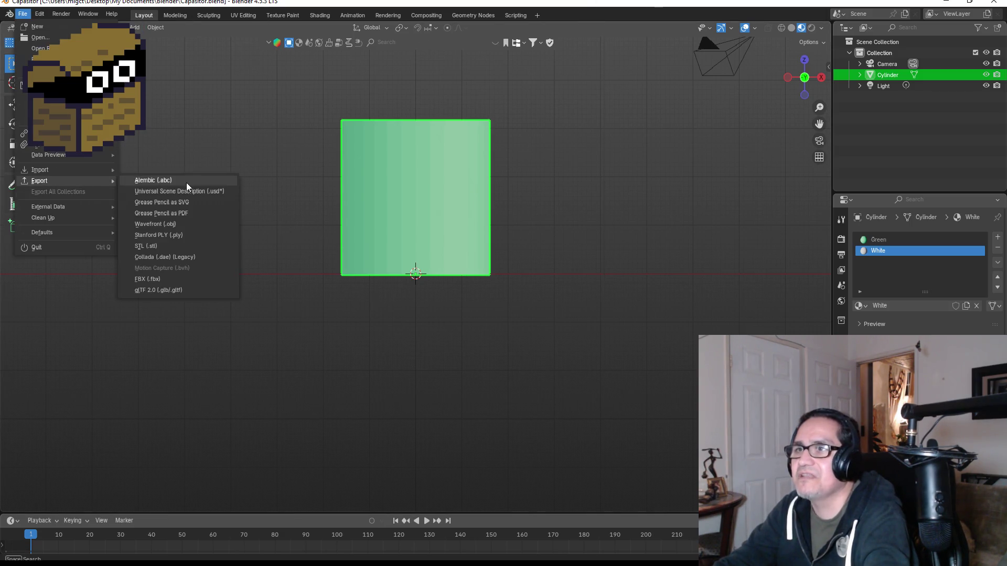
pyautogui.click(169, 279)
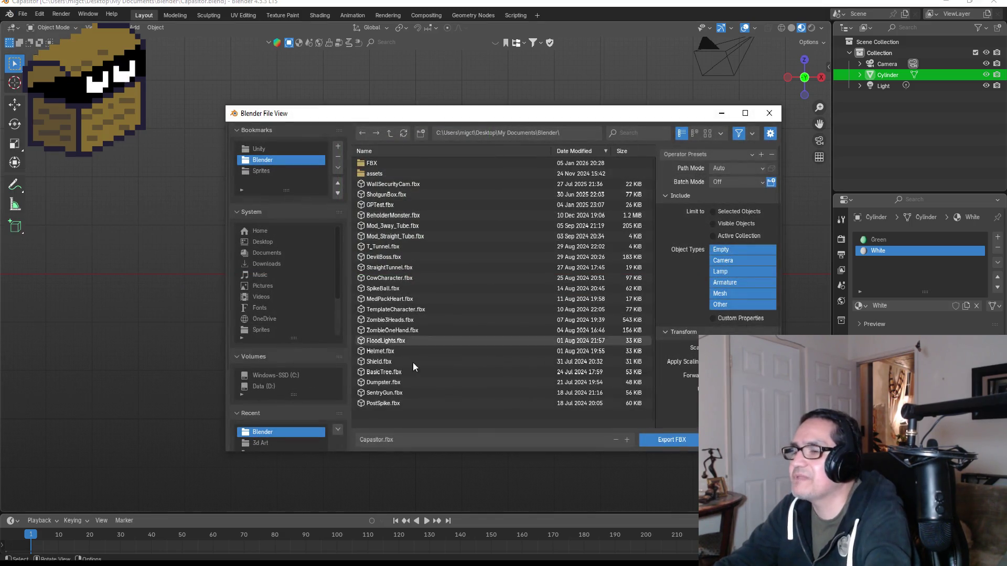
pyautogui.click(262, 150)
pyautogui.click(417, 164)
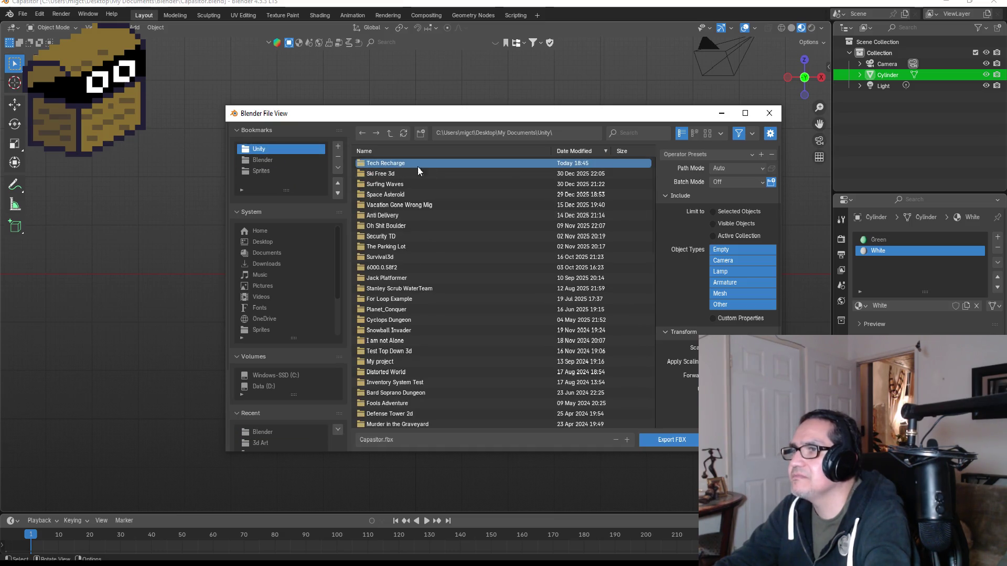
pyautogui.click(707, 155)
pyautogui.click(709, 182)
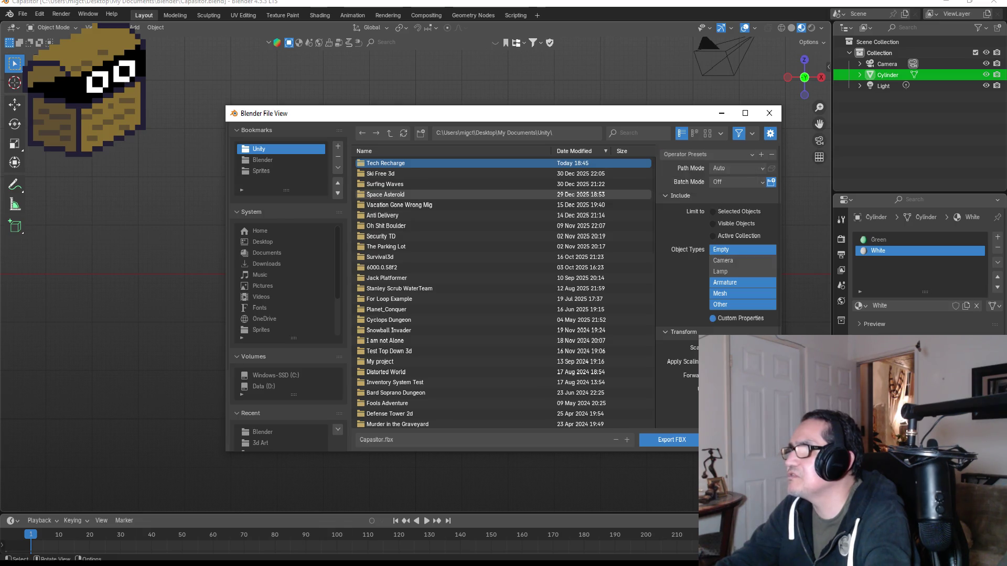
# Export Capasitor.fbx into the project's Assets/3d Art folder and minimize Blender.
pyautogui.click(679, 444)
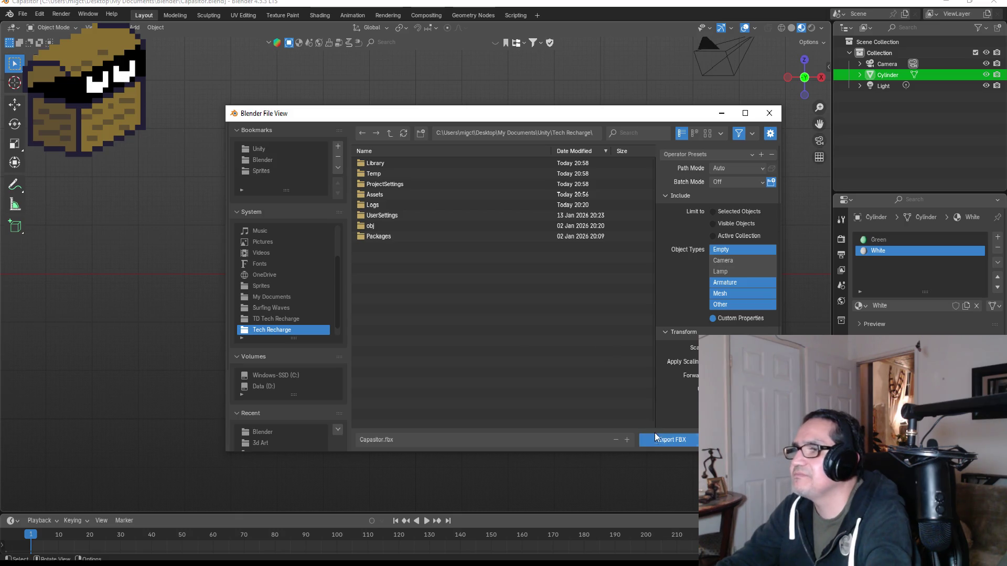
pyautogui.doubleClick(393, 194)
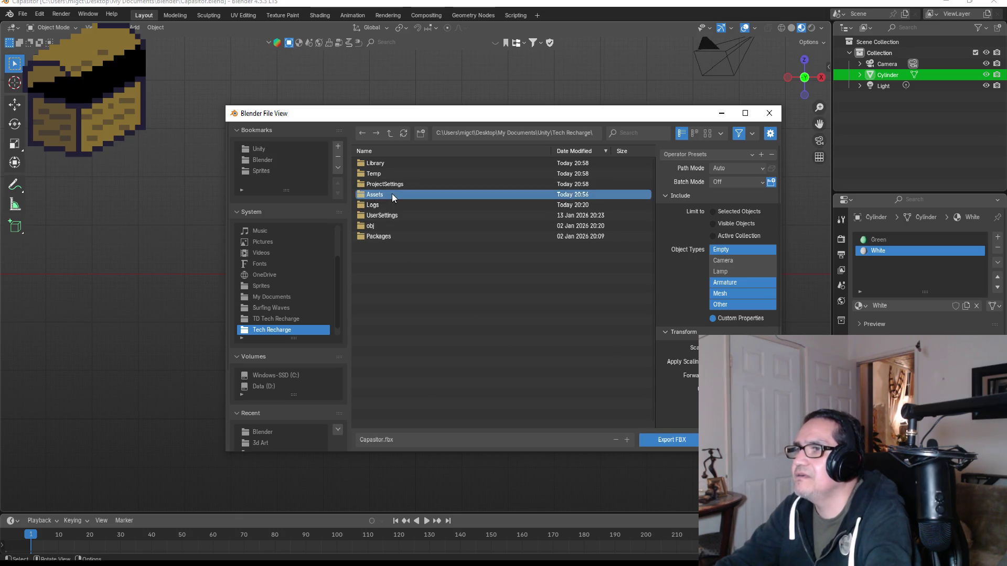
pyautogui.doubleClick(383, 185)
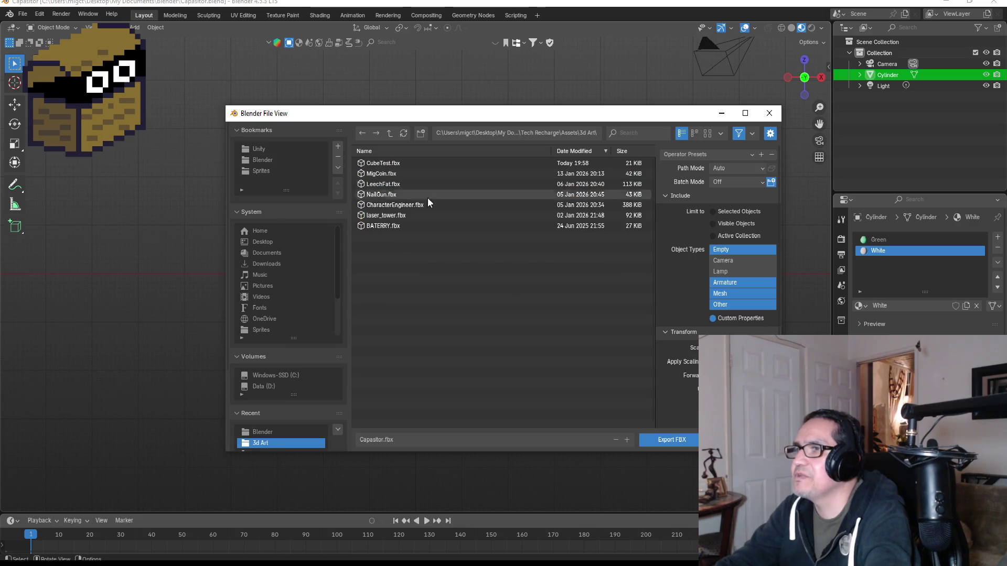
pyautogui.click(659, 442)
pyautogui.click(947, 1)
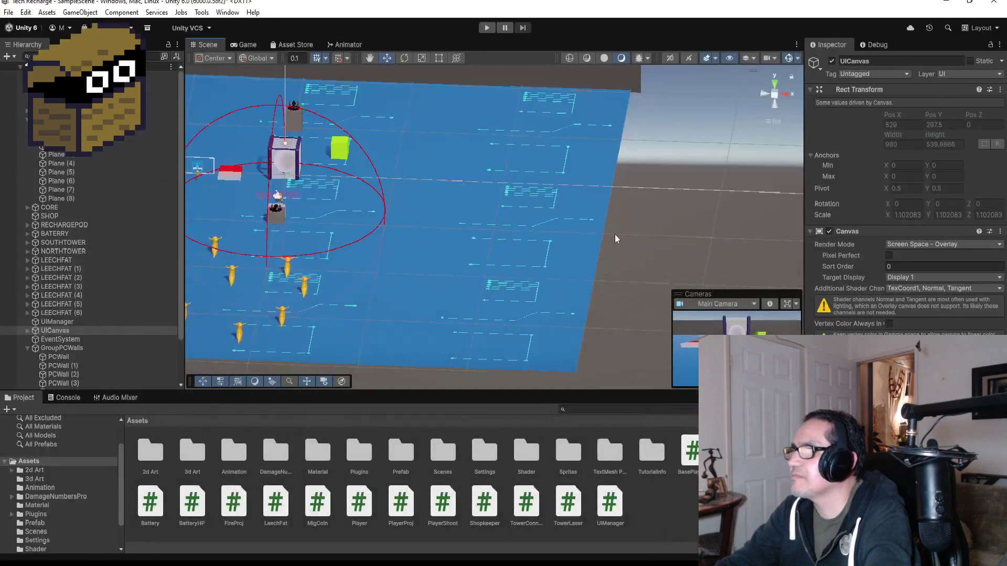
# Drag the Capasitor model from Assets/3d Art into the Scene view and frame it.
pyautogui.doubleClick(193, 458)
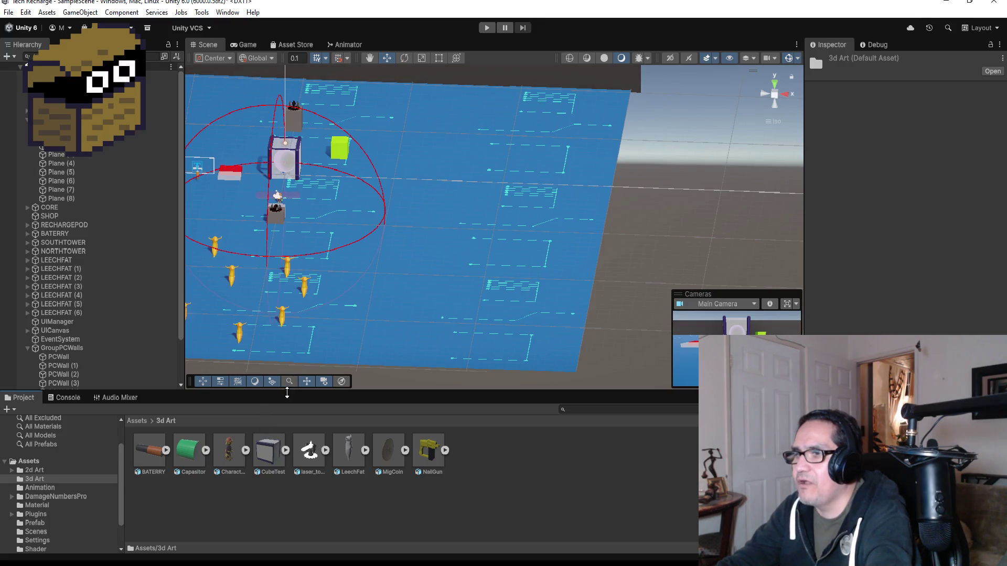
pyautogui.moveTo(290, 390); pyautogui.dragTo(290, 340)
pyautogui.moveTo(202, 400); pyautogui.dragTo(414, 223)
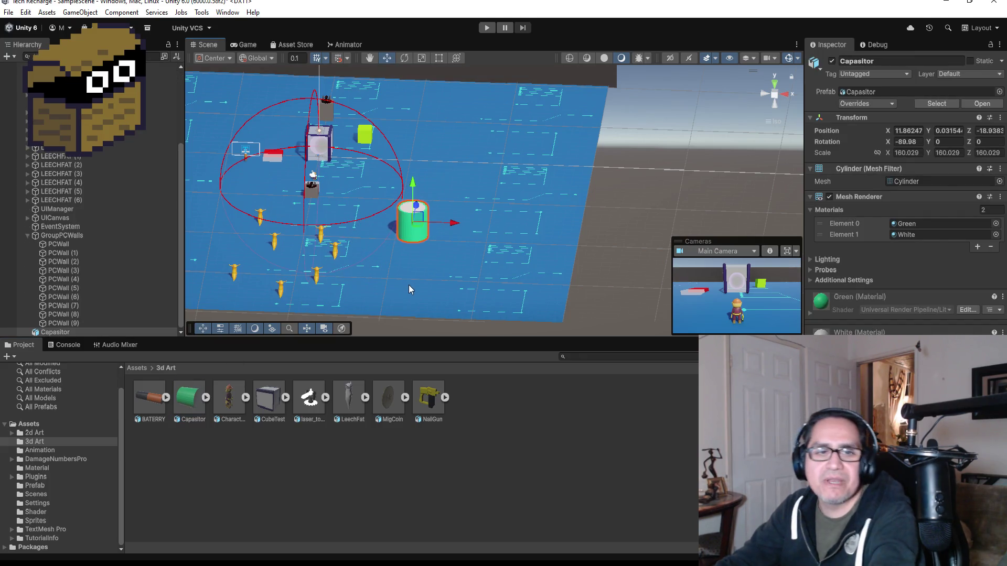
pyautogui.scroll(2, 430, 233)
pyautogui.press('f')
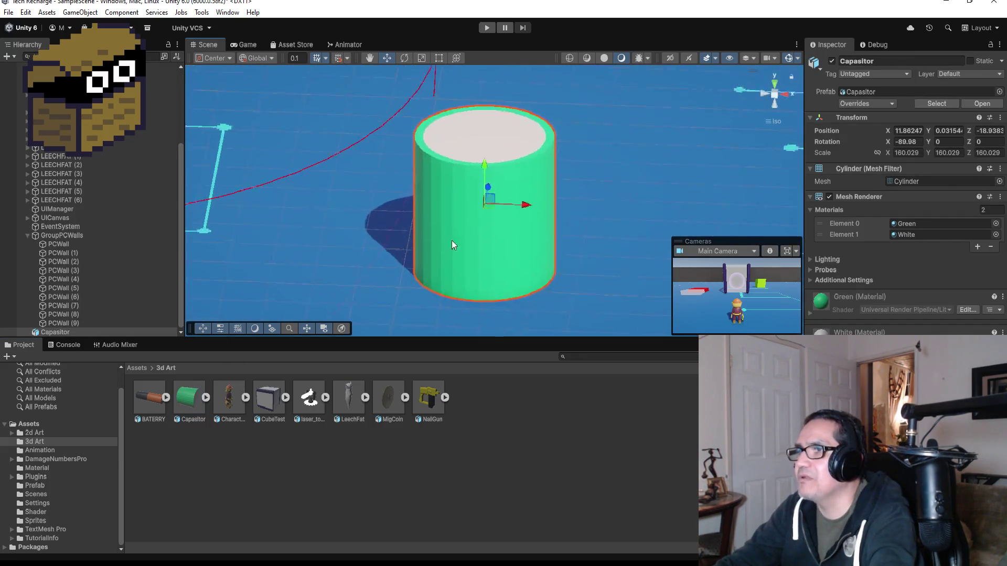
# Select the Capasitor's X scale field and collapse the GroupPCWalls list in the Hierarchy.
pyautogui.click(915, 151)
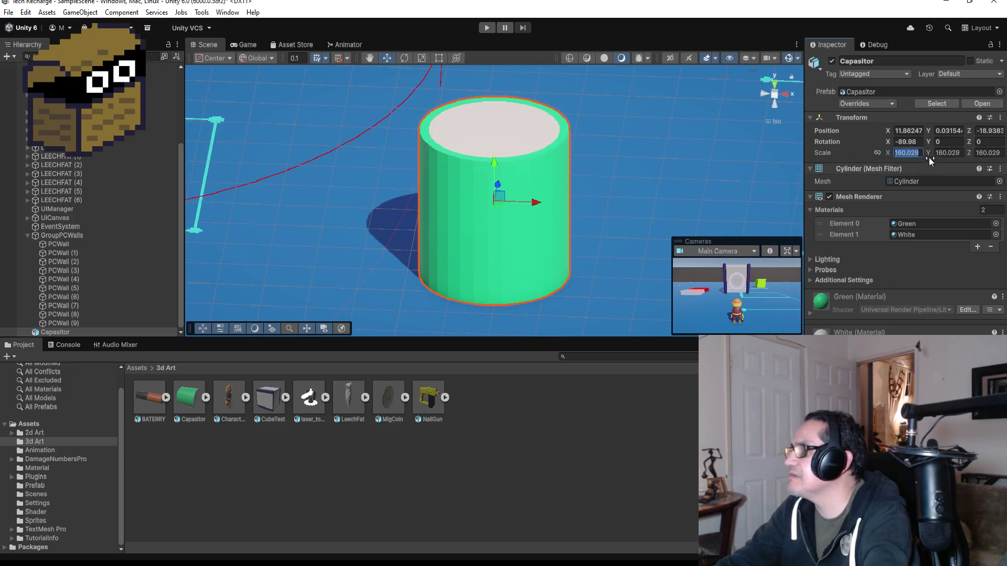
pyautogui.scroll(5, 42, 148)
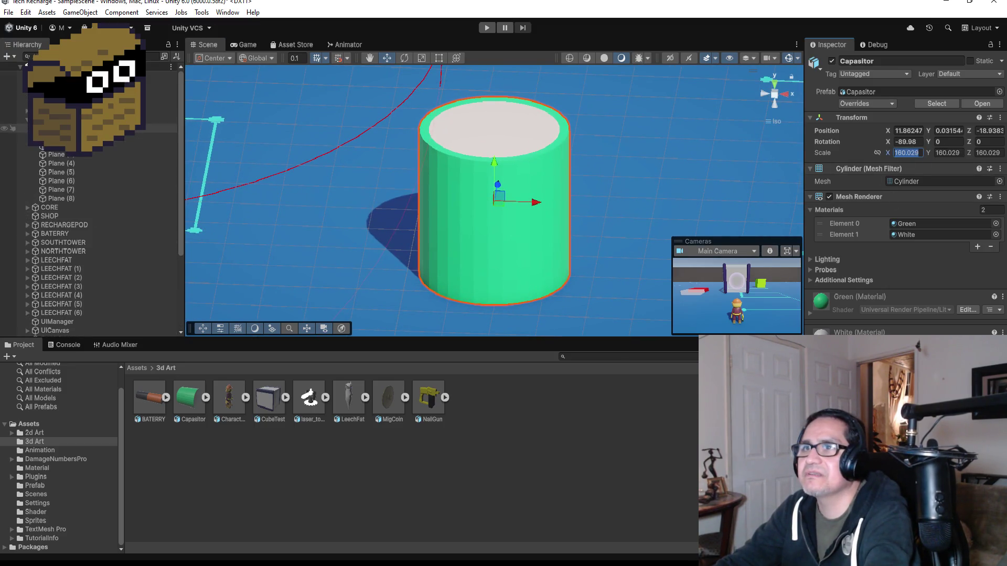
pyautogui.scroll(-3, 42, 148)
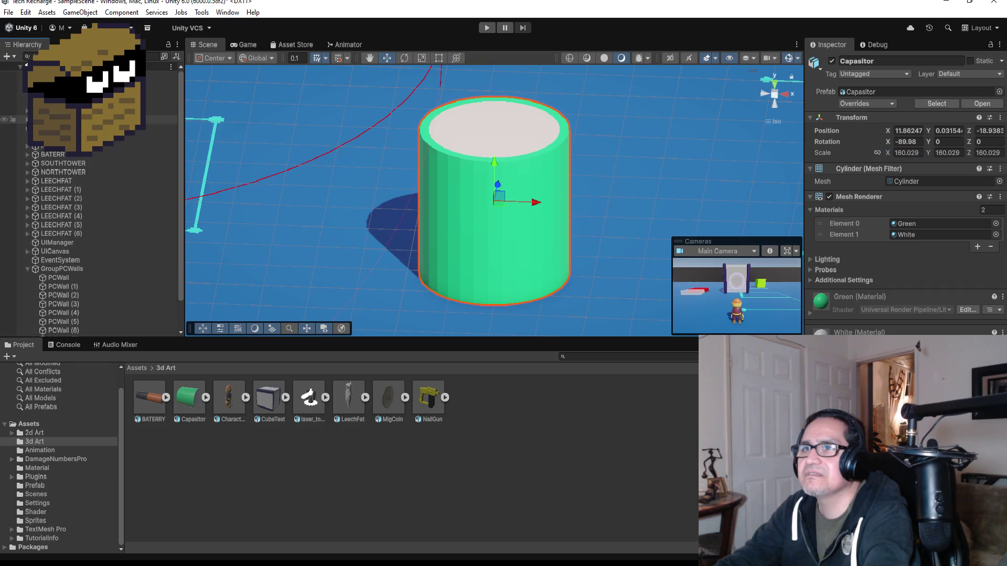
pyautogui.click(28, 268)
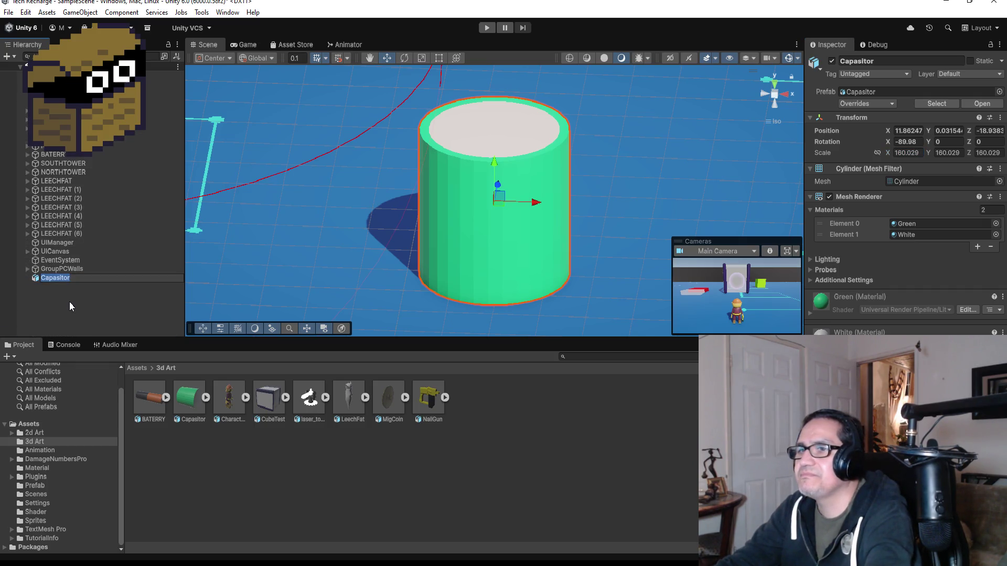
# Unpack the Capasitor completely from its prefab.
pyautogui.rightClick(72, 280)
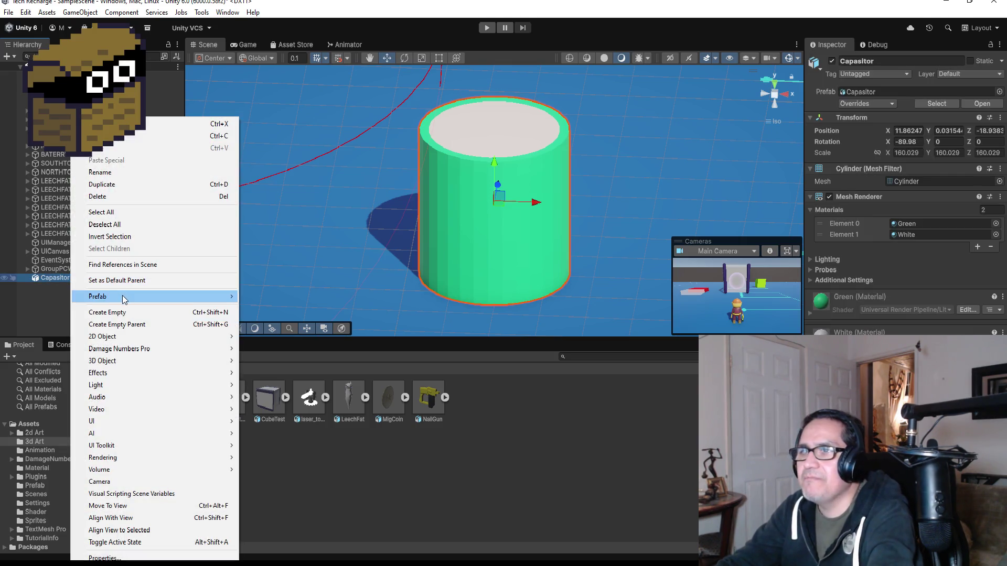
pyautogui.moveTo(131, 297)
pyautogui.click(264, 380)
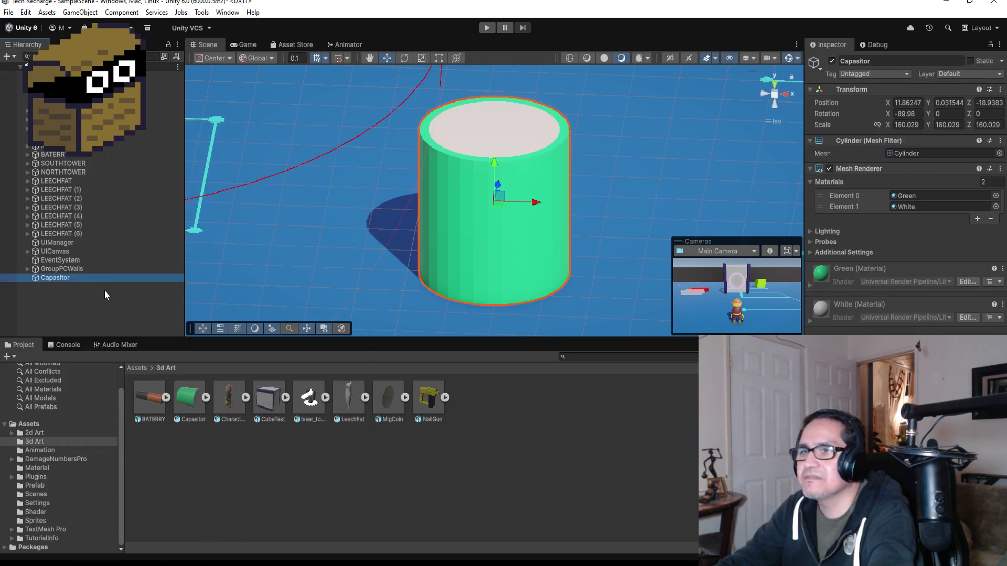
# Set the Capasitor's scale to 100, 100, 40 in the Inspector.
pyautogui.click(919, 124)
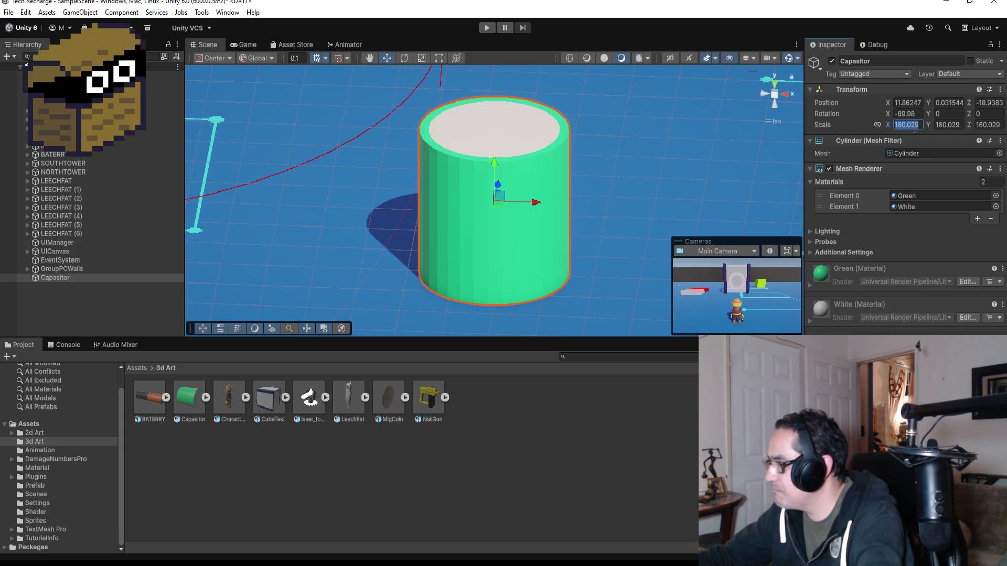
pyautogui.write('100')
pyautogui.press('Tab')
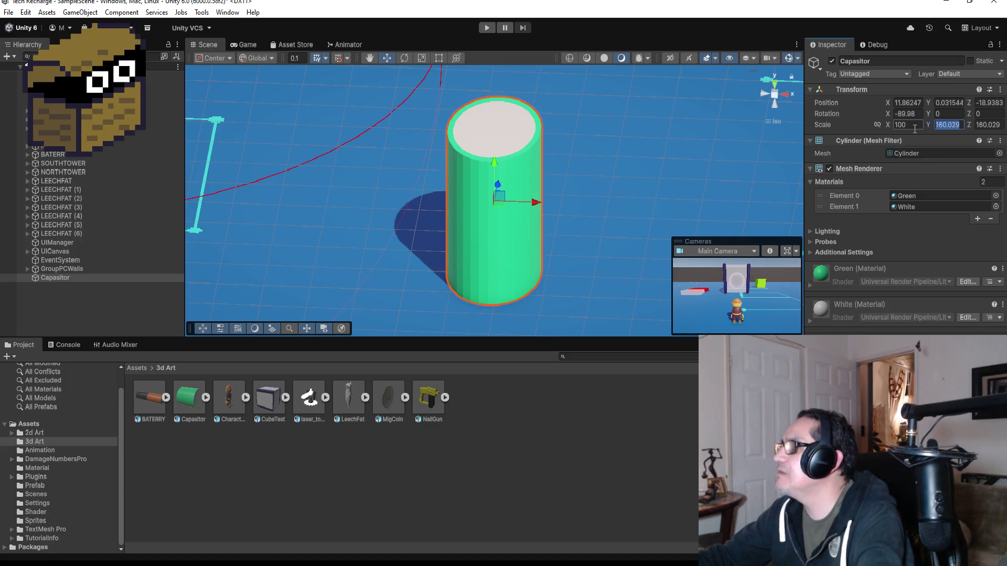
pyautogui.write('100')
pyautogui.press('Tab')
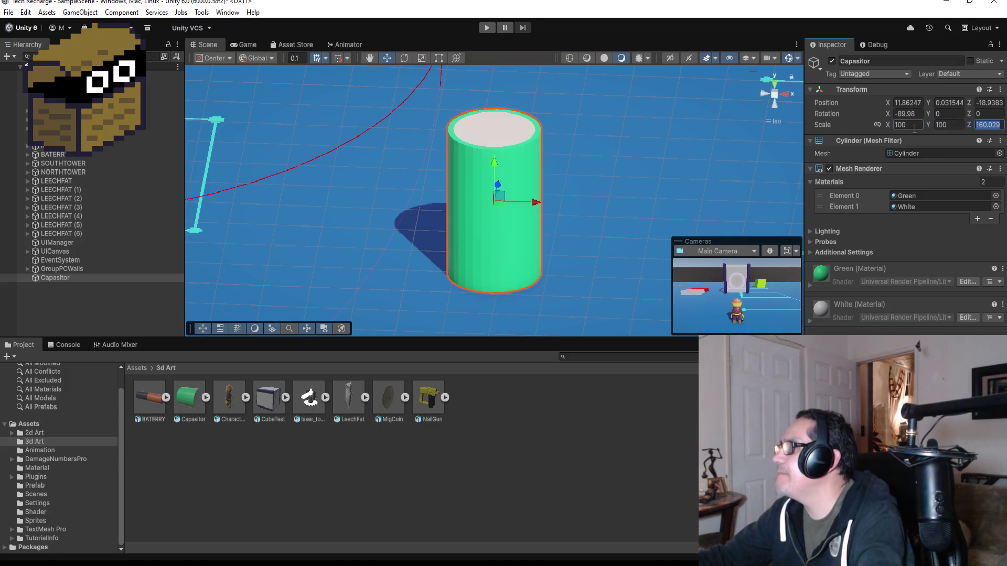
pyautogui.write('90')
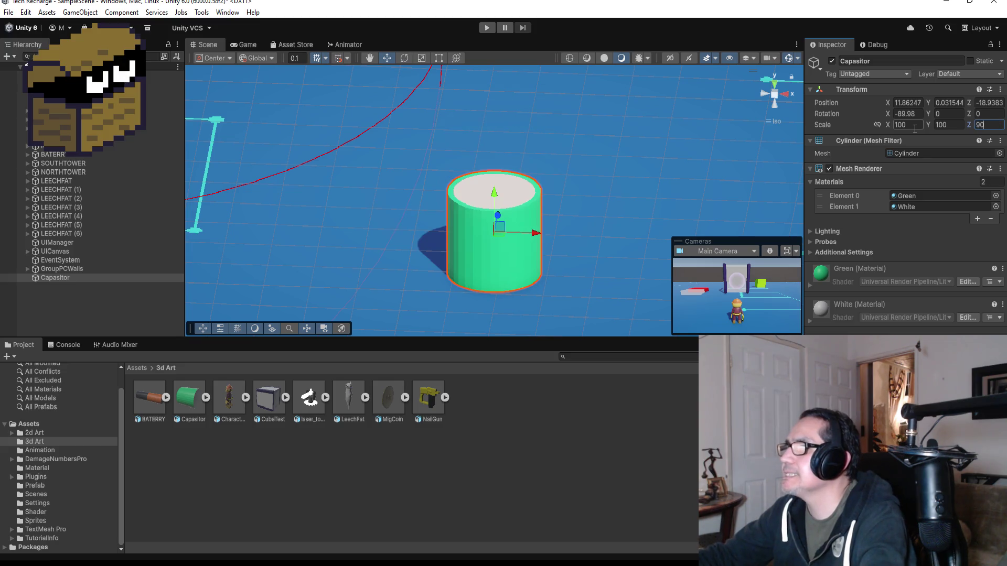
pyautogui.press('BackSpace')
pyautogui.press('BackSpace')
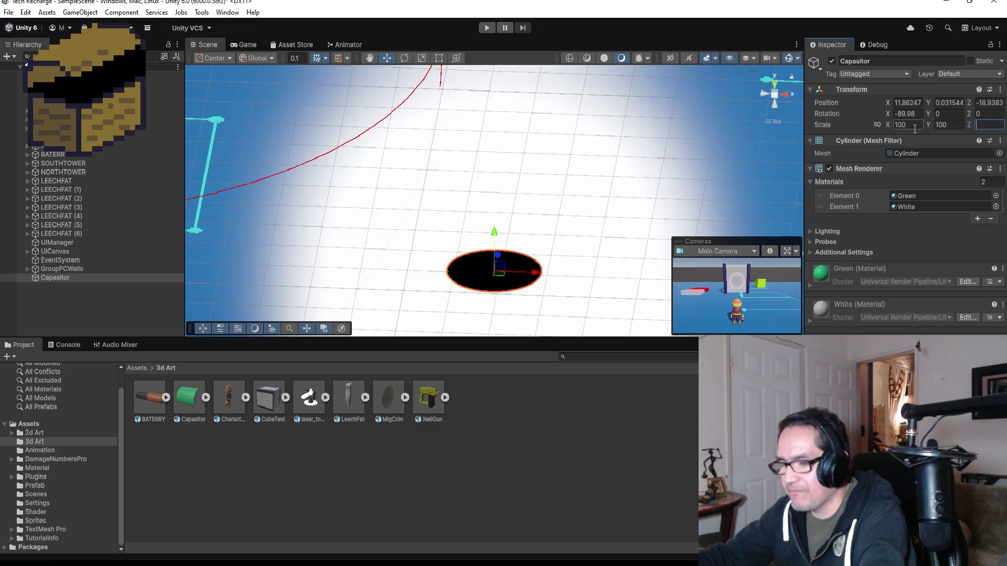
pyautogui.write('40')
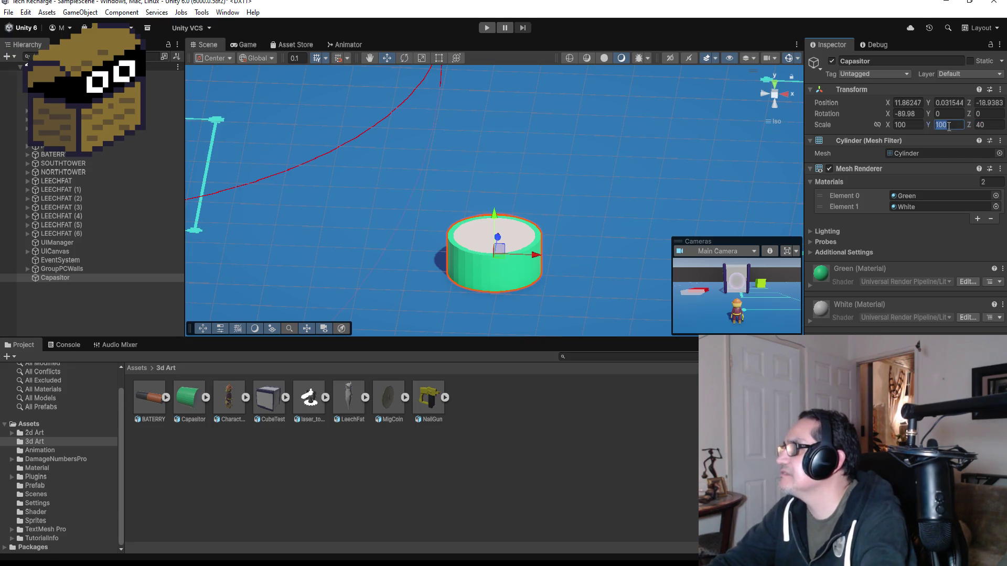
# Move the cylinder left along X and toward the camera along Z, beside the leech slugs.
pyautogui.click(921, 122)
pyautogui.scroll(-5, 540, 230)
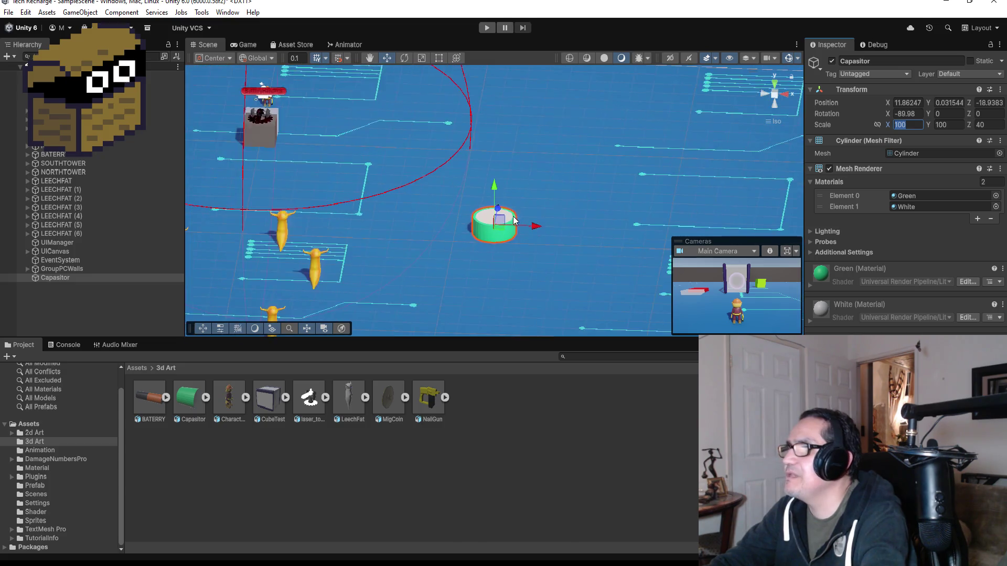
pyautogui.moveTo(540, 223); pyautogui.dragTo(434, 222)
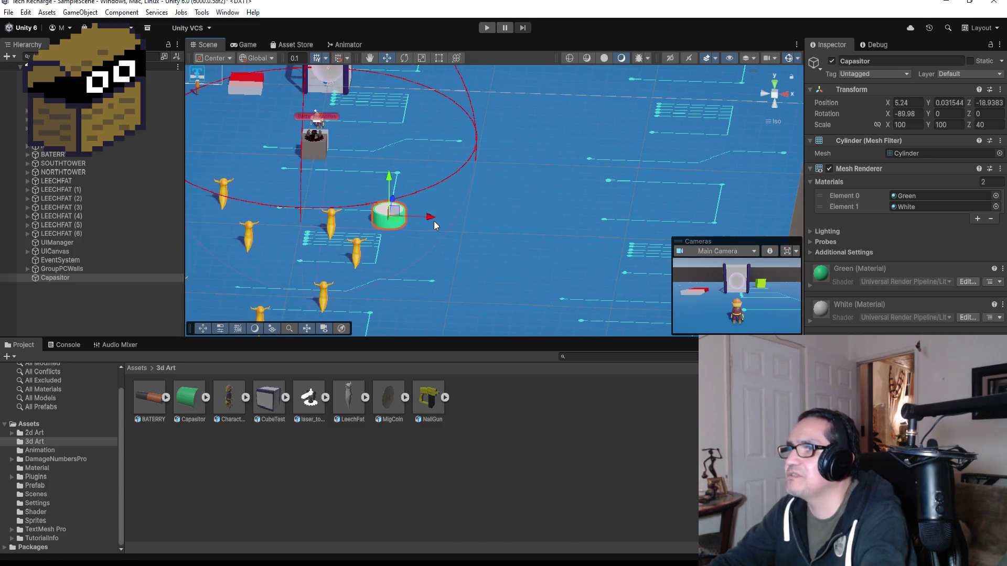
pyautogui.moveTo(392, 194); pyautogui.dragTo(399, 224)
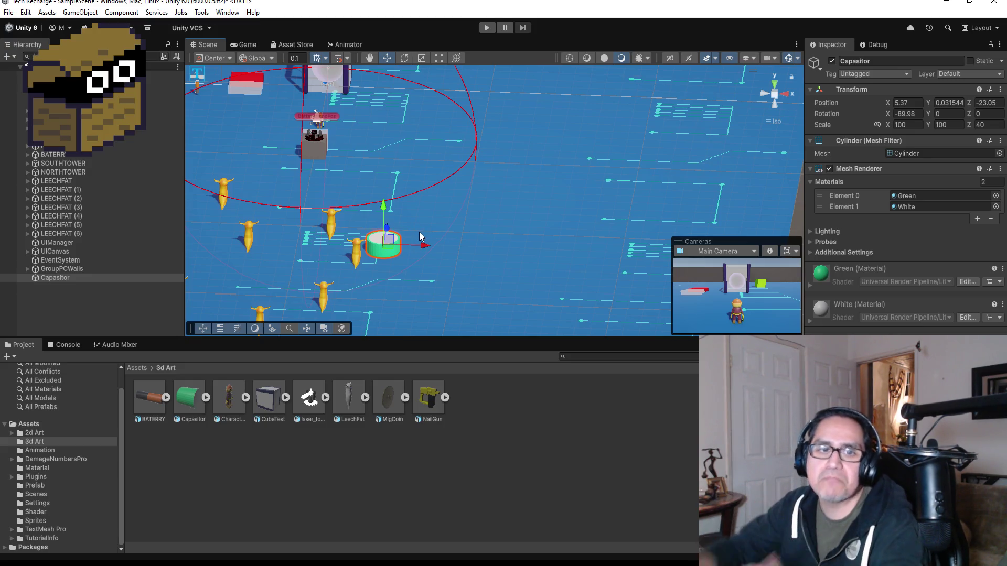
# Shrink the cylinder to scale 30, 30, 40 and frame it from above.
pyautogui.click(912, 124)
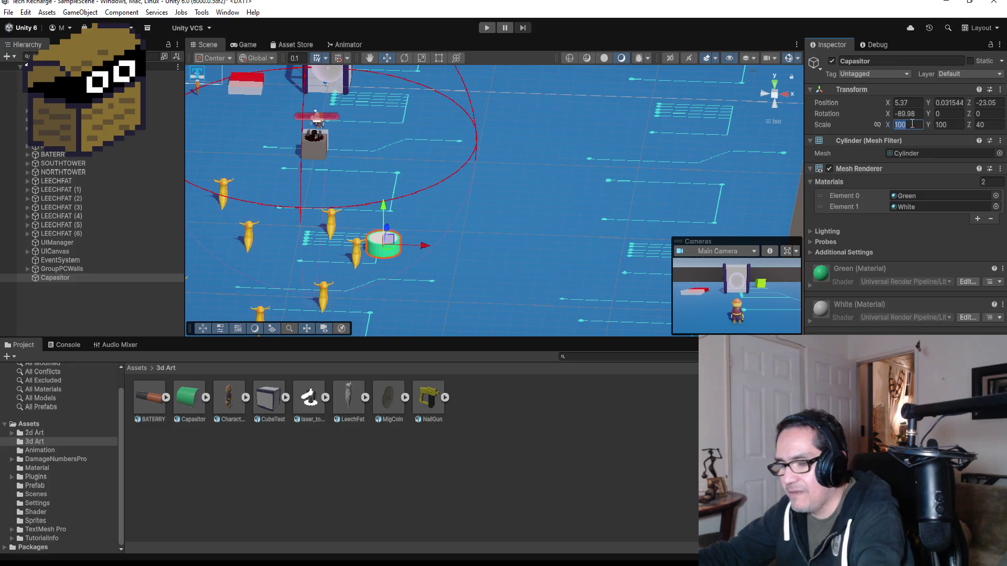
pyautogui.write('30')
pyautogui.press('Tab')
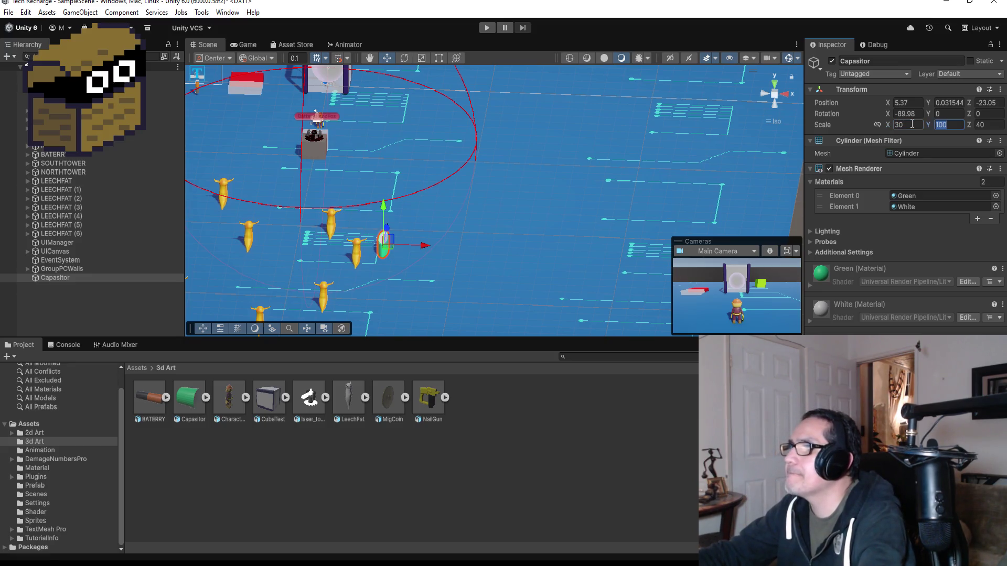
pyautogui.write('30')
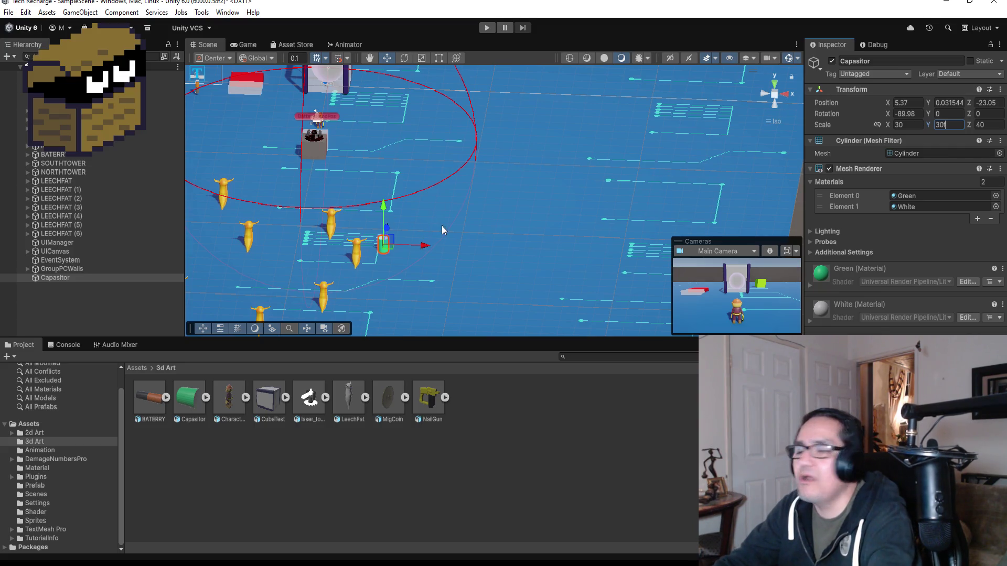
pyautogui.scroll(3, 452, 234)
pyautogui.write('ff')
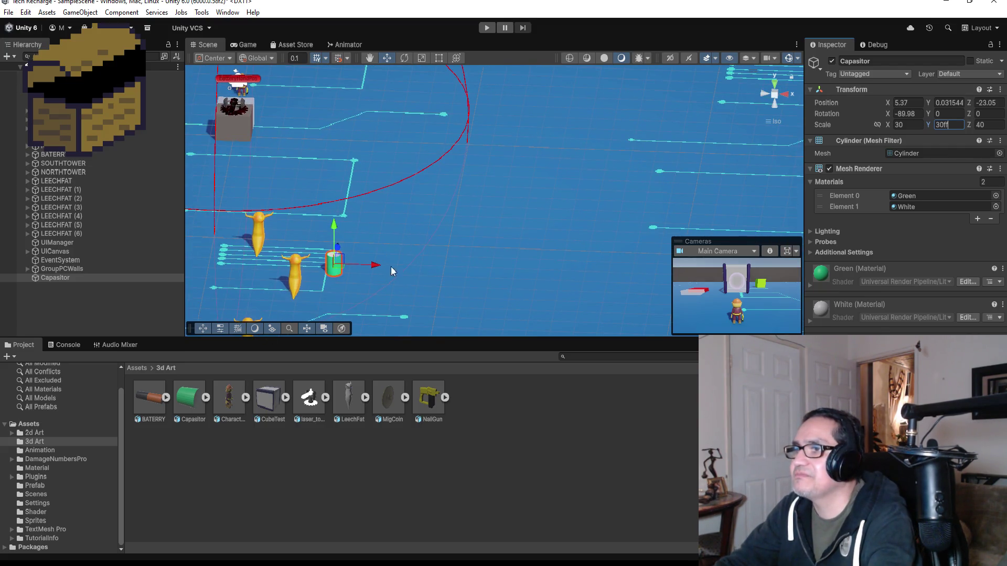
pyautogui.click(337, 286)
pyautogui.click(332, 268)
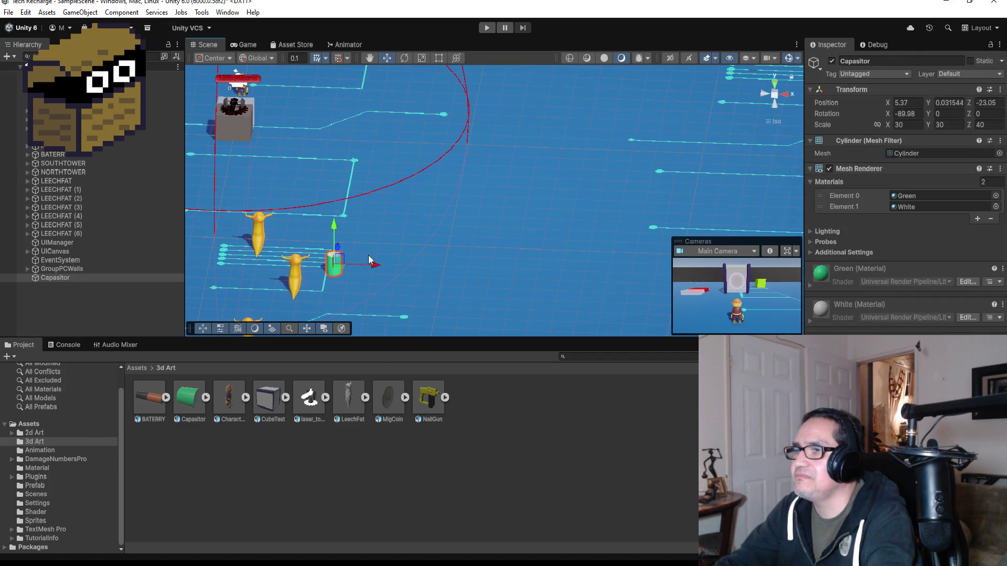
pyautogui.press('f')
pyautogui.moveTo(428, 40); pyautogui.dragTo(475, 150)
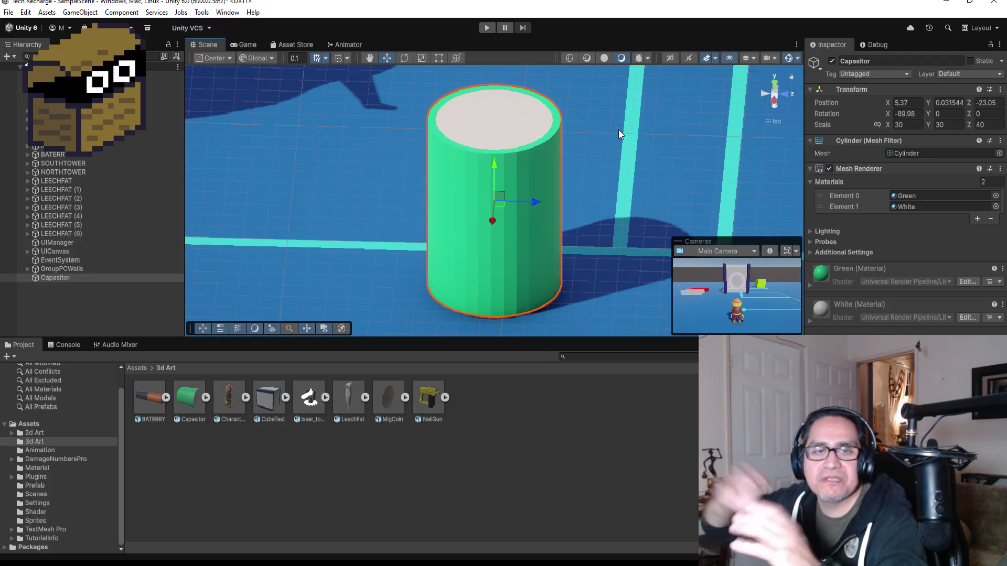
pyautogui.scroll(-6, 582, 133)
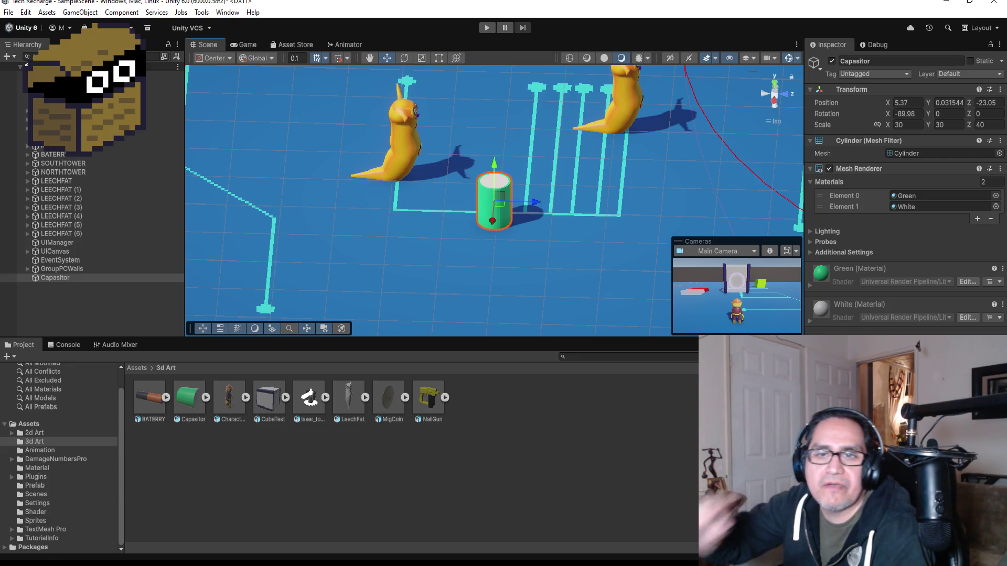
pyautogui.click(74, 308)
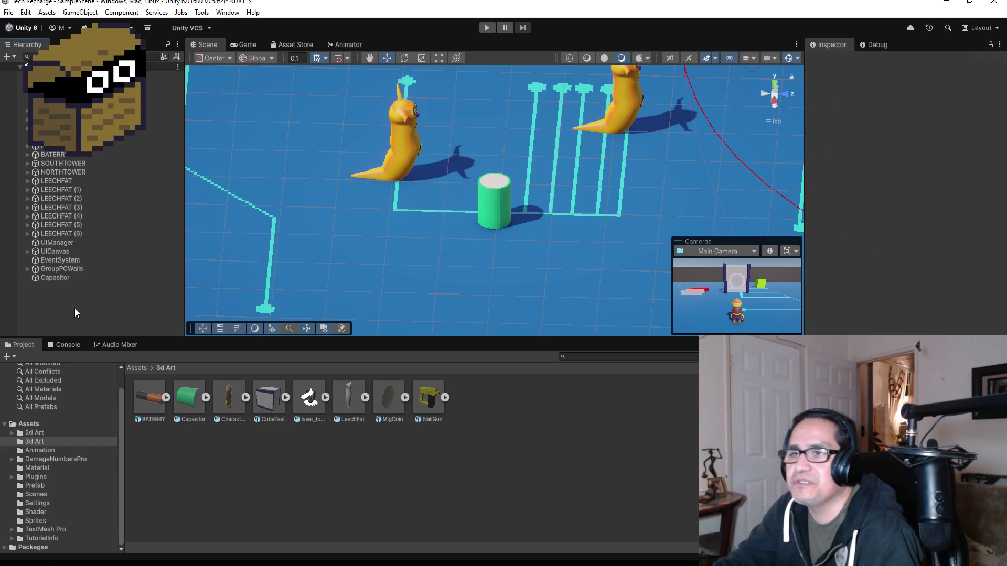
pyautogui.click(57, 278)
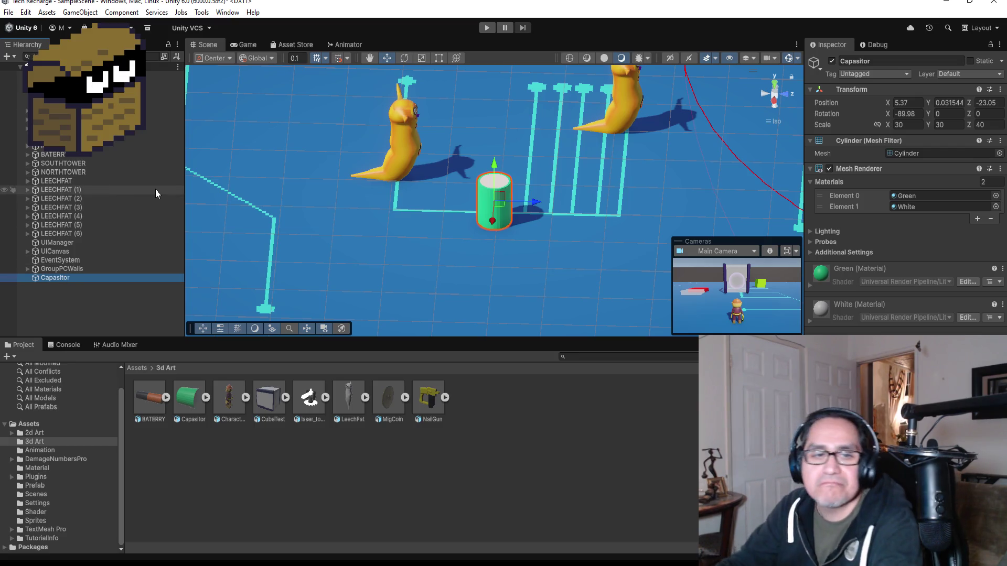
pyautogui.scroll(-6, 378, 207)
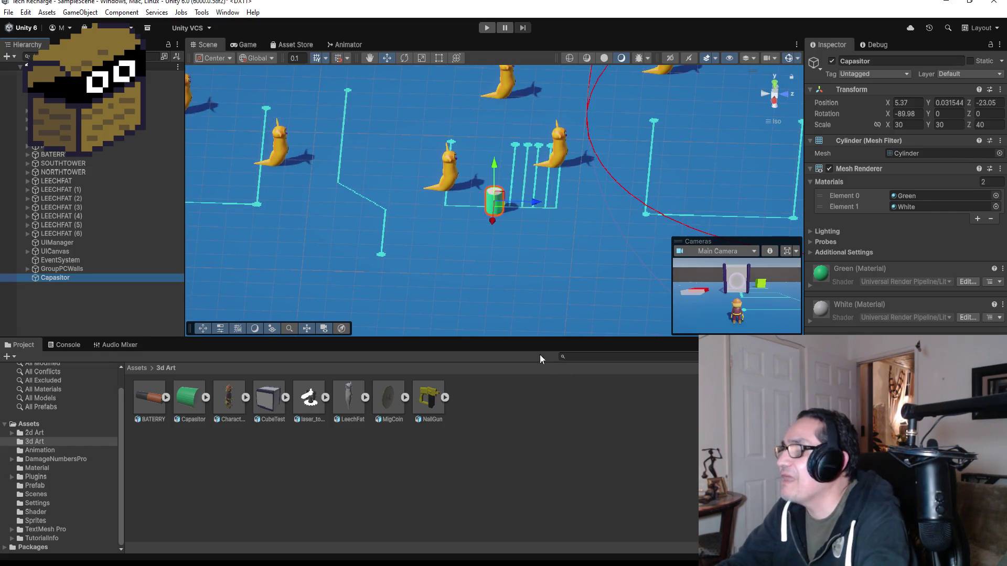
# Browse the project's asset folders and open the Shader folder.
pyautogui.click(136, 369)
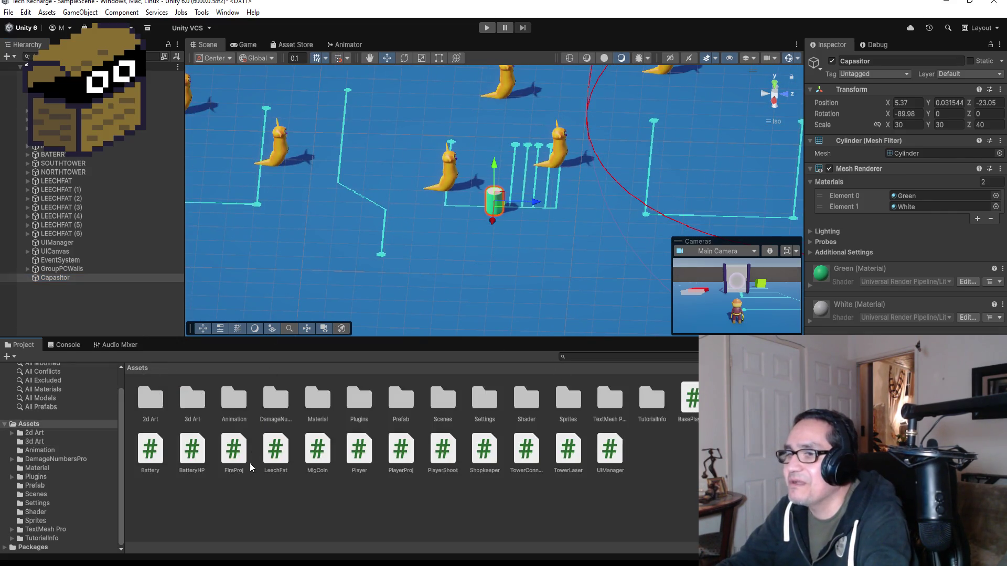
pyautogui.click(281, 408)
pyautogui.click(317, 402)
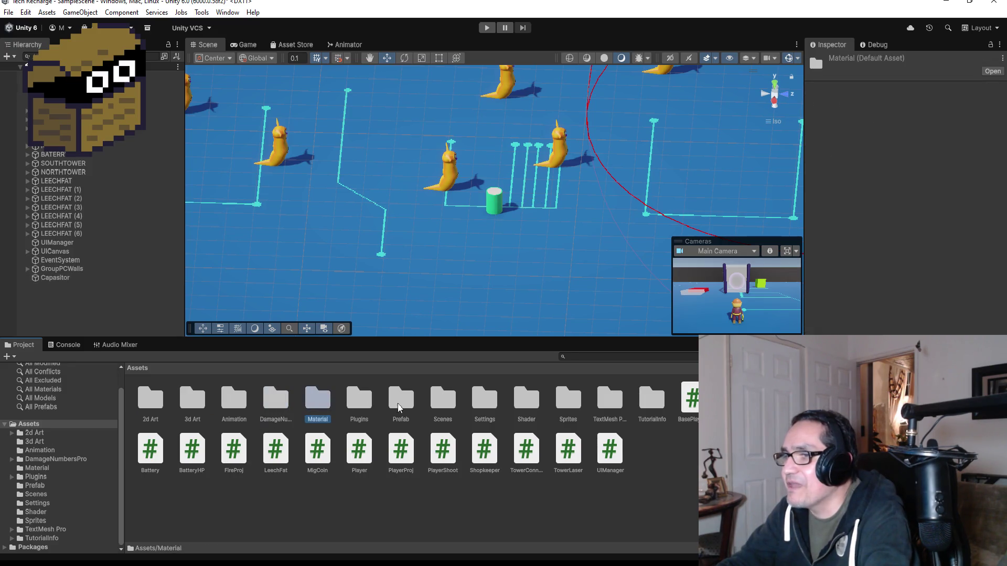
pyautogui.click(450, 404)
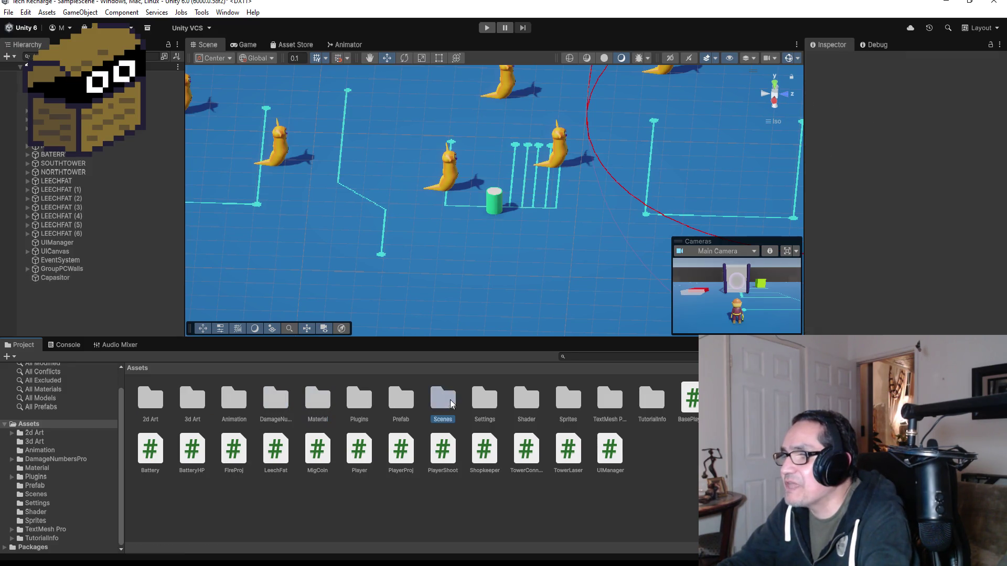
pyautogui.doubleClick(522, 405)
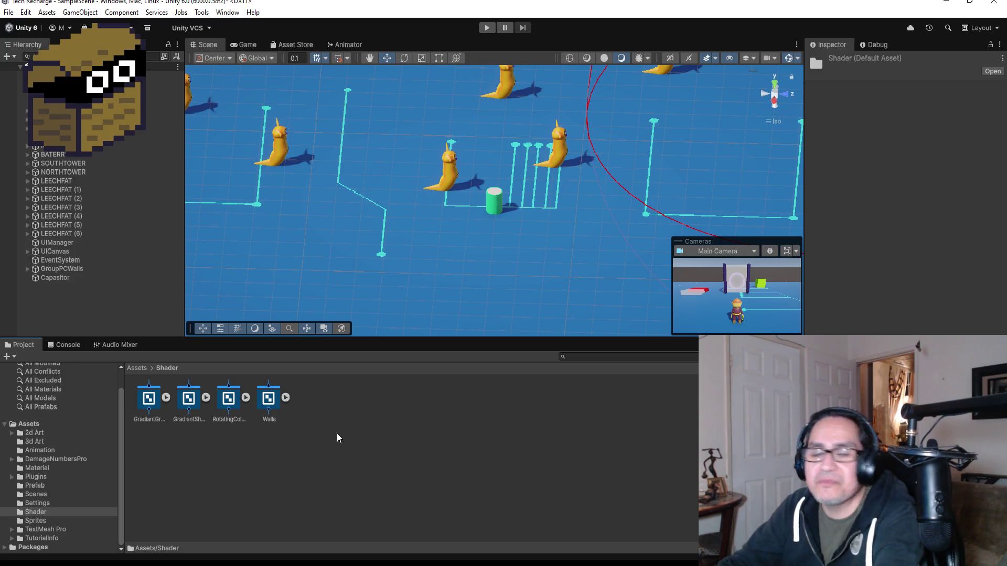
# Create a new URP Lit Shader Graph in the Shader folder and confirm its name.
pyautogui.rightClick(345, 406)
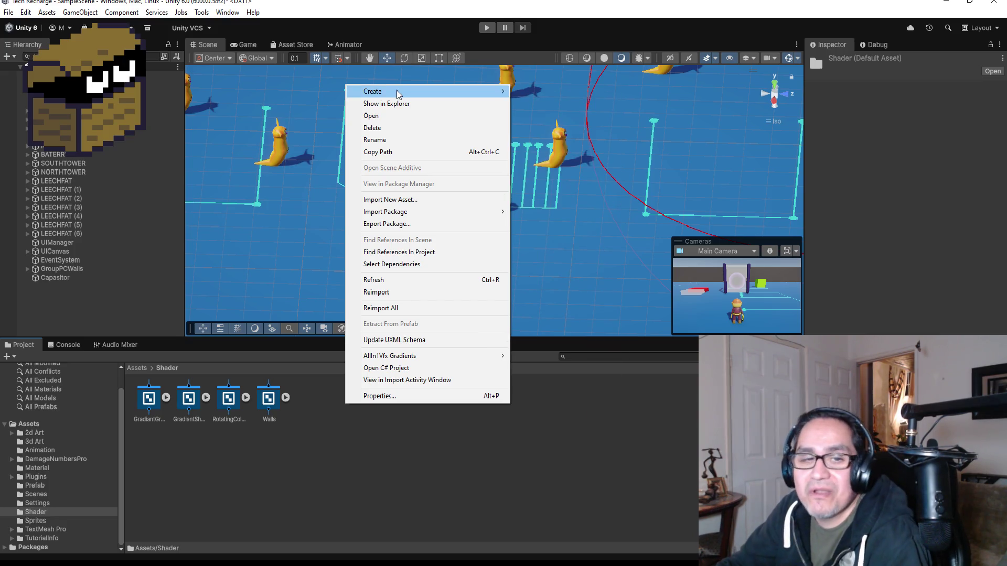
pyautogui.moveTo(397, 94)
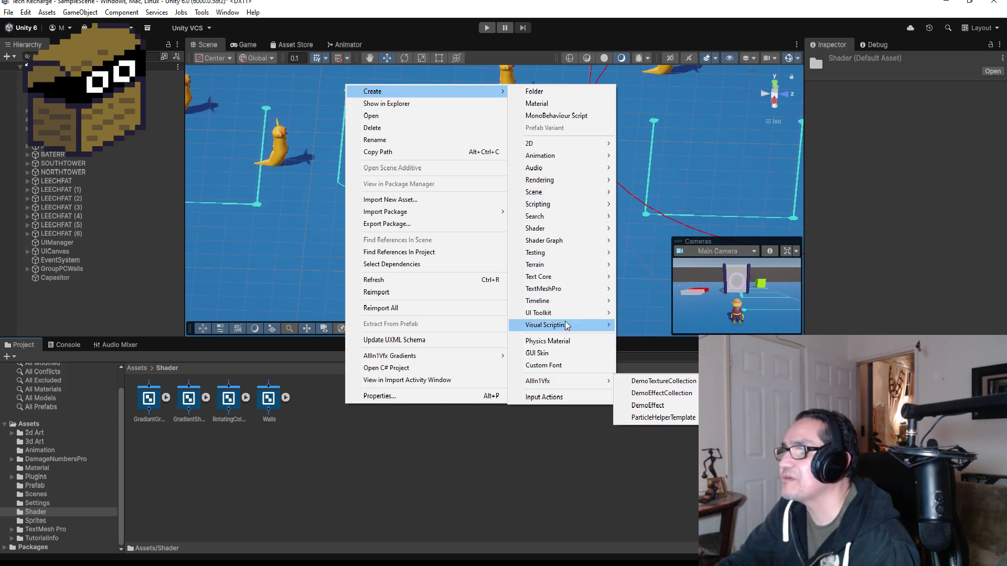
pyautogui.moveTo(564, 319)
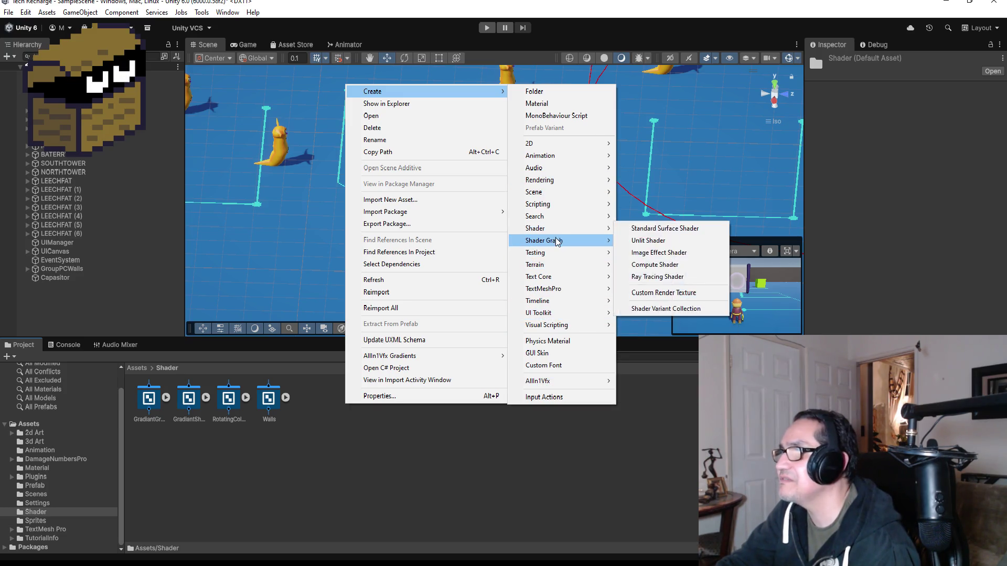
pyautogui.moveTo(558, 244)
pyautogui.moveTo(661, 243)
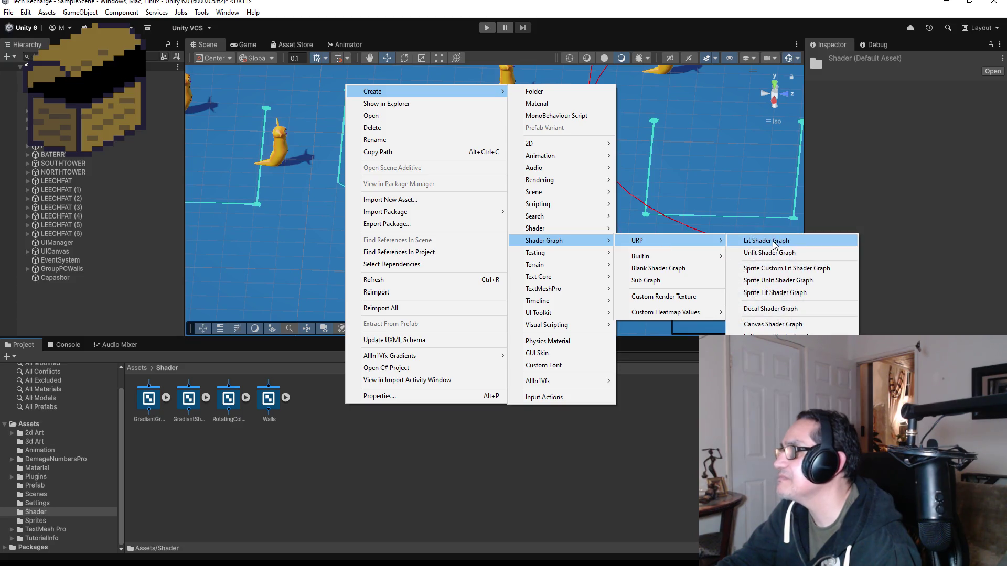
pyautogui.click(765, 240)
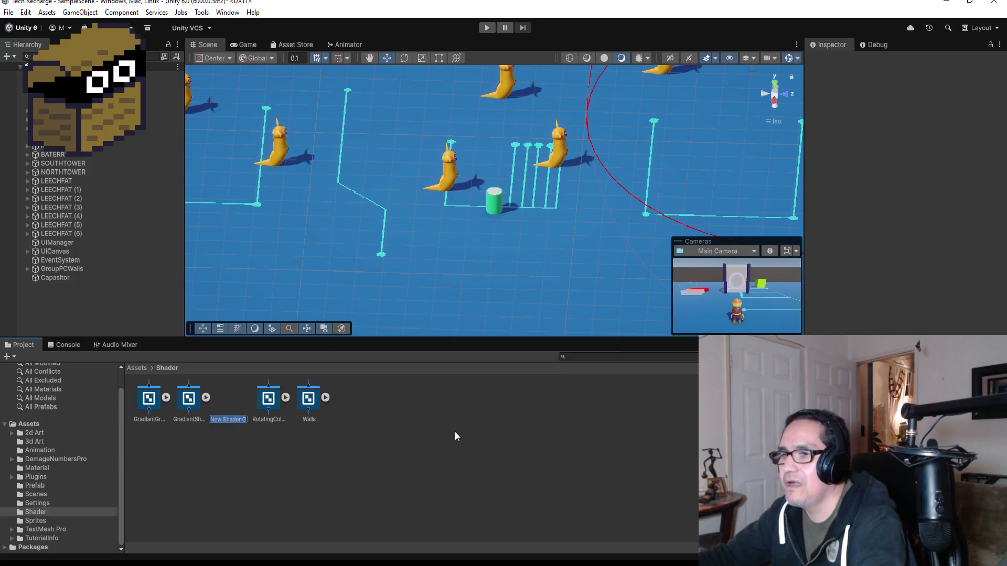
pyautogui.write('G')
pyautogui.write('radian')
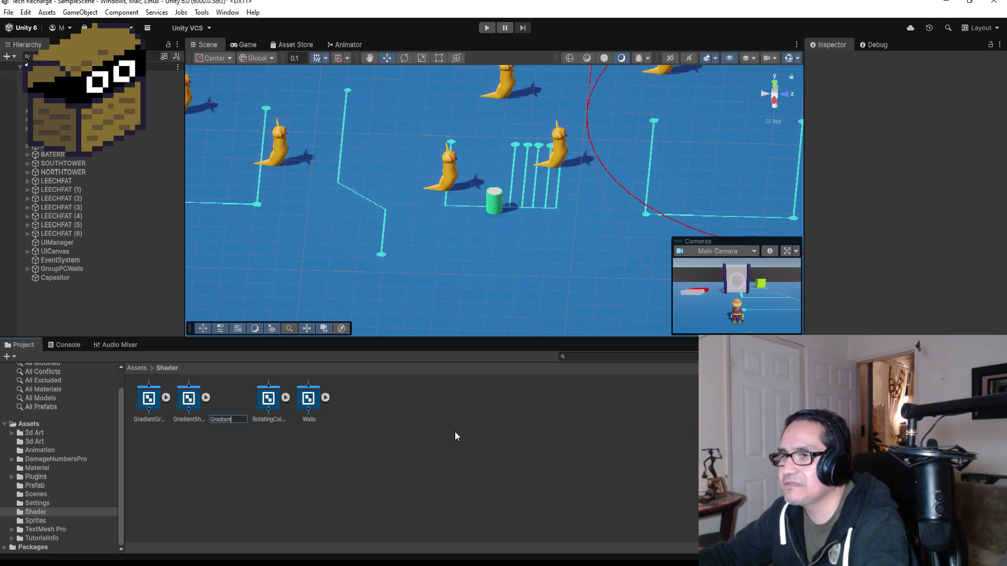
pyautogui.write('tG')
pyautogui.write('n')
pyautogui.press('Return')
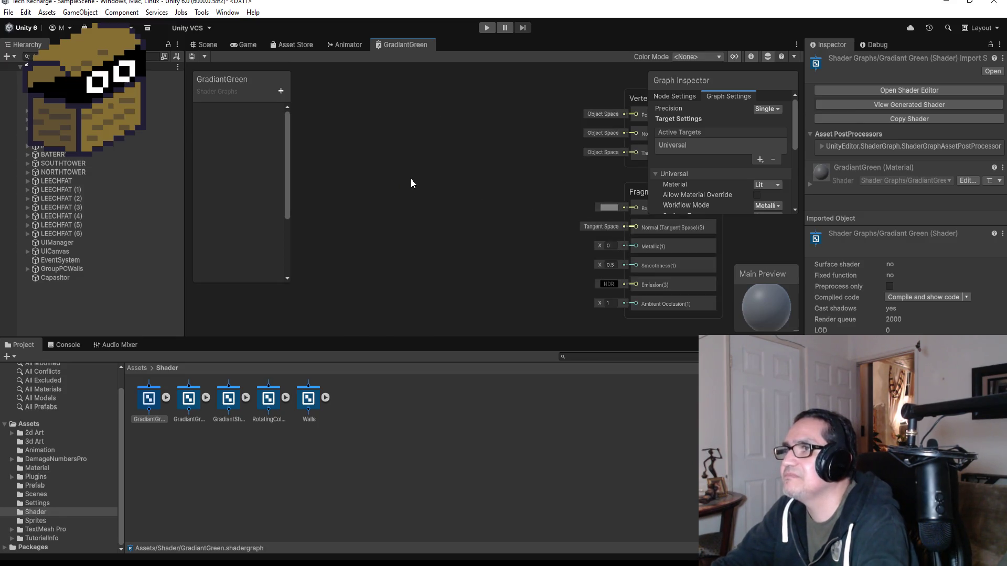
# Try the node search on the empty GradiantGreen canvas, dismiss it, and select GradiantGround.
pyautogui.rightClick(388, 142)
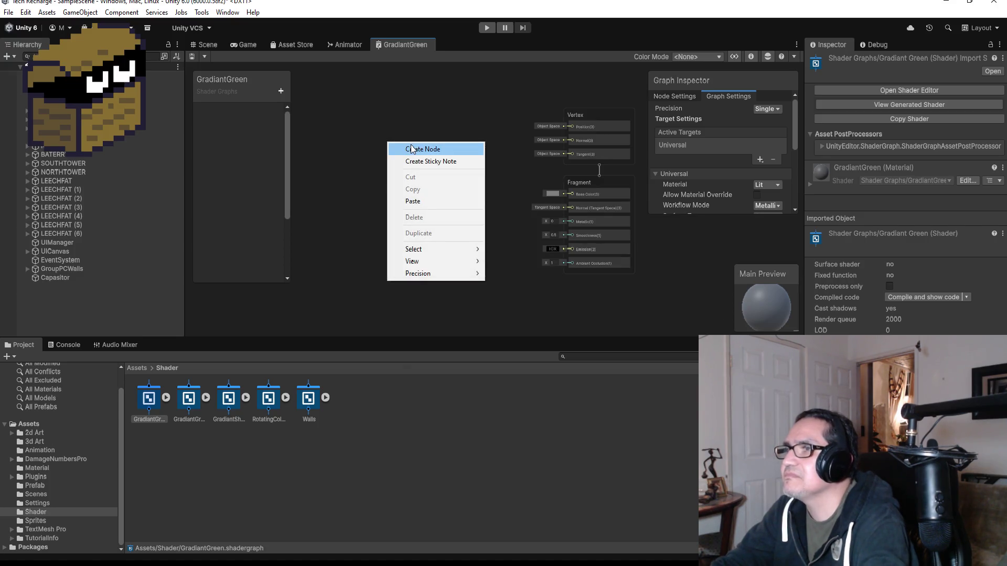
pyautogui.click(412, 148)
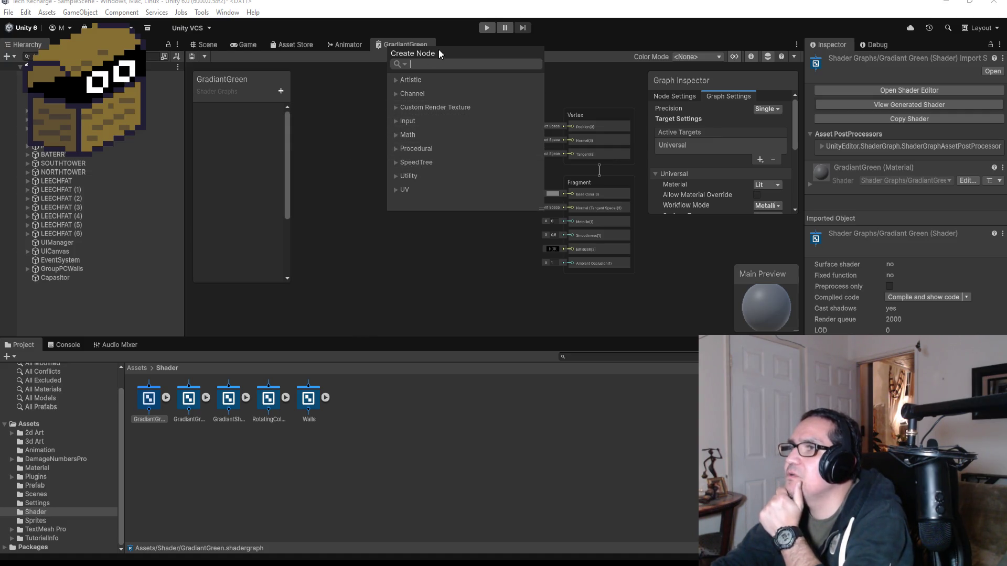
pyautogui.moveTo(417, 52); pyautogui.dragTo(382, 128)
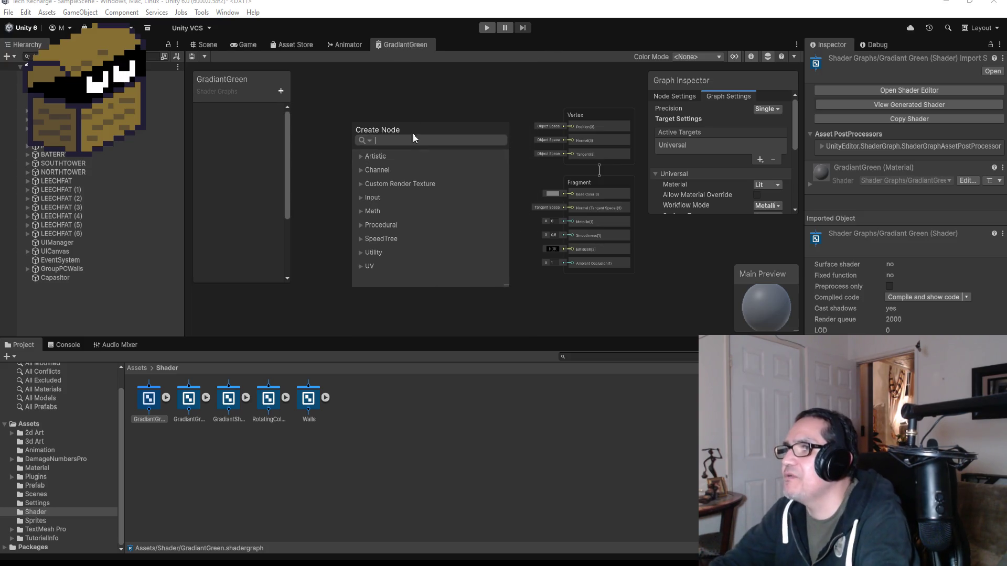
pyautogui.click(408, 108)
pyautogui.click(198, 400)
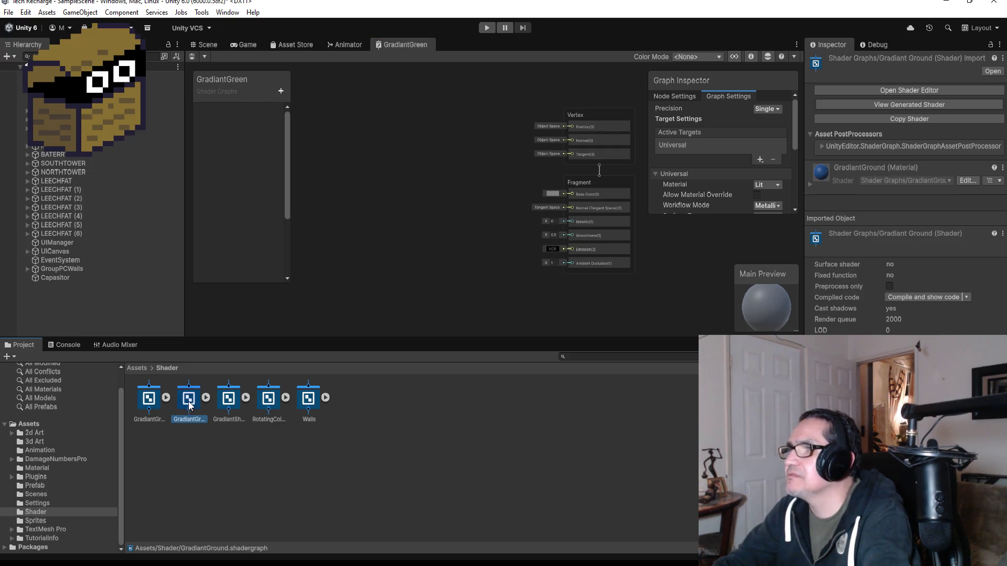
# Inspect the GradiantGround and GradiantShader graphs, closing each tab afterwards.
pyautogui.doubleClick(190, 401)
pyautogui.scroll(-4, 360, 202)
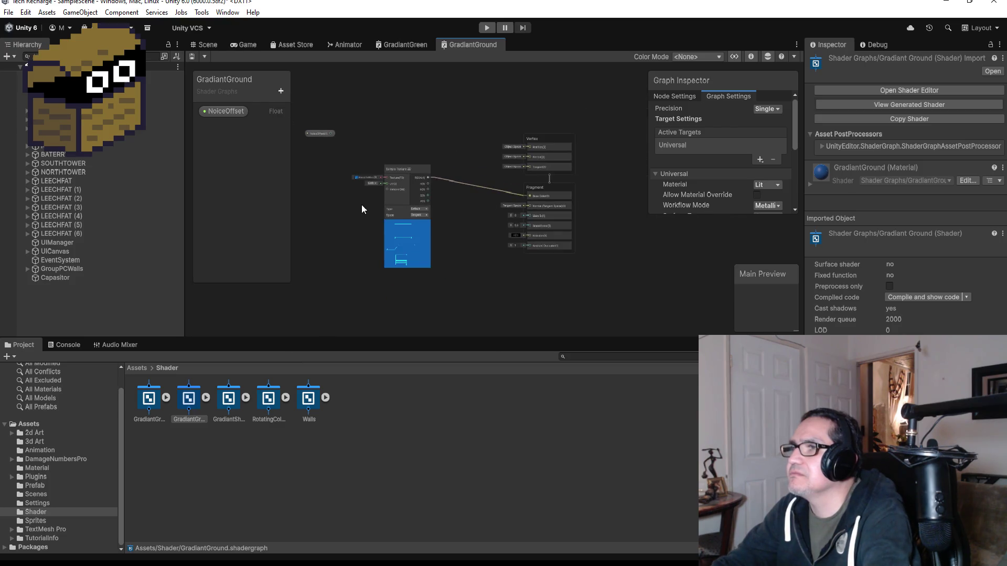
pyautogui.scroll(4, 341, 210)
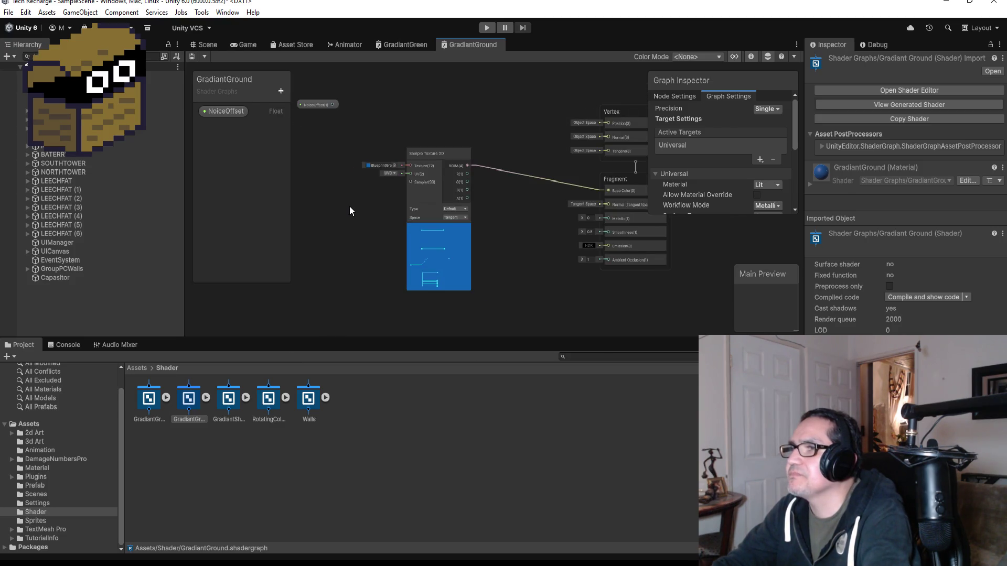
pyautogui.rightClick(480, 46)
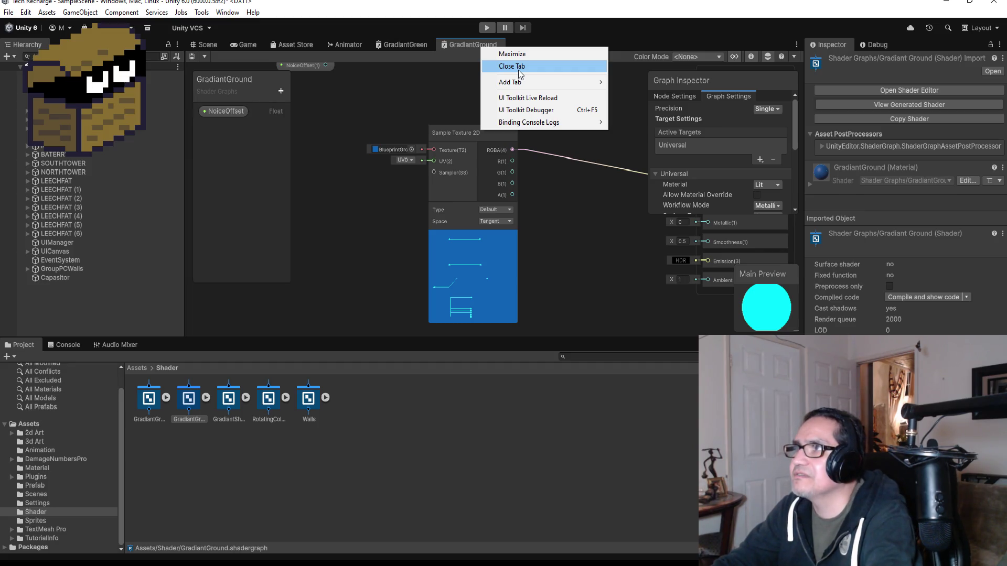
pyautogui.click(519, 67)
pyautogui.click(229, 403)
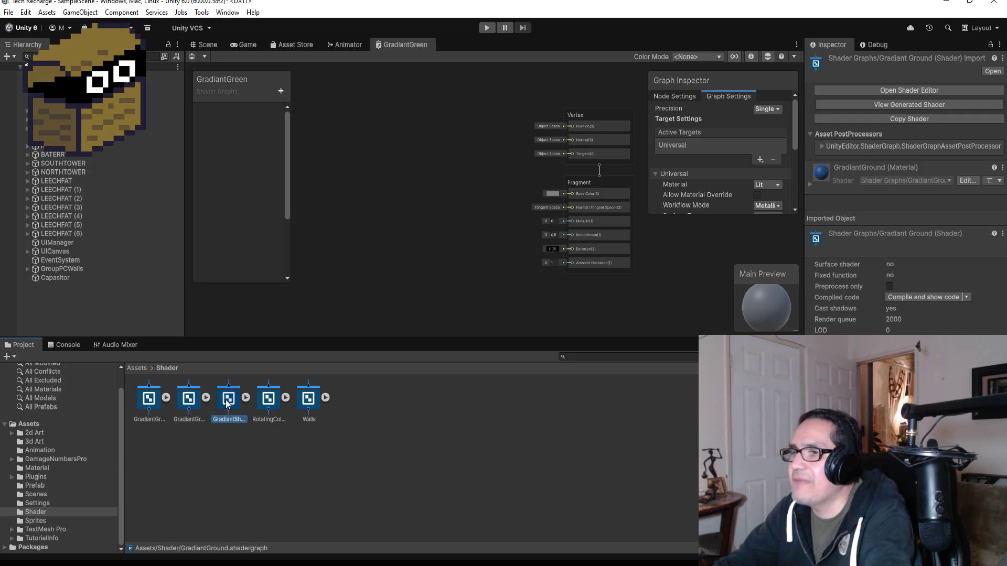
pyautogui.doubleClick(229, 403)
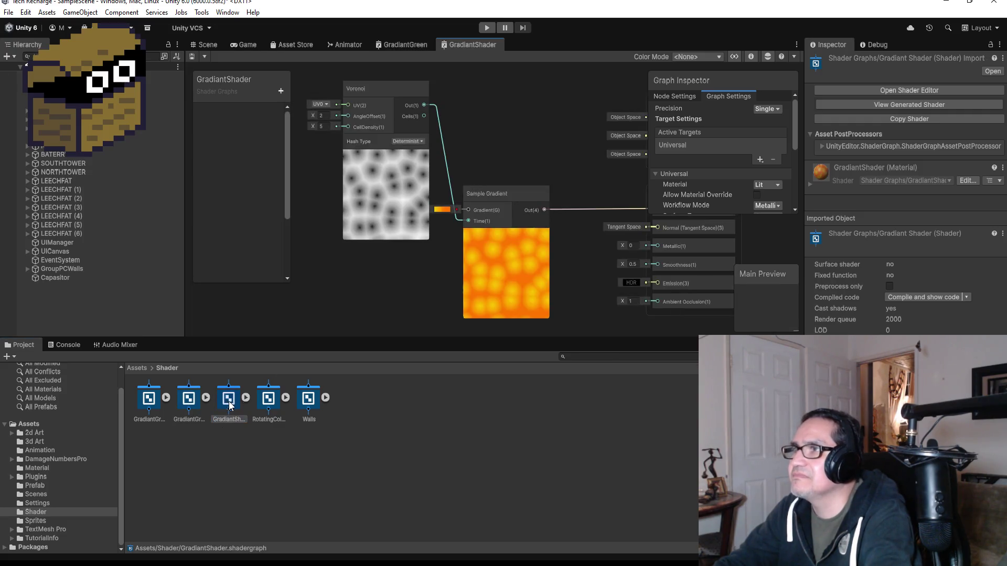
pyautogui.scroll(3, 344, 96)
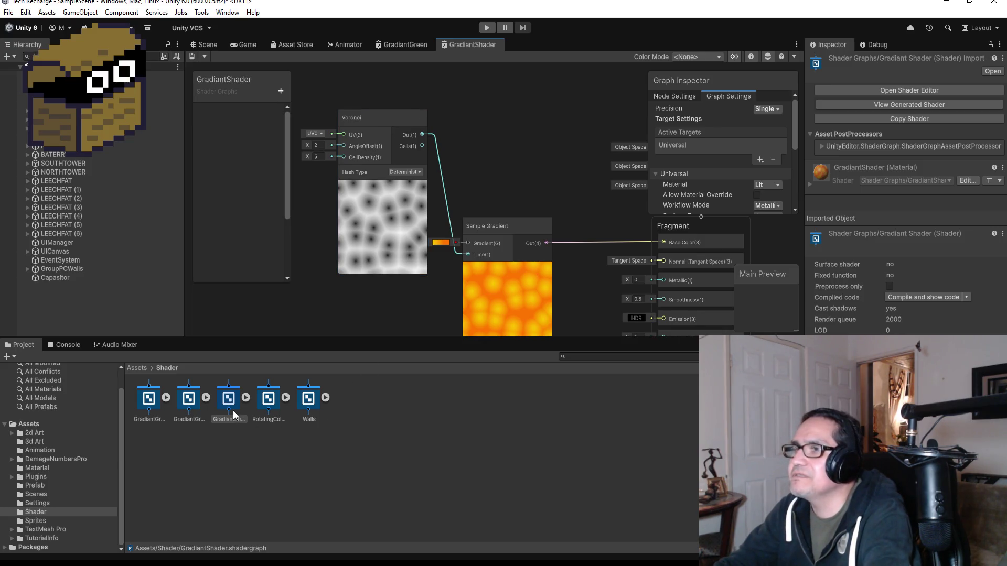
pyautogui.rightClick(468, 43)
pyautogui.click(498, 63)
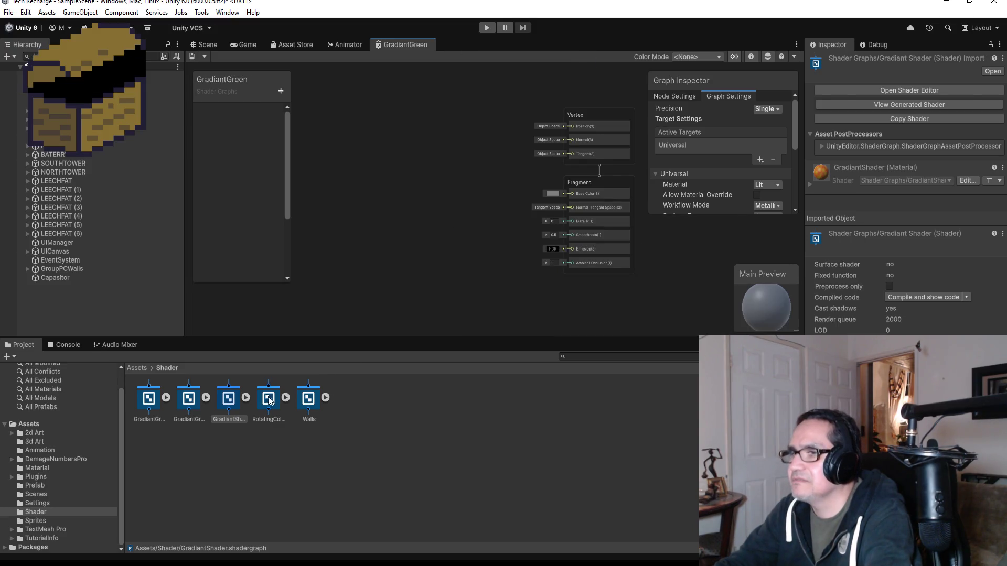
# Open RotatingColor, reopen GradiantShader for reference, and return to GradiantGreen.
pyautogui.doubleClick(252, 413)
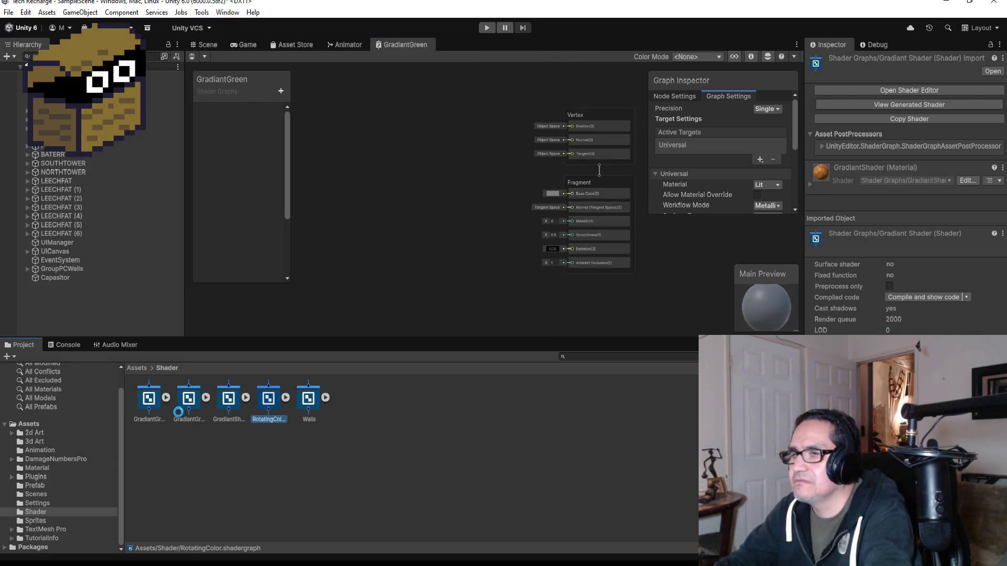
pyautogui.click(233, 402)
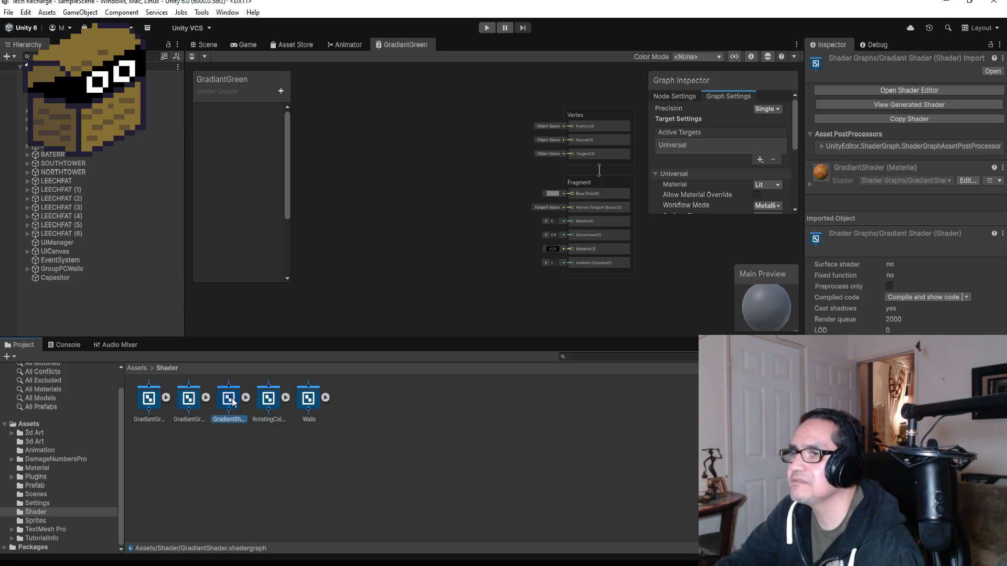
pyautogui.doubleClick(234, 401)
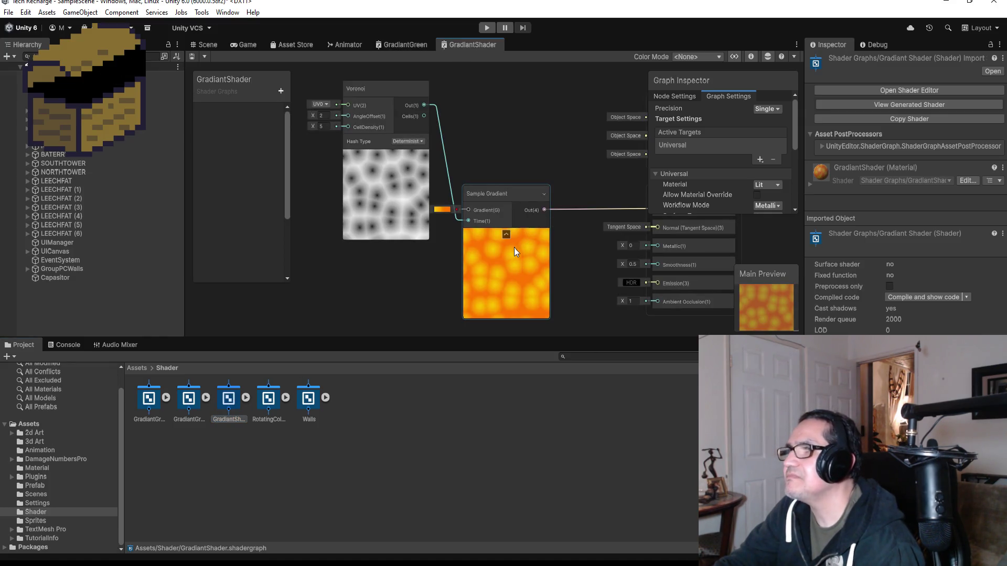
pyautogui.click(401, 48)
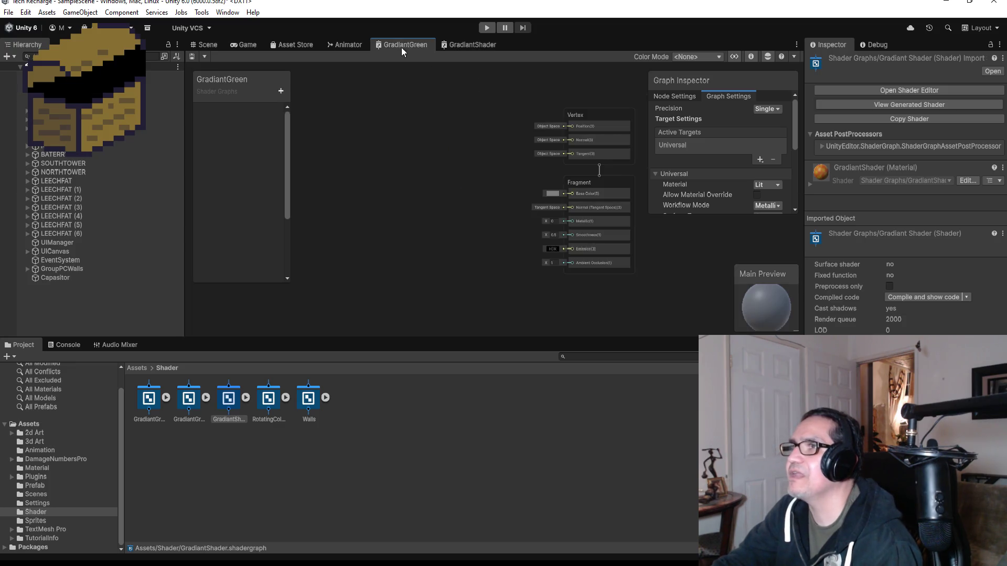
# Search 'grad' and add a Sample Gradient node, positioning it on the GradiantGreen canvas.
pyautogui.rightClick(370, 174)
pyautogui.click(396, 179)
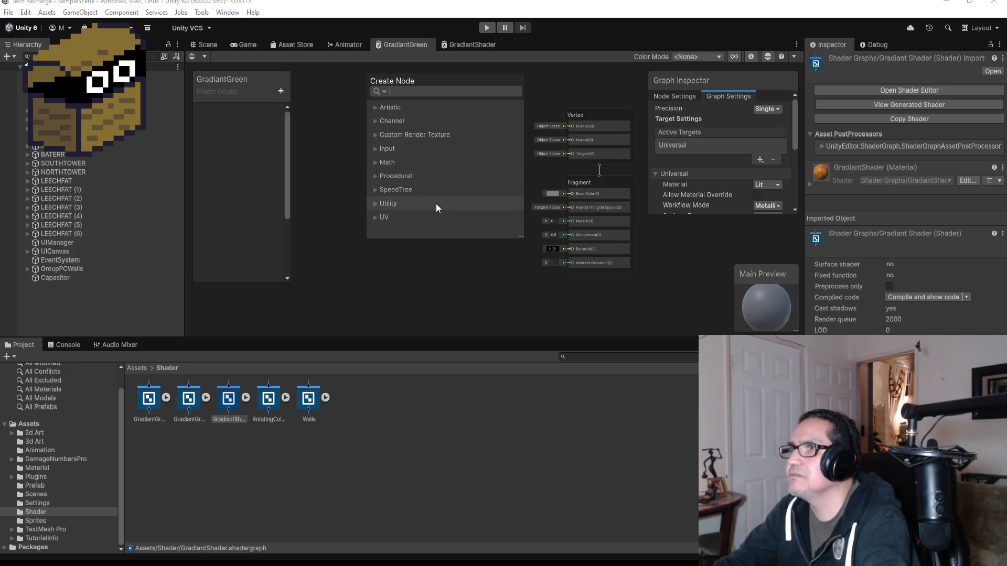
pyautogui.write('sma')
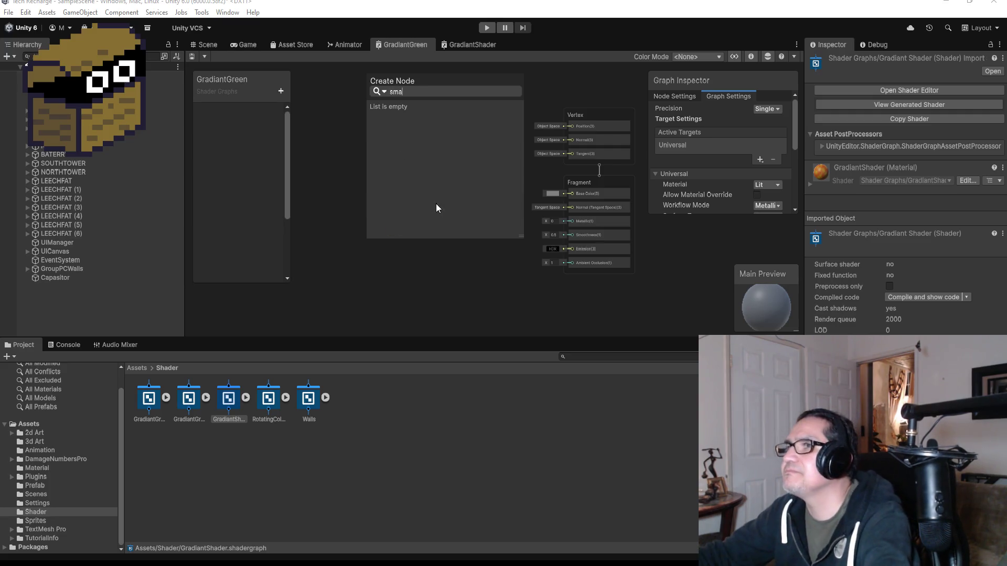
pyautogui.press('BackSpace')
pyautogui.press('BackSpace')
pyautogui.write('amp')
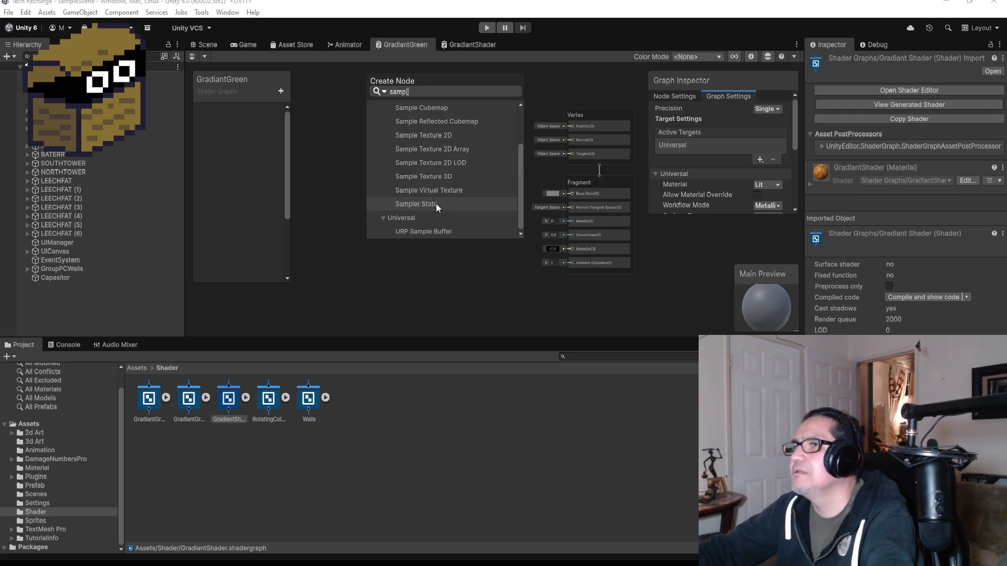
pyautogui.press('BackSpace')
pyautogui.press('BackSpace')
pyautogui.press('BackSpace')
pyautogui.write('grad')
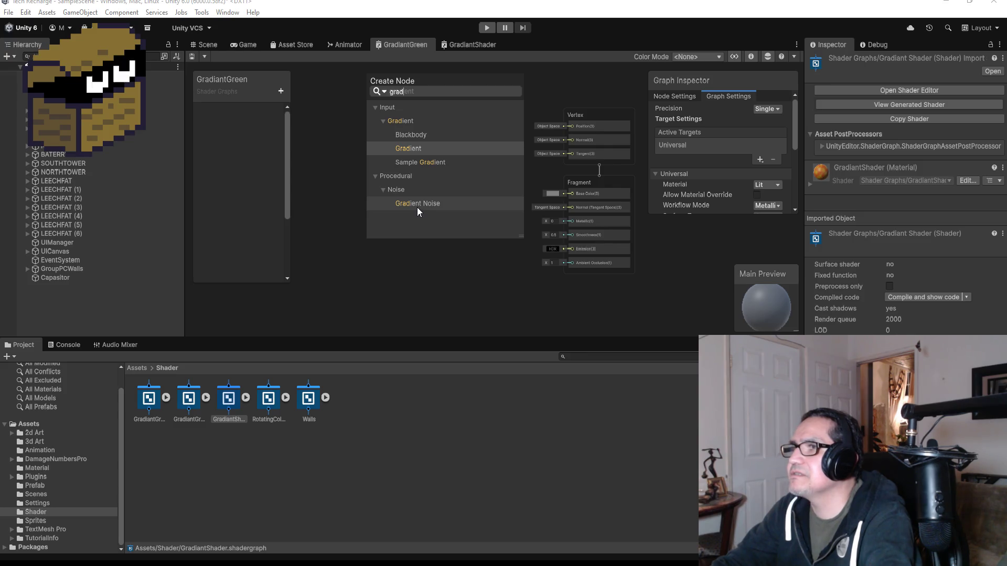
pyautogui.click(433, 163)
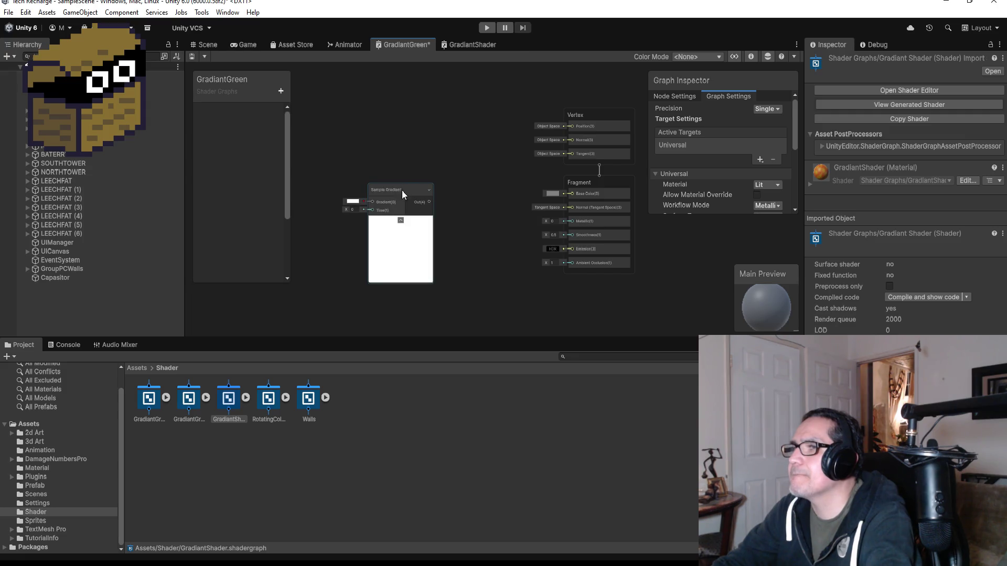
pyautogui.moveTo(402, 190); pyautogui.dragTo(444, 159)
pyautogui.scroll(4, 407, 178)
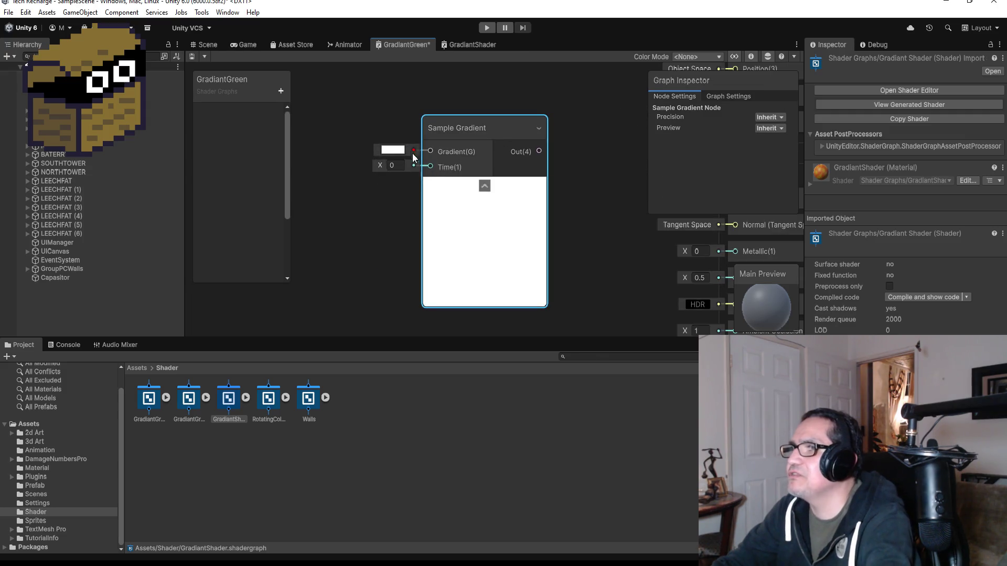
# Apply a yellow-green to white gradient preset and make the left key lime green.
pyautogui.click(401, 151)
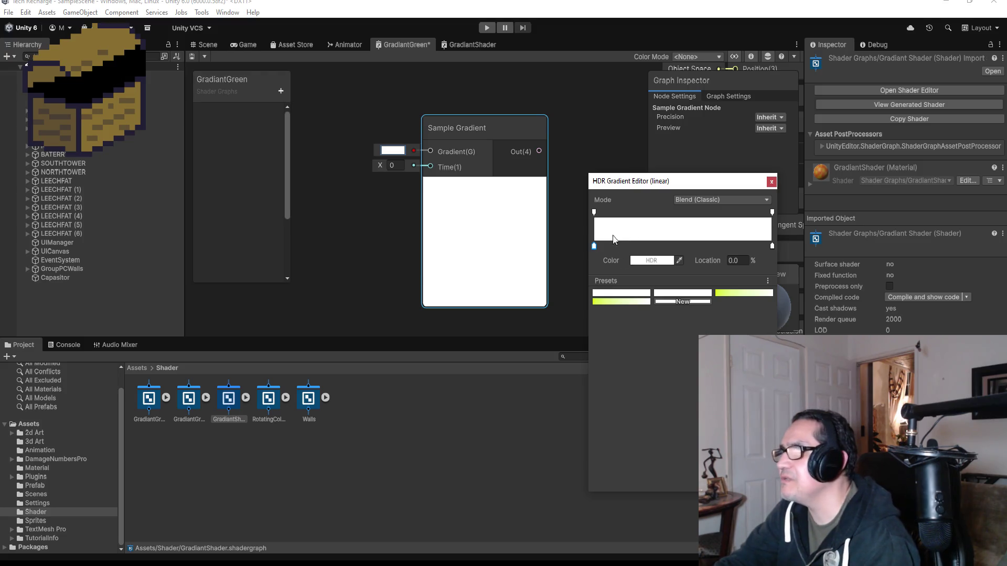
pyautogui.click(619, 303)
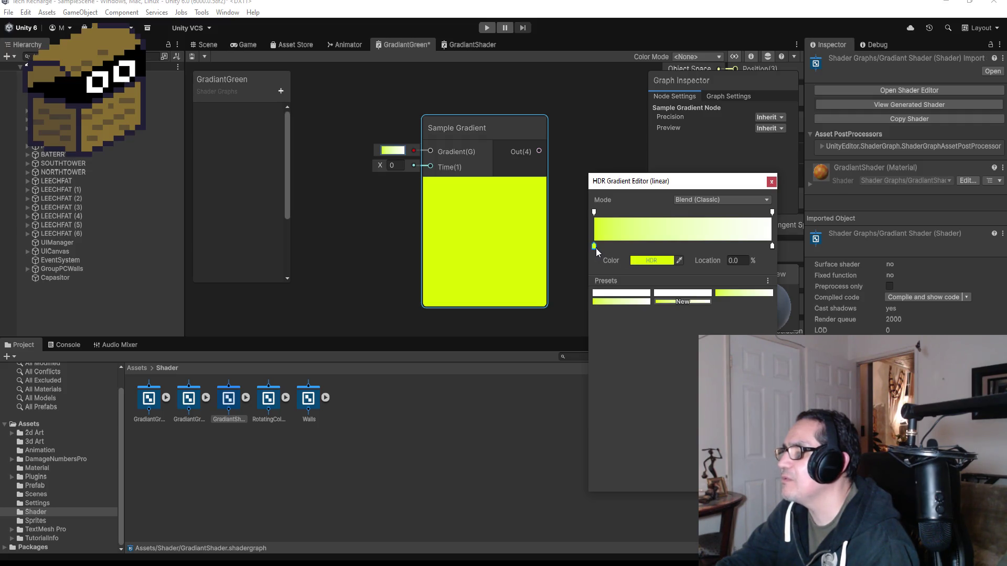
pyautogui.doubleClick(594, 246)
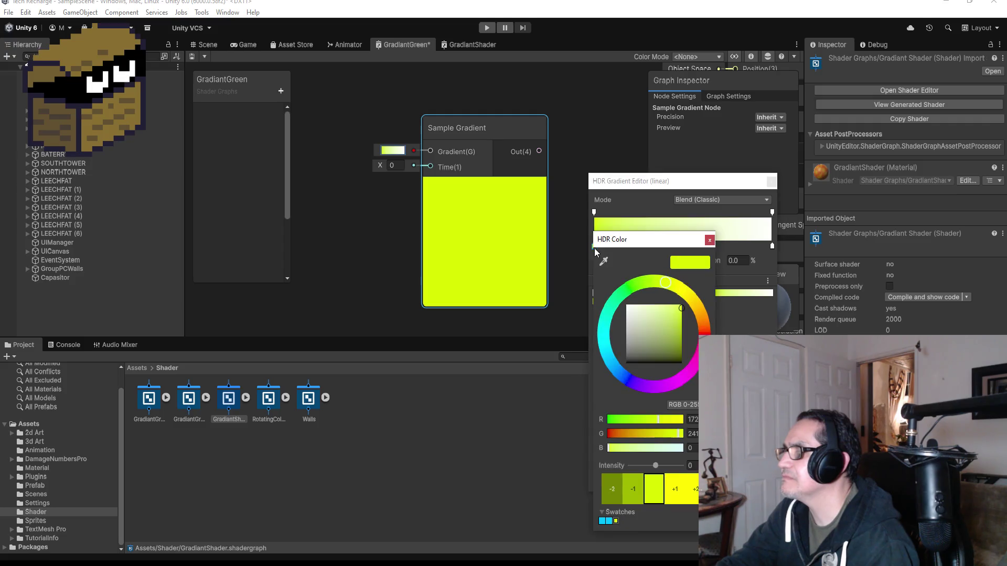
pyautogui.click(697, 312)
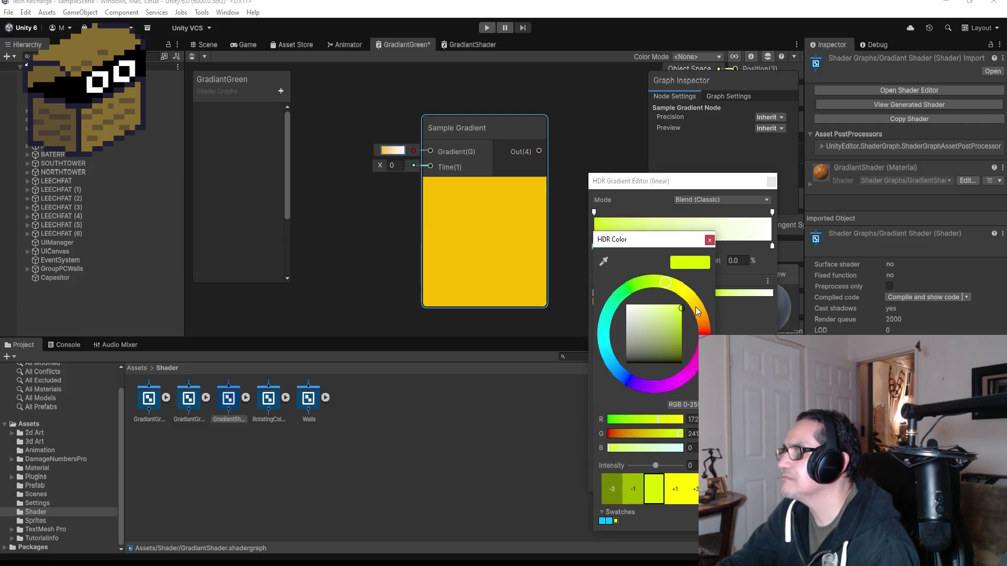
pyautogui.click(676, 284)
pyautogui.moveTo(654, 275); pyautogui.dragTo(645, 277)
pyautogui.click(709, 241)
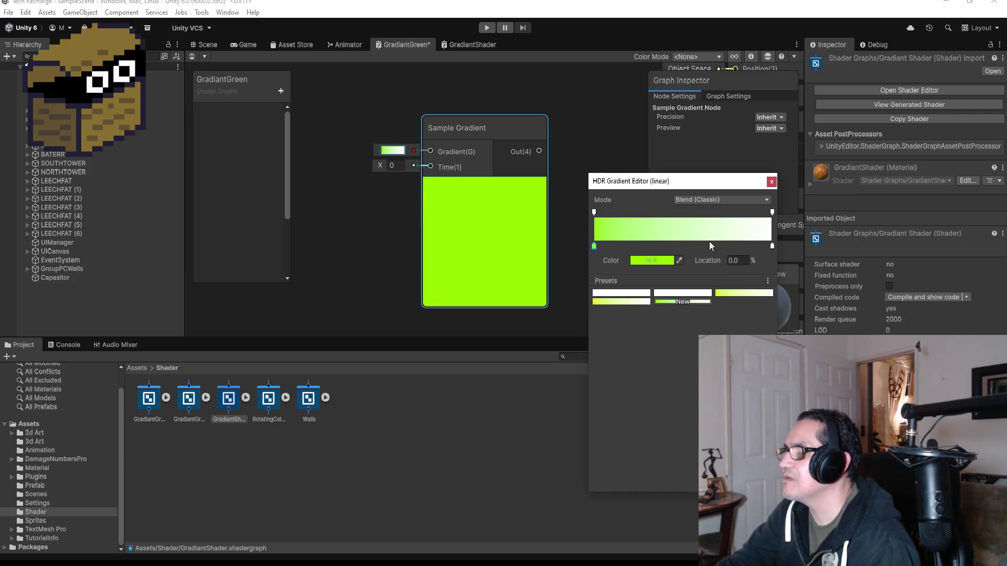
# Change the right white key to dark green and close the gradient editor.
pyautogui.moveTo(772, 246)
pyautogui.mouseDown()
pyautogui.moveTo(685, 247)
pyautogui.moveTo(765, 248)
pyautogui.mouseUp()
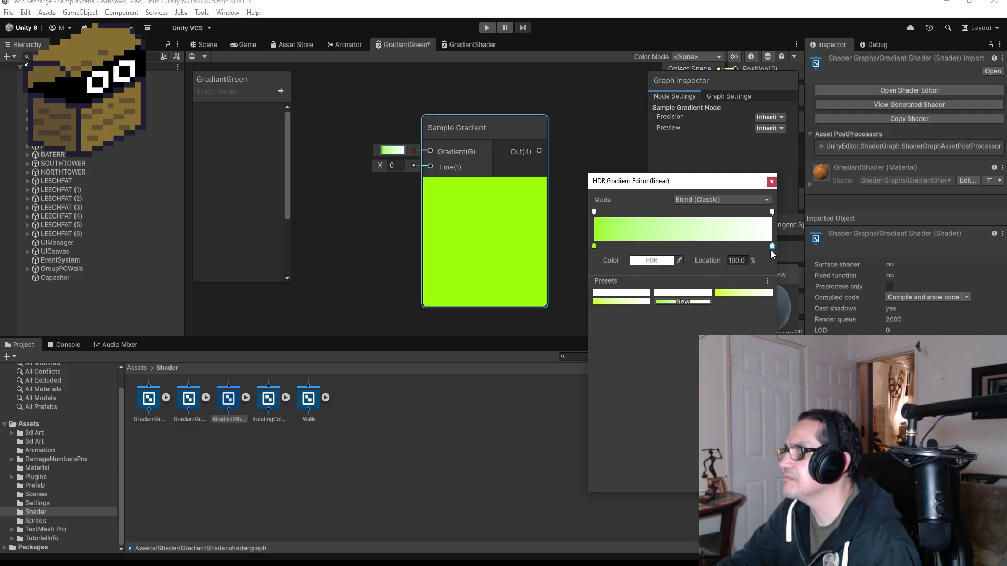
pyautogui.click(656, 261)
pyautogui.moveTo(731, 295); pyautogui.dragTo(705, 298)
pyautogui.moveTo(743, 334); pyautogui.dragTo(743, 345)
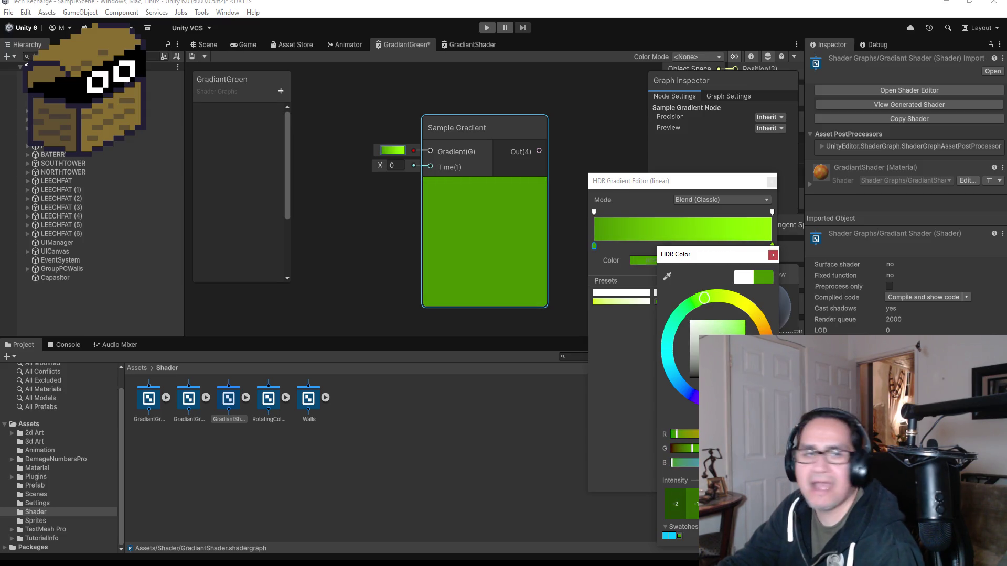
pyautogui.moveTo(743, 344); pyautogui.dragTo(743, 341)
pyautogui.click(773, 255)
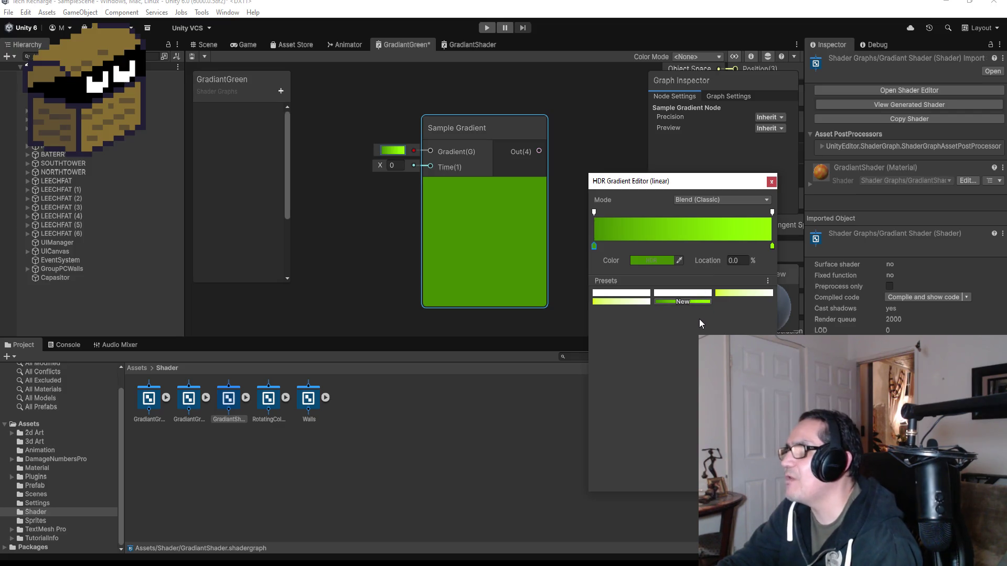
pyautogui.click(772, 182)
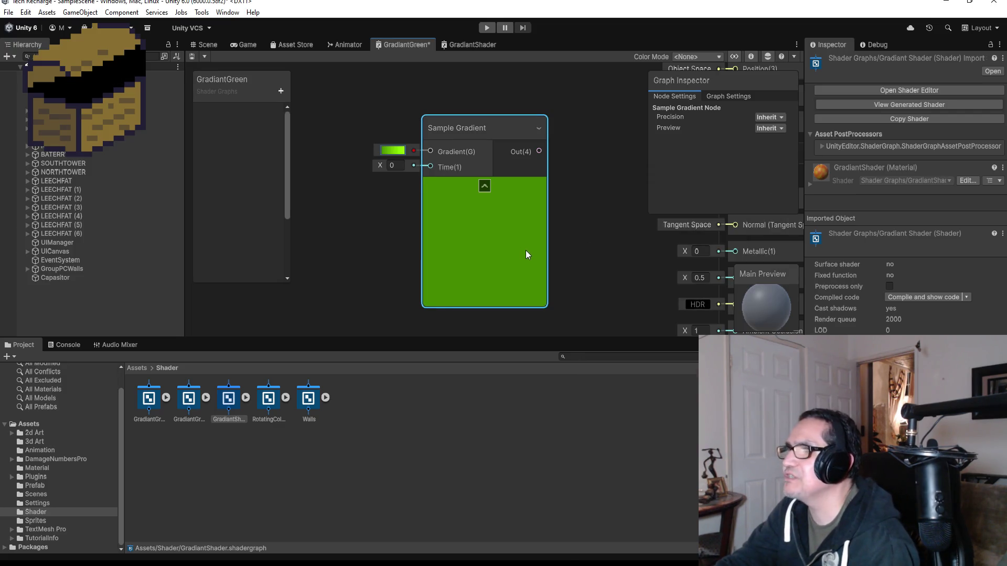
# Search 'no' and add a Simple Noise node beside the Sample Gradient.
pyautogui.scroll(-3, 459, 236)
pyautogui.rightClick(351, 209)
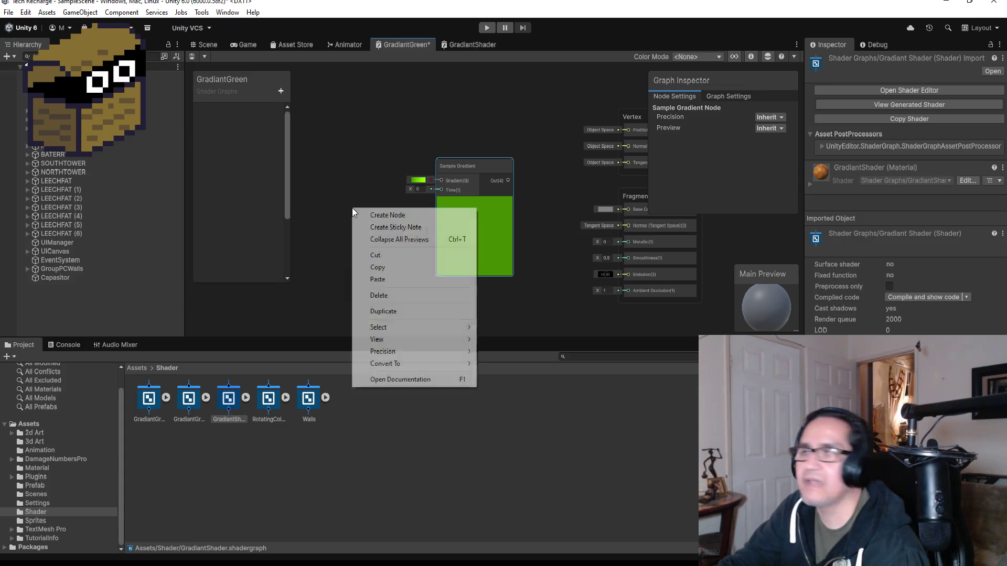
pyautogui.click(367, 215)
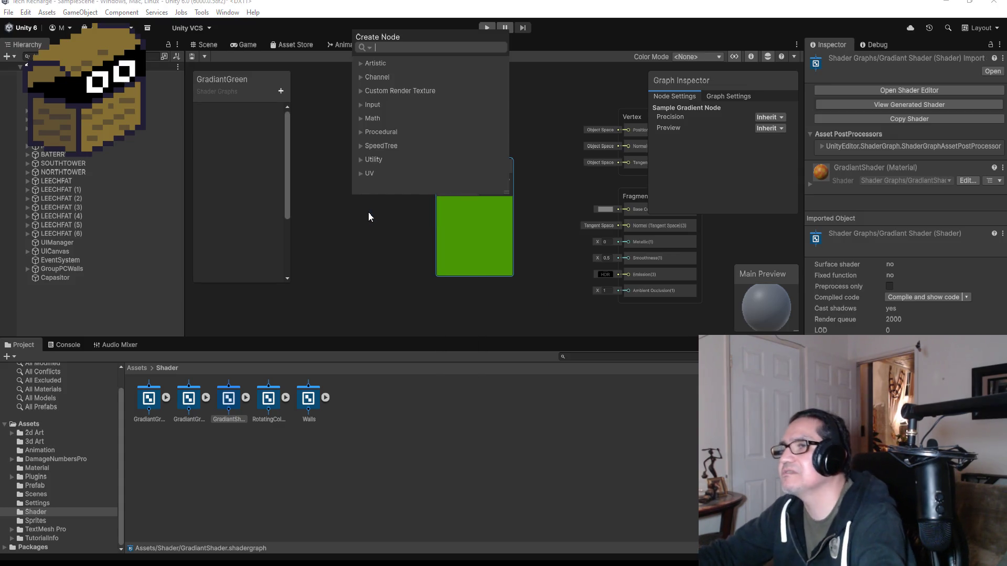
pyautogui.write('no')
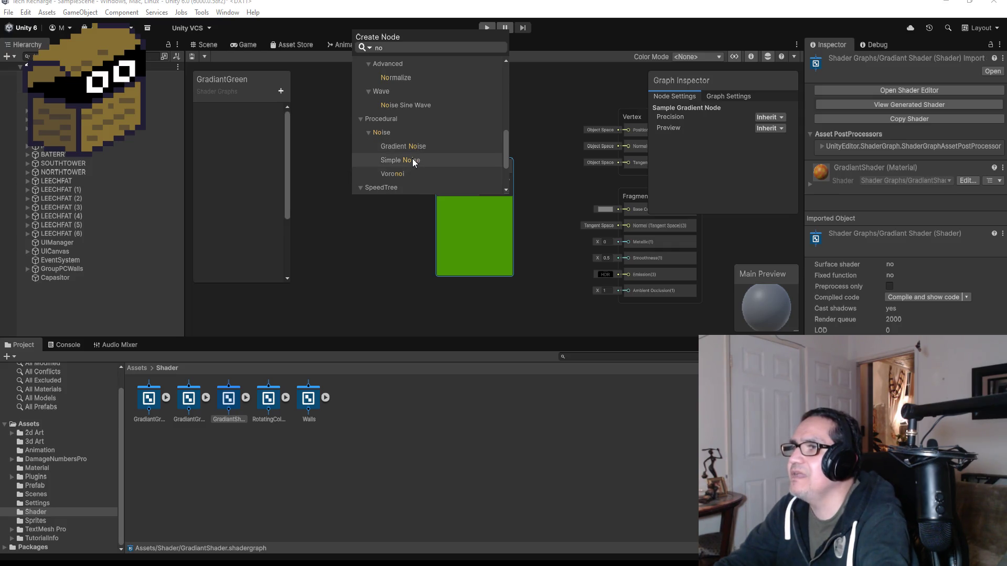
pyautogui.click(422, 163)
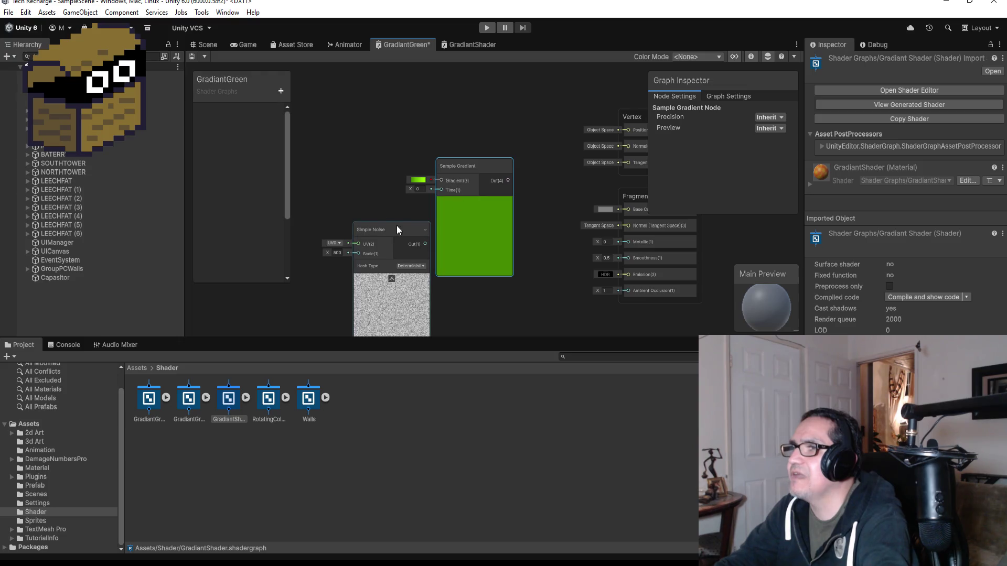
pyautogui.moveTo(397, 225)
pyautogui.mouseDown()
pyautogui.moveTo(364, 162)
pyautogui.moveTo(440, 178)
pyautogui.moveTo(441, 191)
pyautogui.mouseUp()
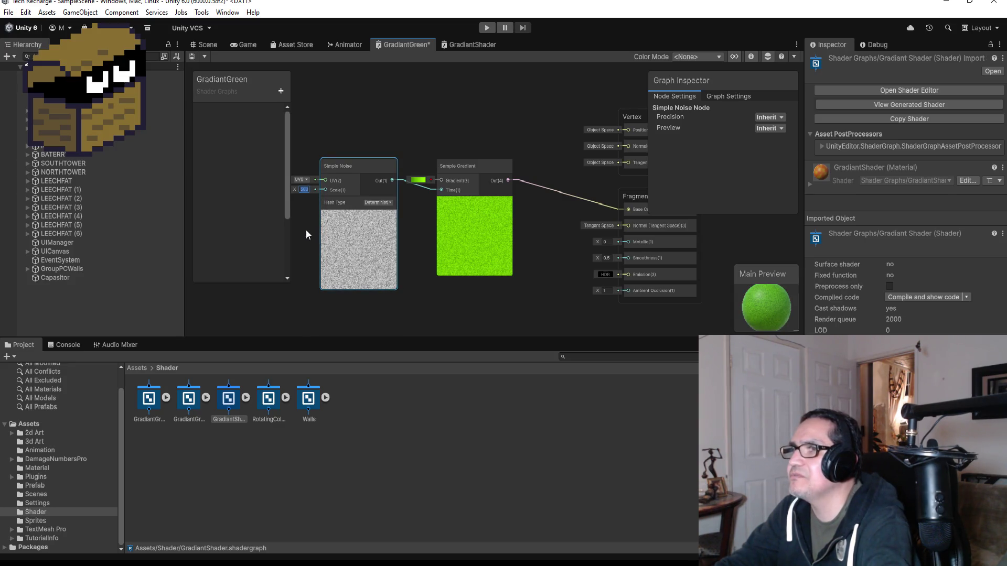
# Switch the Simple Noise UV channel through UV1, UV2 and UV3.
pyautogui.moveTo(306, 229); pyautogui.dragTo(387, 198)
pyautogui.scroll(5, 387, 199)
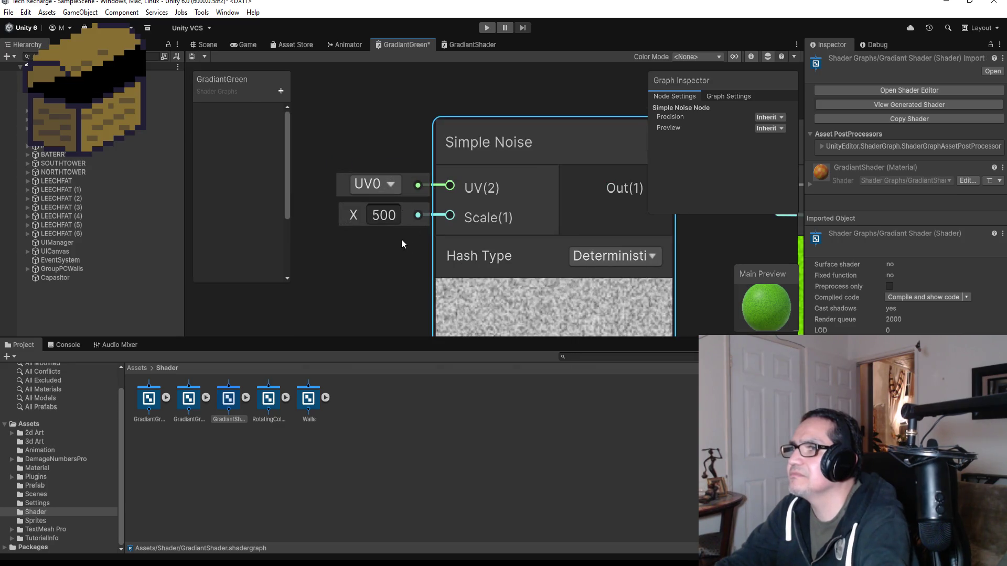
pyautogui.click(391, 184)
pyautogui.click(373, 215)
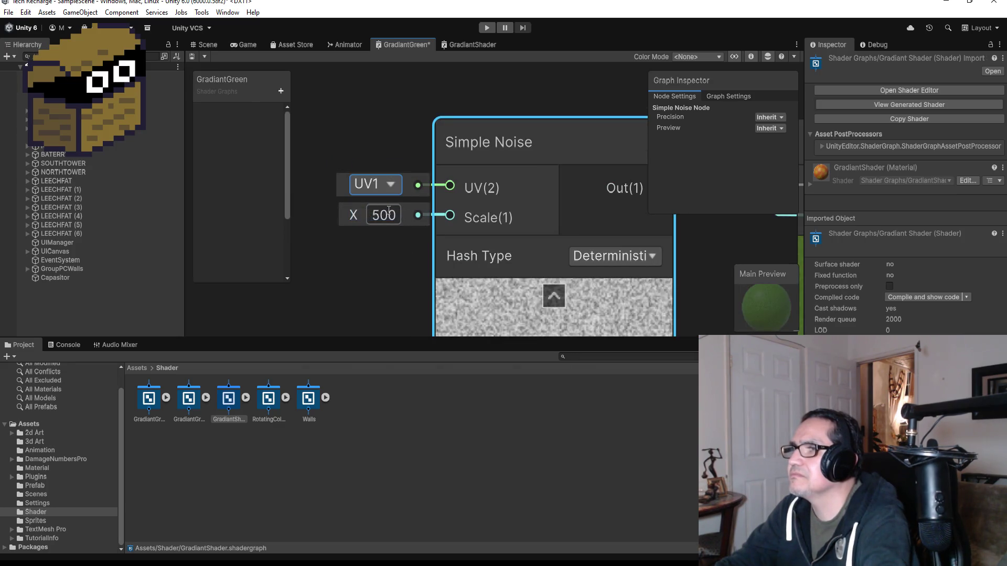
pyautogui.scroll(-2, 394, 212)
pyautogui.click(396, 197)
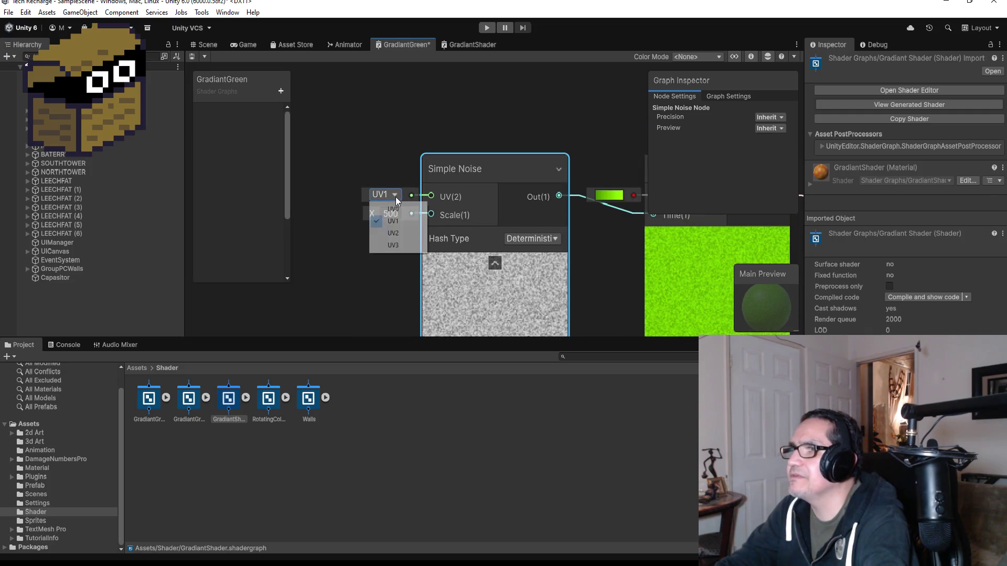
pyautogui.click(394, 231)
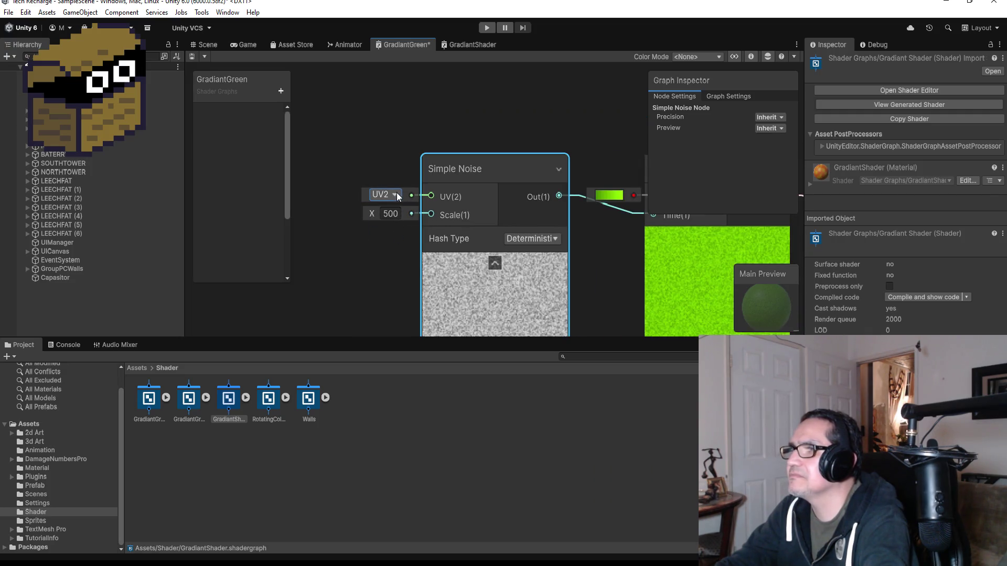
pyautogui.click(392, 194)
pyautogui.click(396, 245)
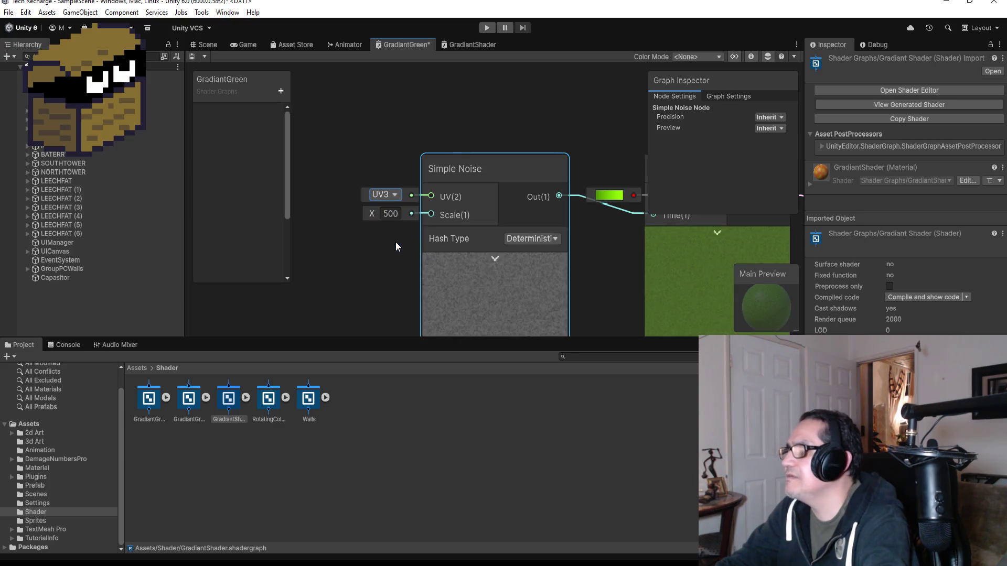
# Try noise Scale values 1000 and 100, then delete the Simple Noise node.
pyautogui.click(394, 213)
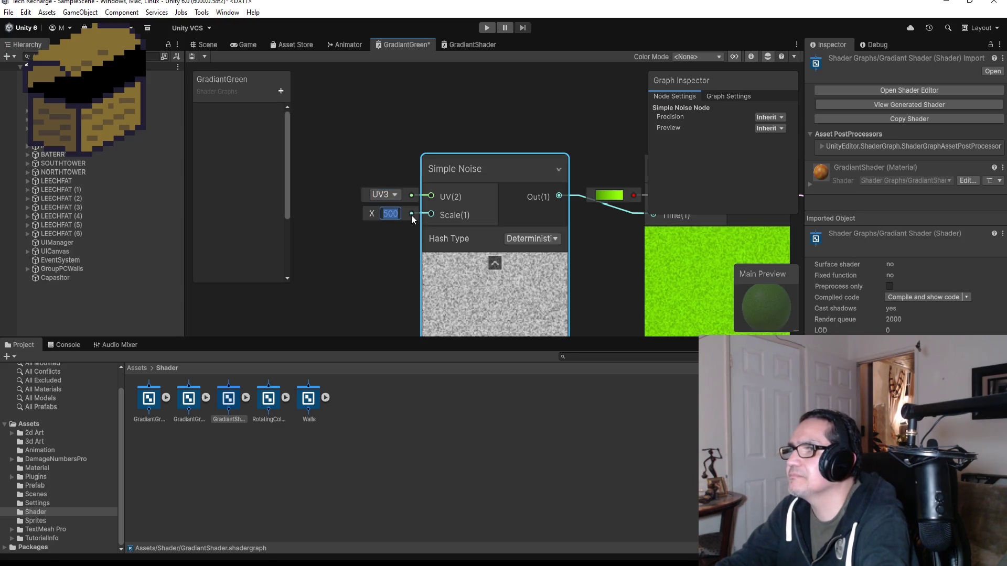
pyautogui.write('1000')
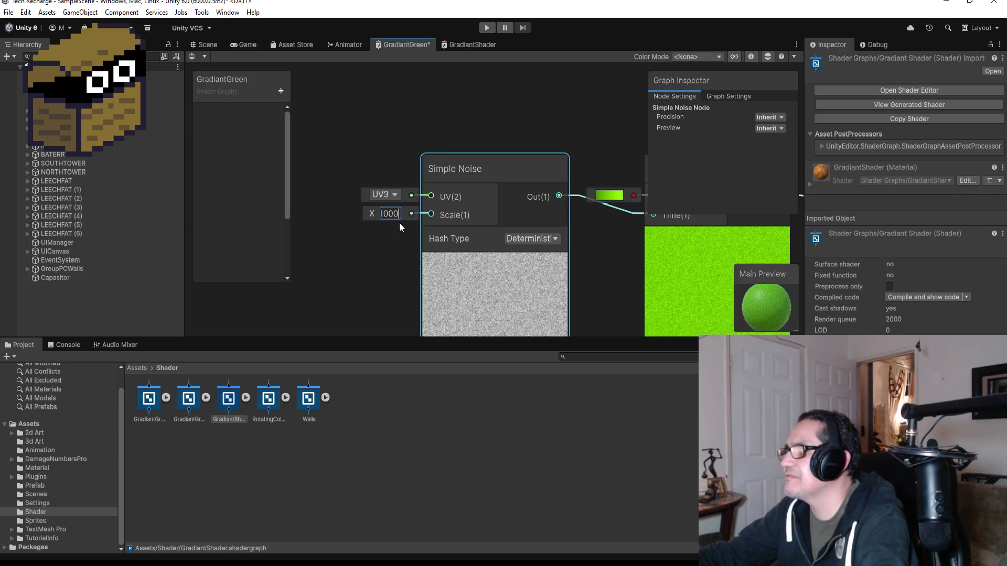
pyautogui.press('BackSpace')
pyautogui.press('BackSpace')
pyautogui.press('BackSpace')
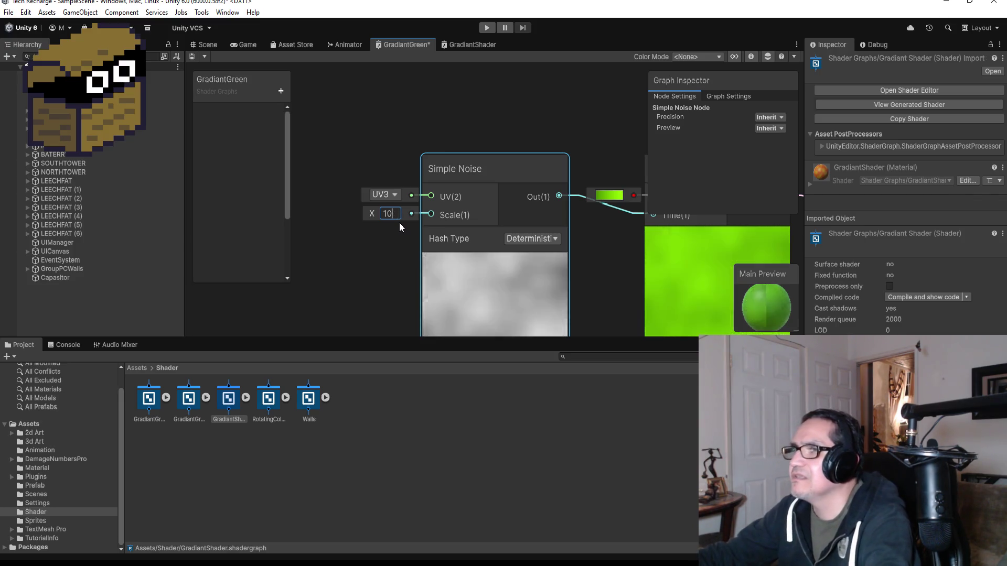
pyautogui.write('0')
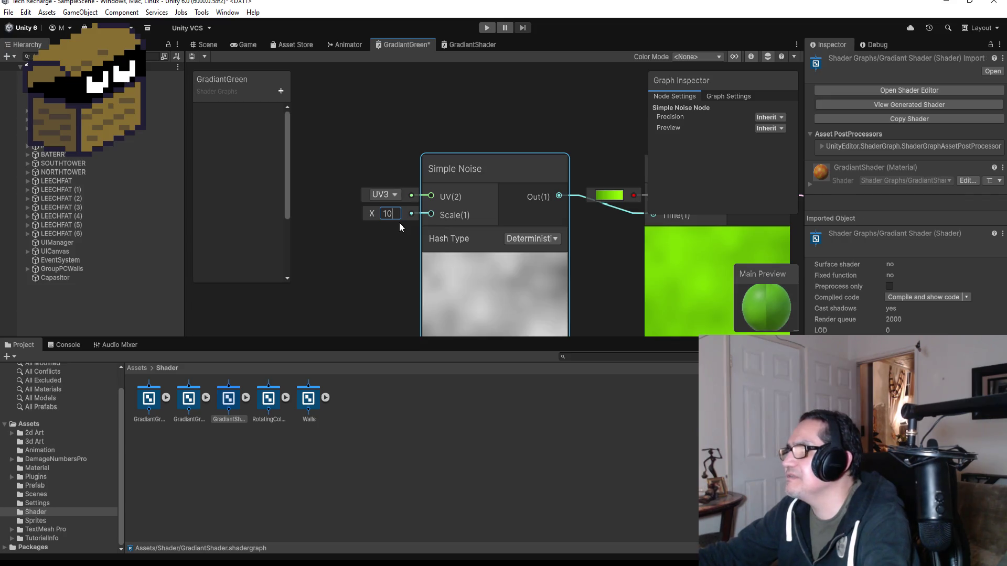
pyautogui.scroll(-3, 569, 246)
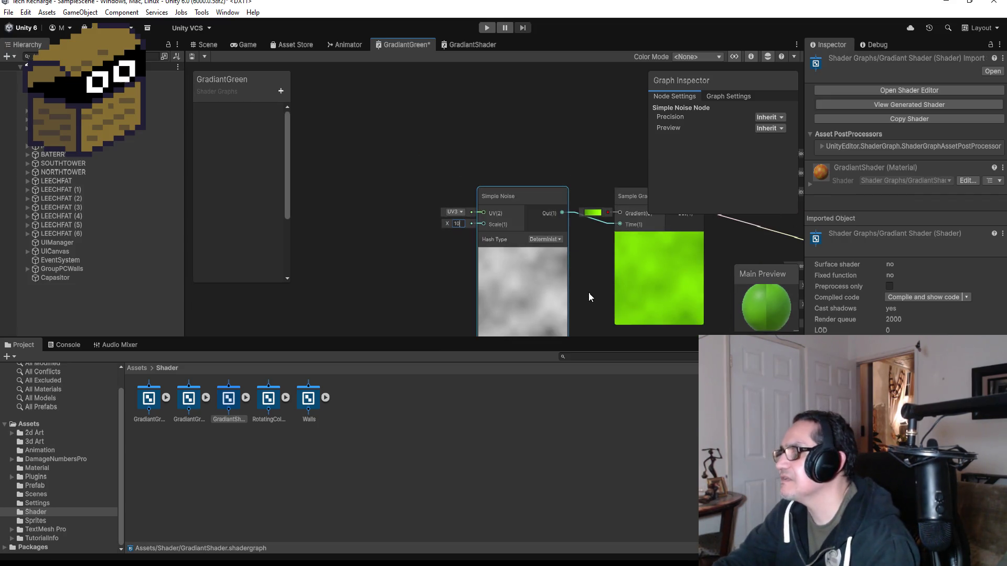
pyautogui.write('0')
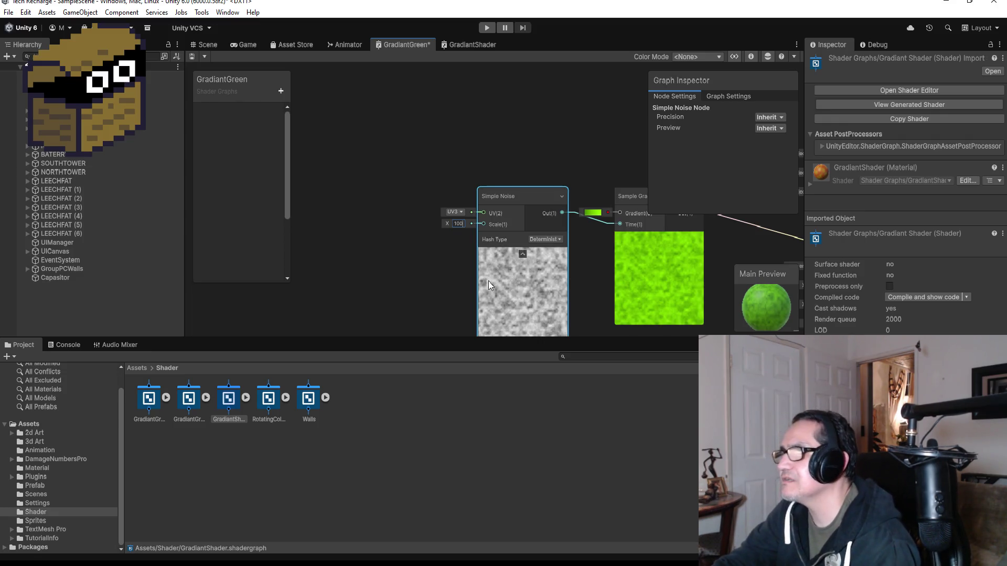
pyautogui.click(450, 277)
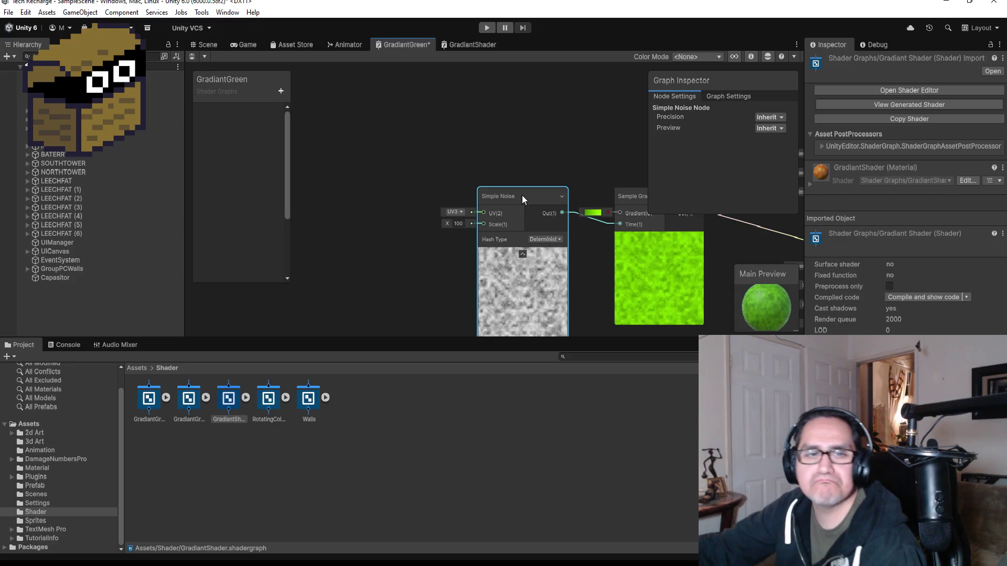
pyautogui.press('Delete')
pyautogui.scroll(-2, 521, 196)
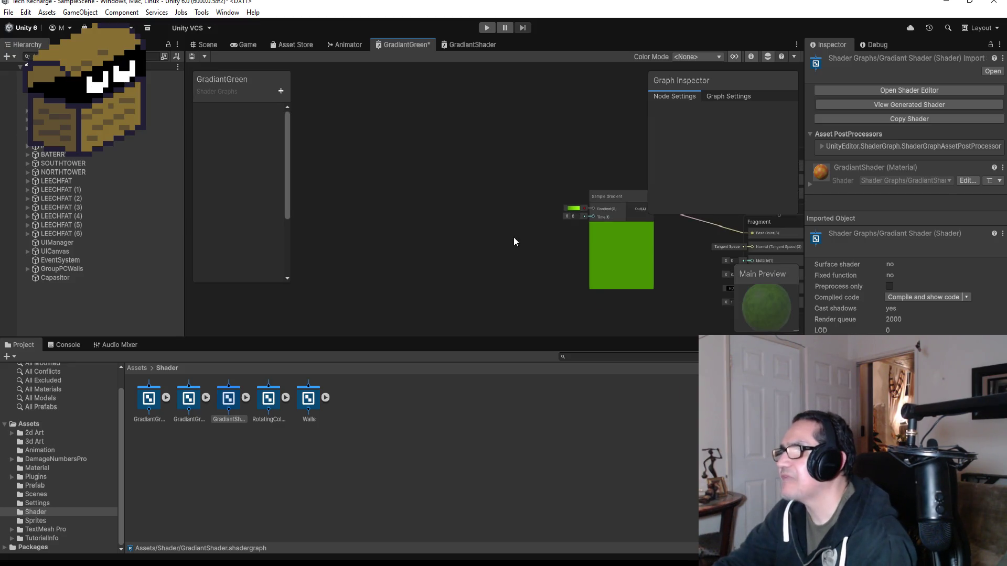
# Search 'fre' and add a Fresnel Effect node, framing the view around it.
pyautogui.rightClick(481, 200)
pyautogui.click(526, 205)
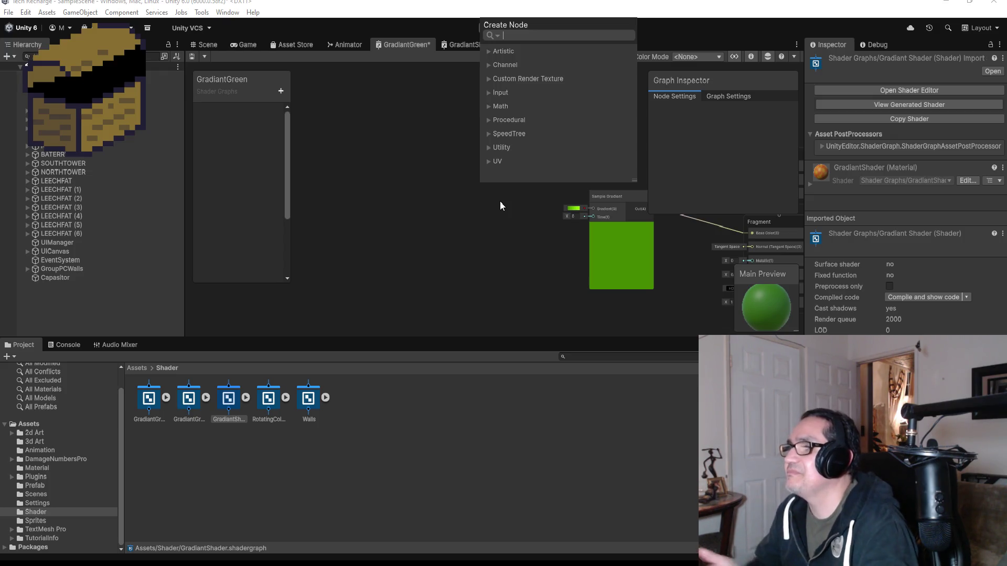
pyautogui.write('fr')
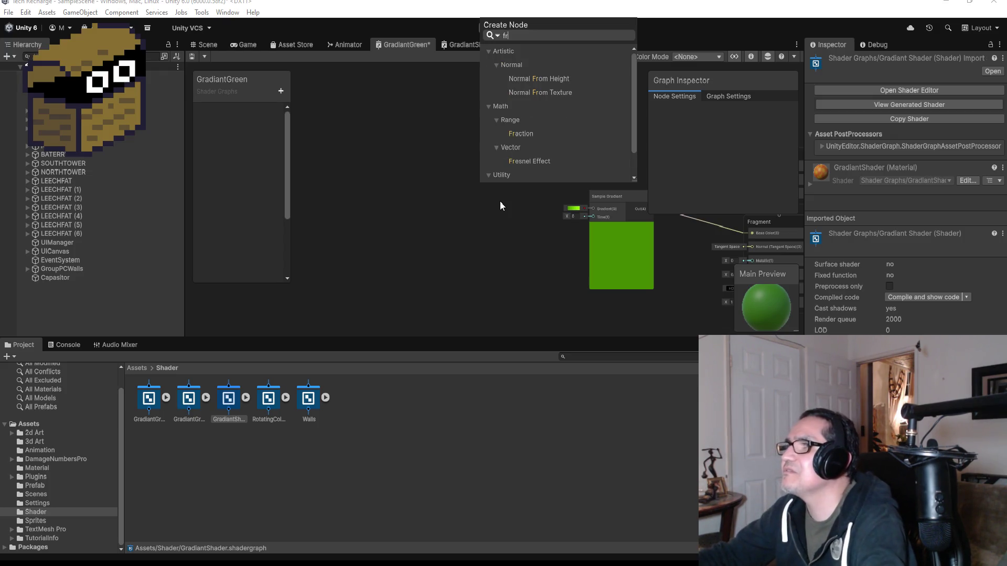
pyautogui.write('e')
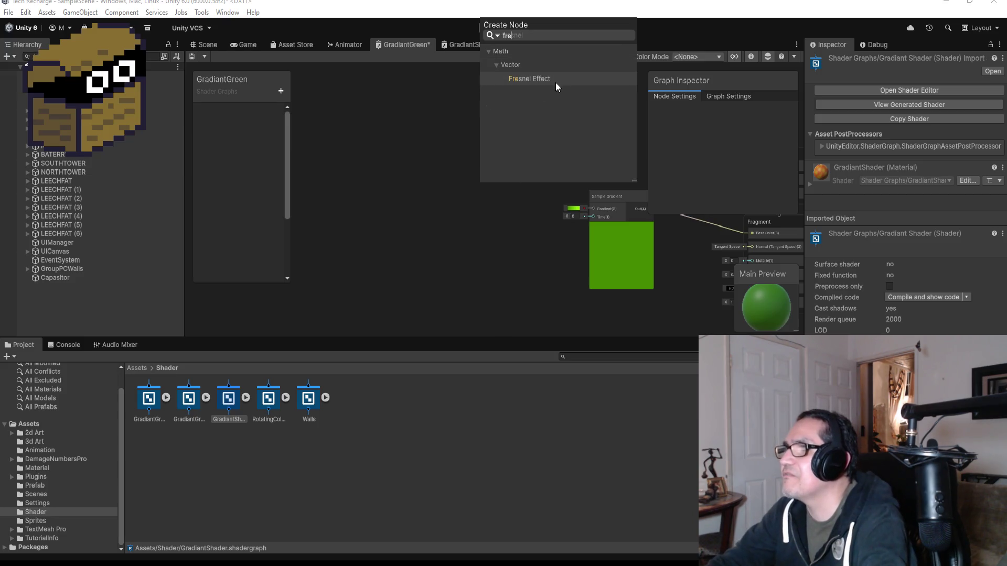
pyautogui.click(555, 80)
pyautogui.moveTo(517, 217)
pyautogui.mouseDown()
pyautogui.moveTo(507, 181)
pyautogui.moveTo(594, 187)
pyautogui.moveTo(632, 202)
pyautogui.mouseUp()
pyautogui.press('f')
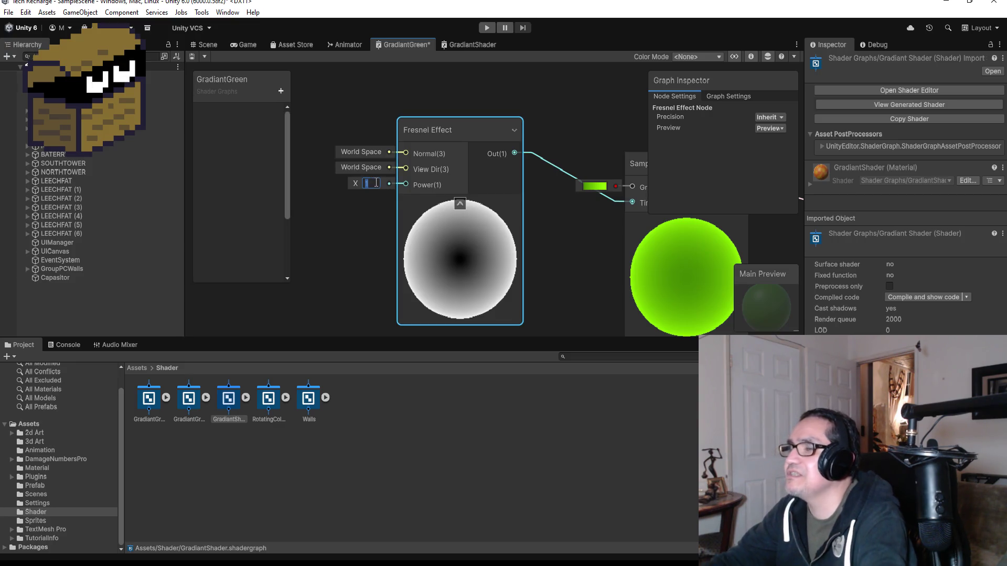
# Set the Fresnel Effect Power to 0.5 and zoom out the canvas.
pyautogui.press('BackSpace')
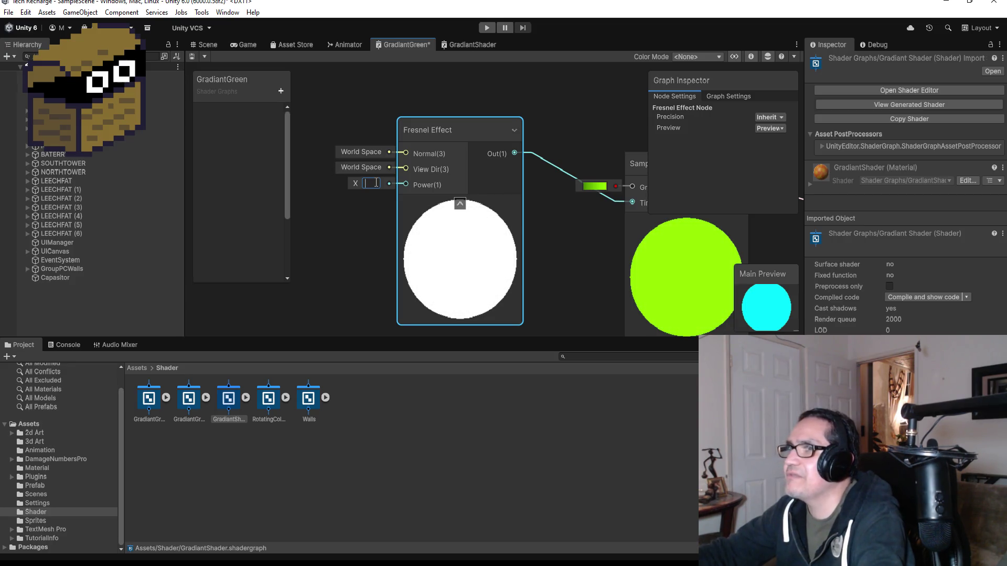
pyautogui.write('0.5')
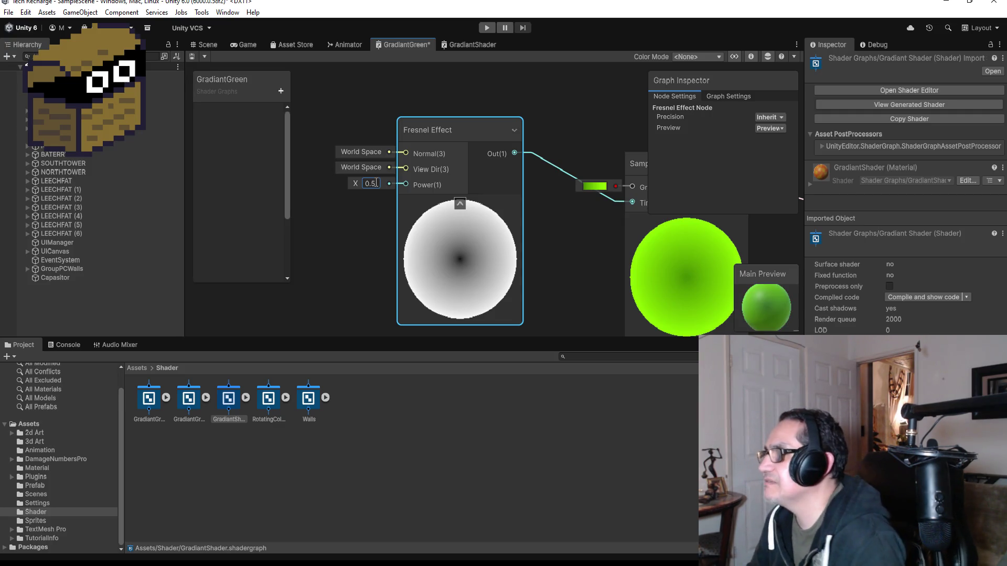
pyautogui.click(585, 269)
pyautogui.scroll(-3, 584, 266)
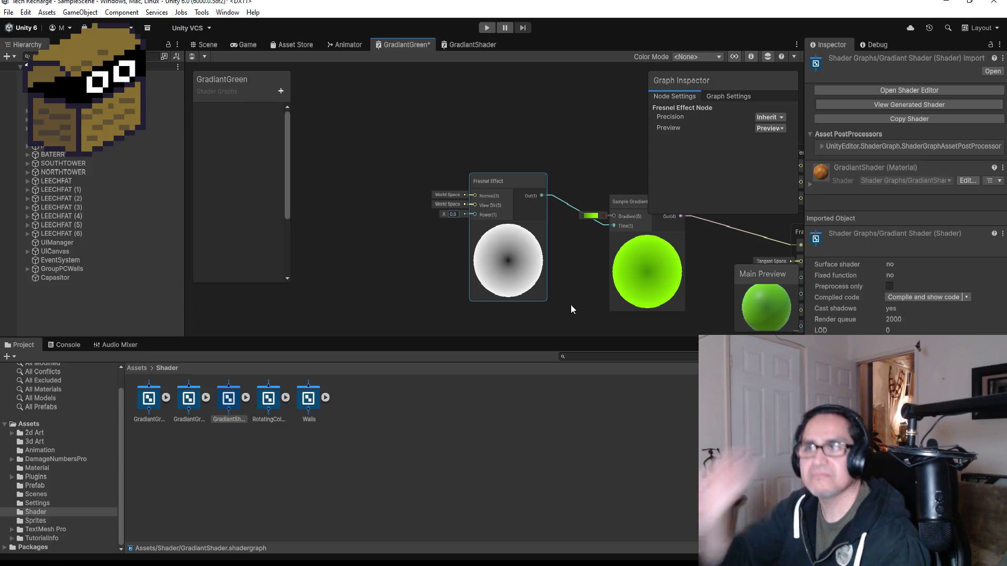
pyautogui.rightClick(408, 45)
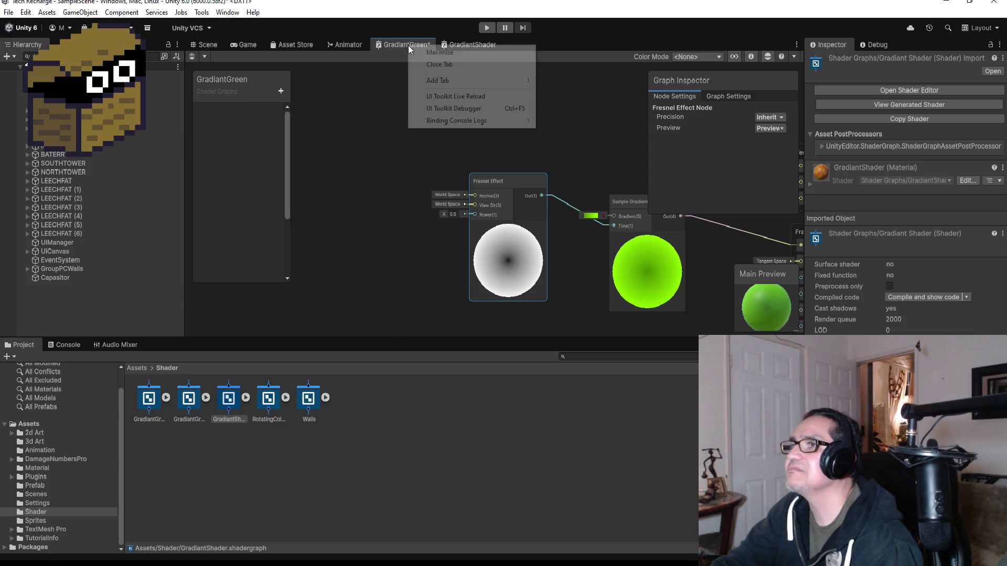
# Save and close the GradiantGreen graph, then close GradiantShader.
pyautogui.click(443, 66)
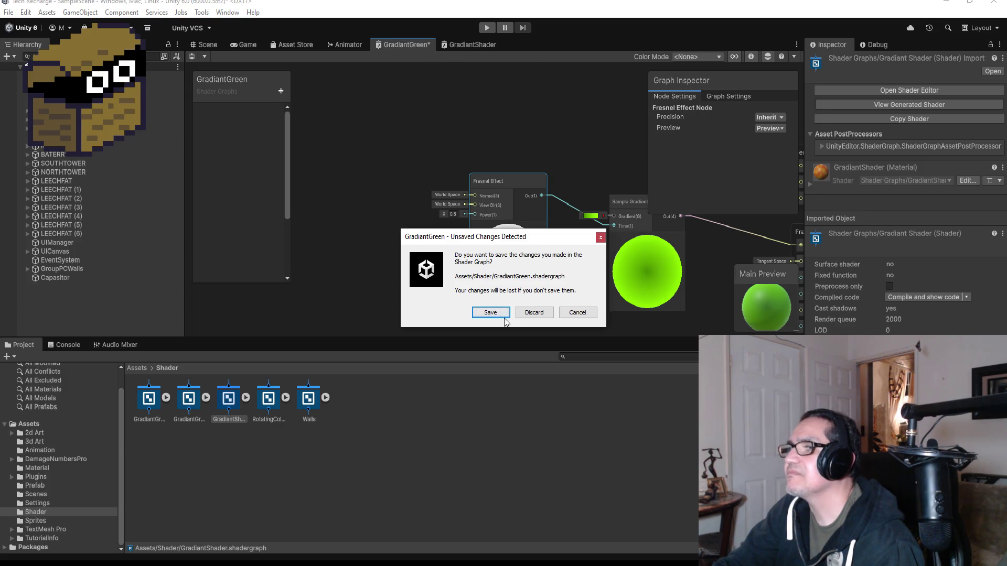
pyautogui.click(492, 311)
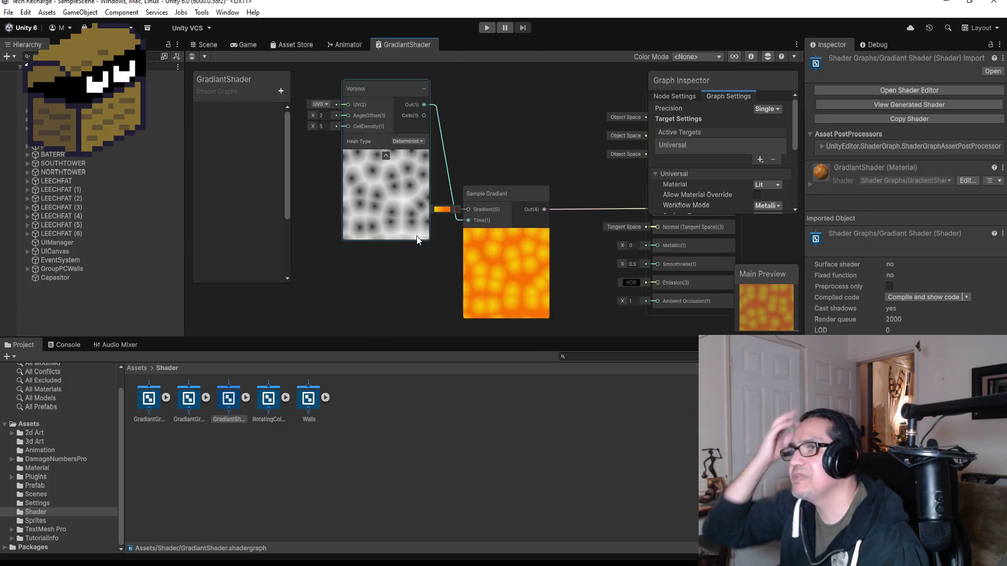
pyautogui.rightClick(402, 44)
pyautogui.click(446, 64)
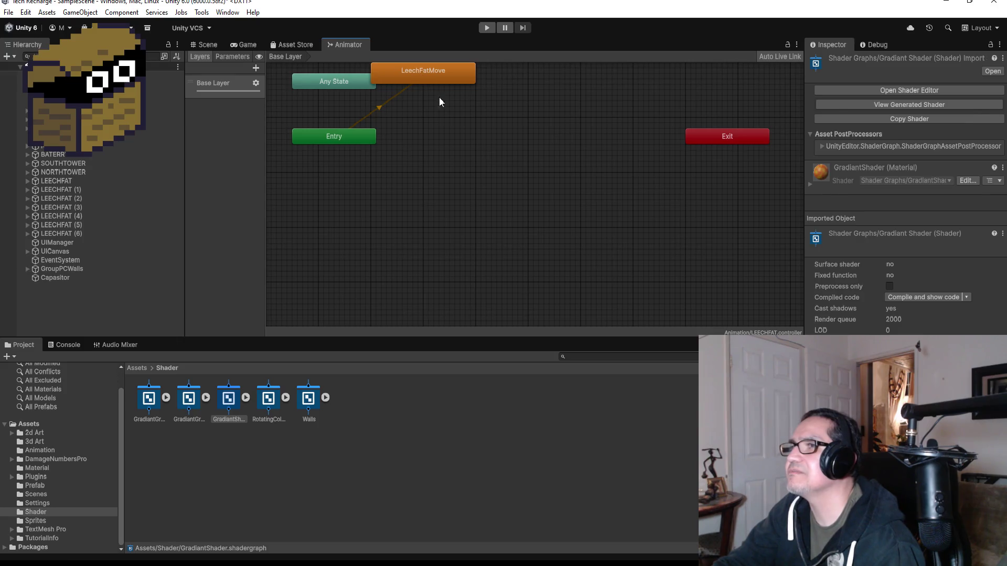
pyautogui.moveTo(424, 81); pyautogui.dragTo(450, 180)
# Drag the green gradient material from the shader asset onto the cylinder in the Scene.
pyautogui.click(205, 45)
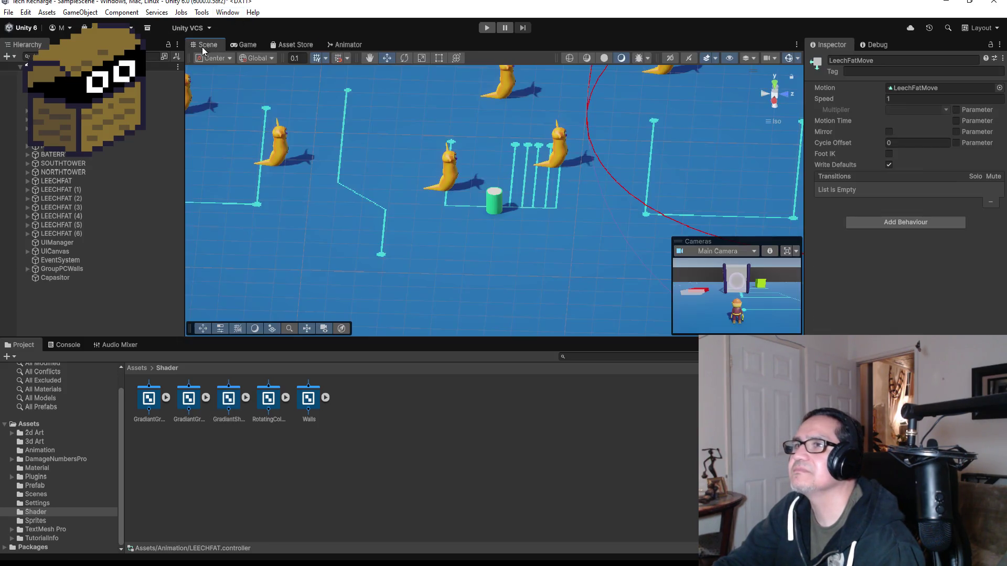
pyautogui.scroll(2, 485, 288)
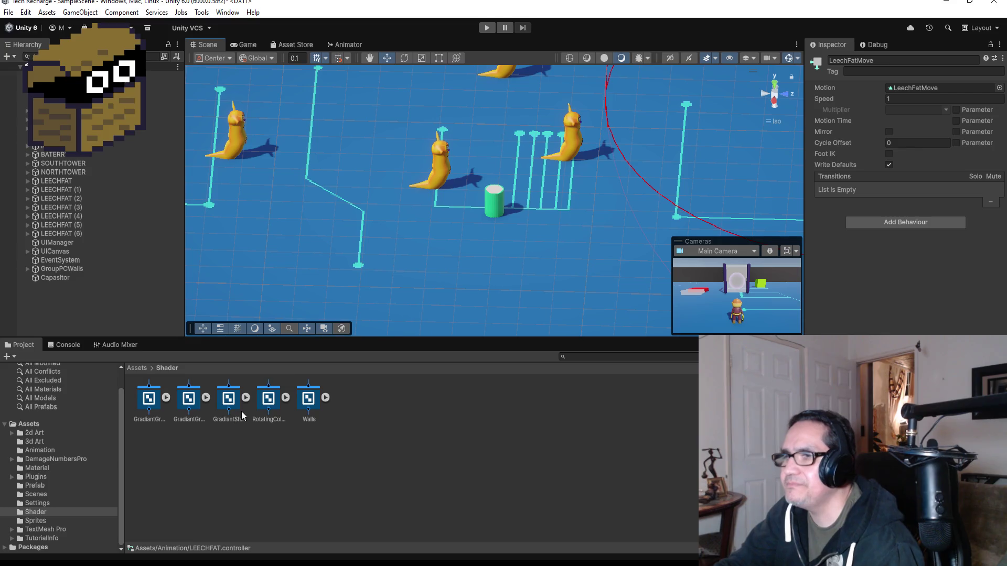
pyautogui.click(166, 399)
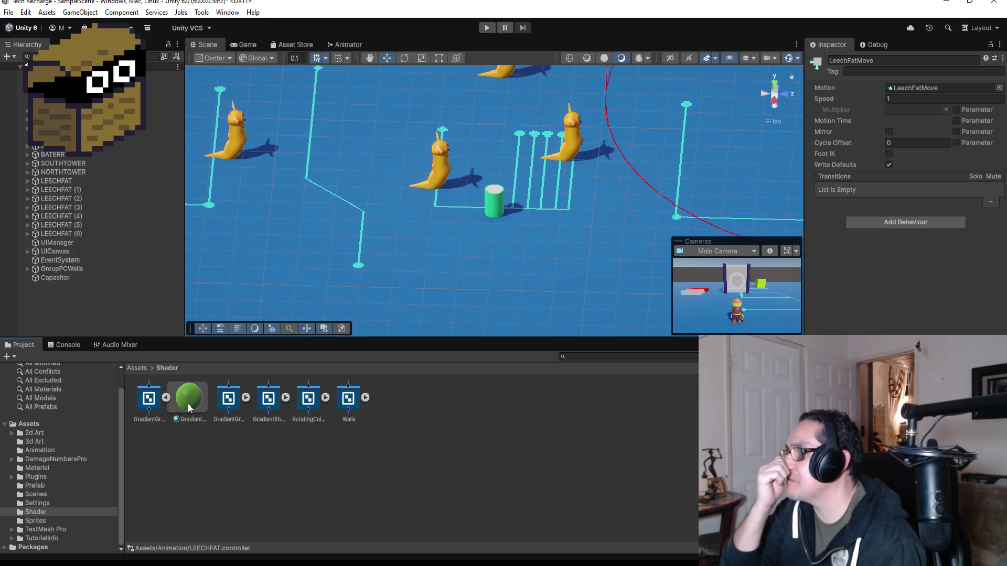
pyautogui.moveTo(185, 399); pyautogui.dragTo(468, 252)
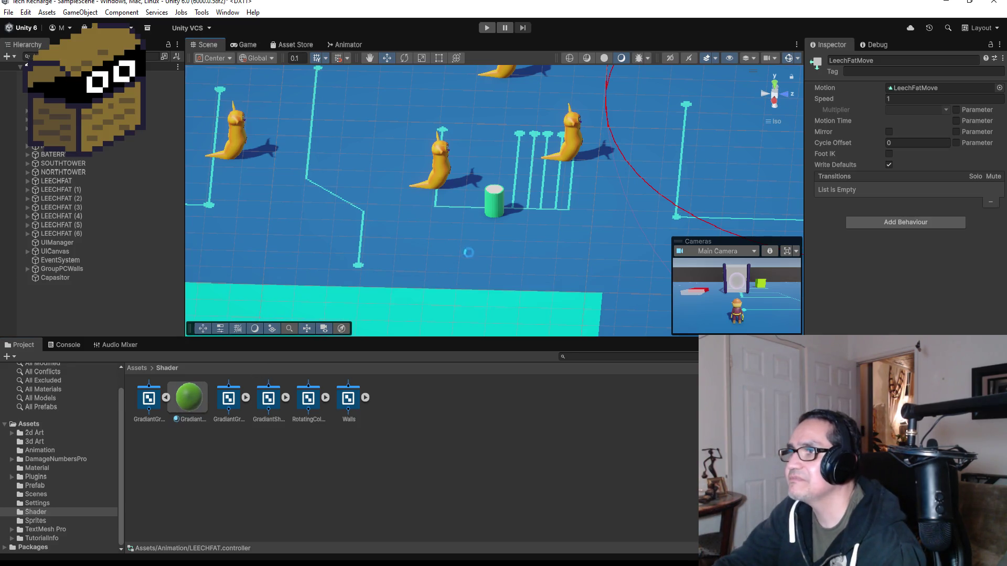
pyautogui.moveTo(500, 214); pyautogui.dragTo(495, 203)
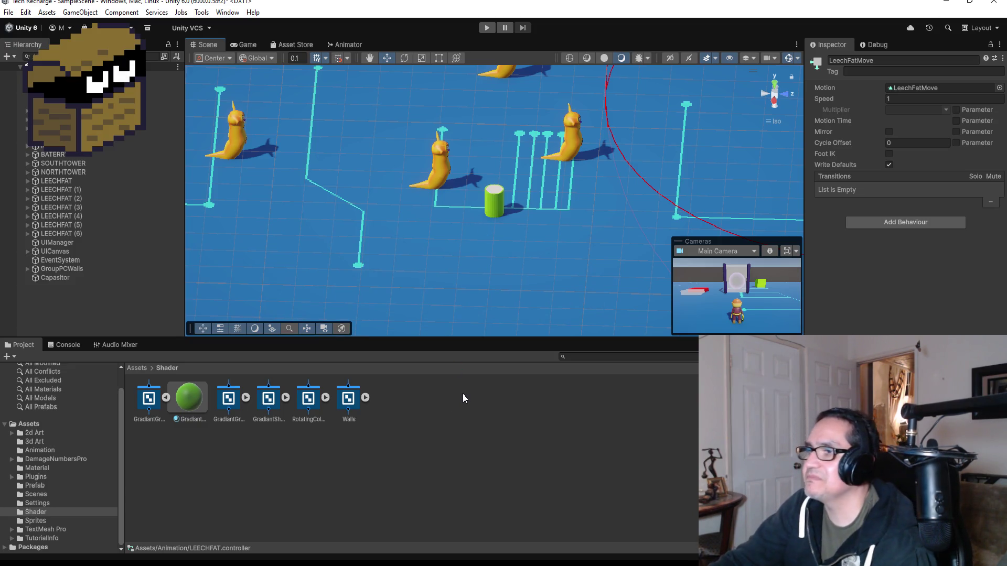
pyautogui.scroll(10, 537, 189)
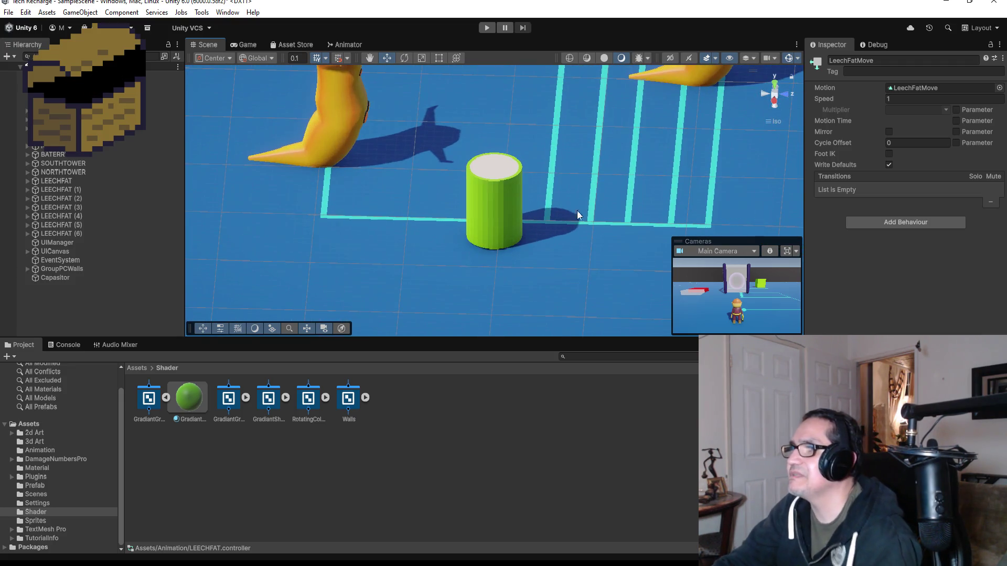
pyautogui.moveTo(586, 194)
pyautogui.mouseDown()
pyautogui.moveTo(299, 117)
pyautogui.moveTo(355, 198)
pyautogui.moveTo(569, 225)
pyautogui.moveTo(638, 181)
pyautogui.mouseUp()
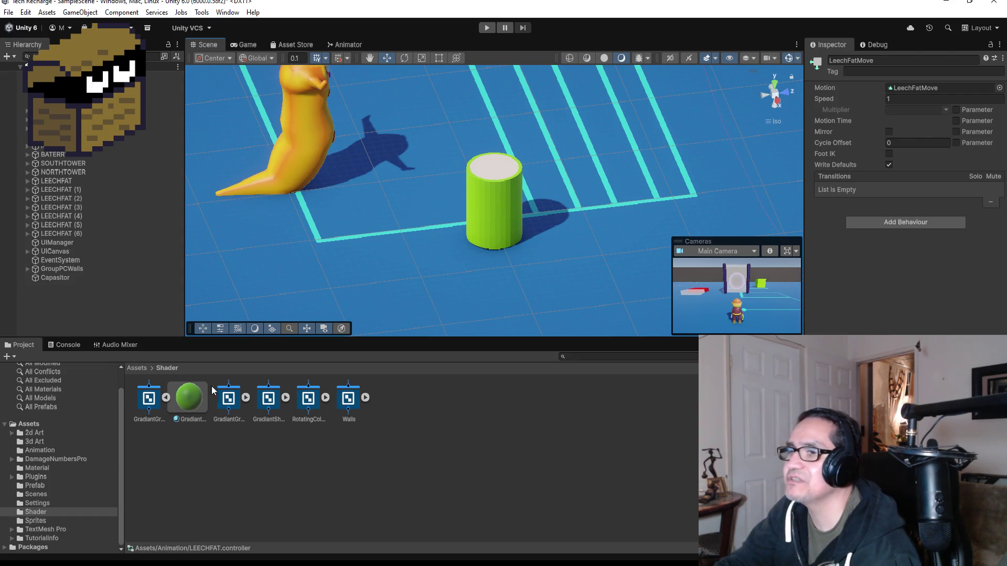
pyautogui.click(167, 398)
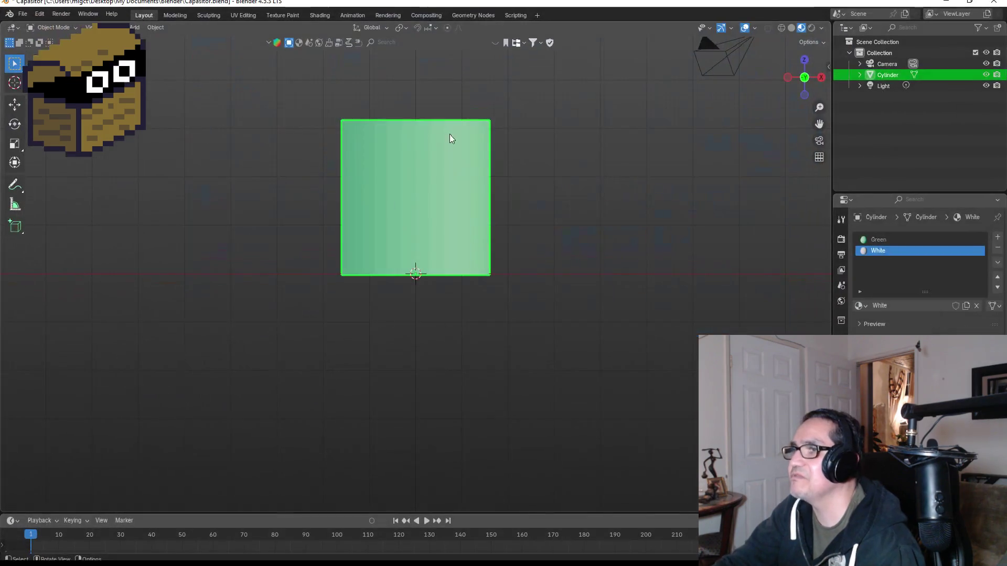
# Smooth-shade the cylinder and save Capasitor.blend.
pyautogui.rightClick(448, 171)
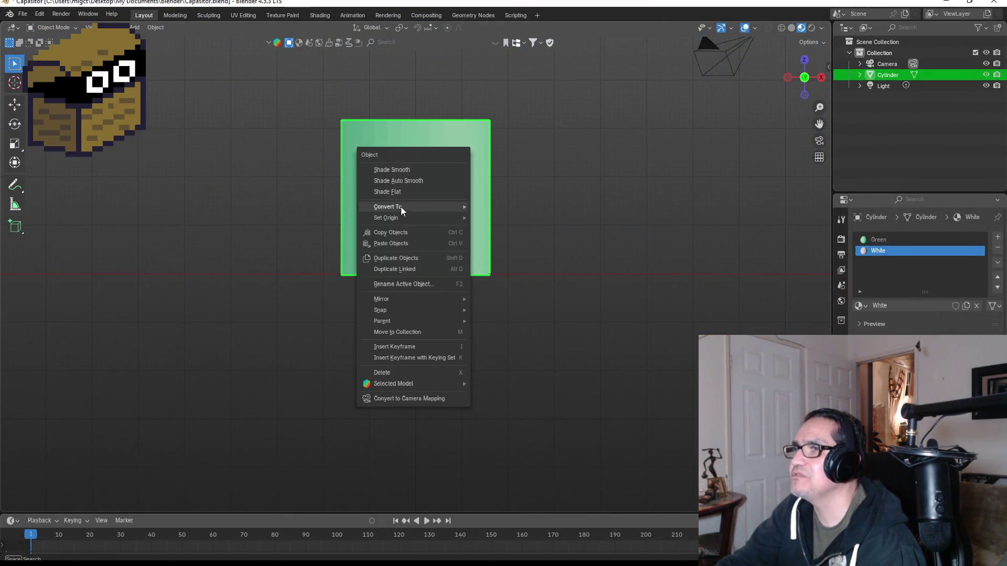
pyautogui.click(399, 170)
pyautogui.moveTo(606, 164)
pyautogui.mouseDown()
pyautogui.moveTo(518, 214)
pyautogui.moveTo(516, 246)
pyautogui.mouseUp()
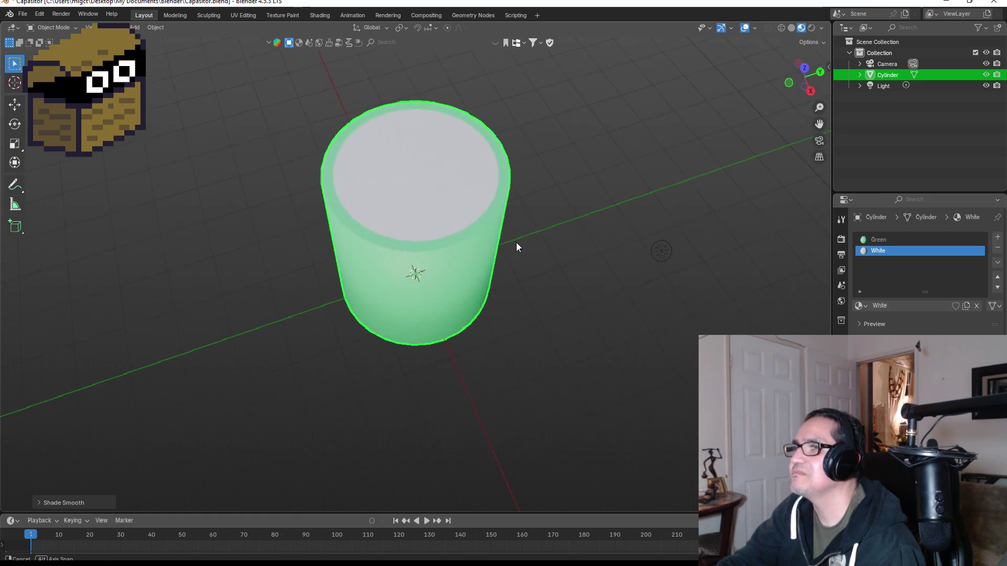
pyautogui.click(22, 13)
pyautogui.click(21, 85)
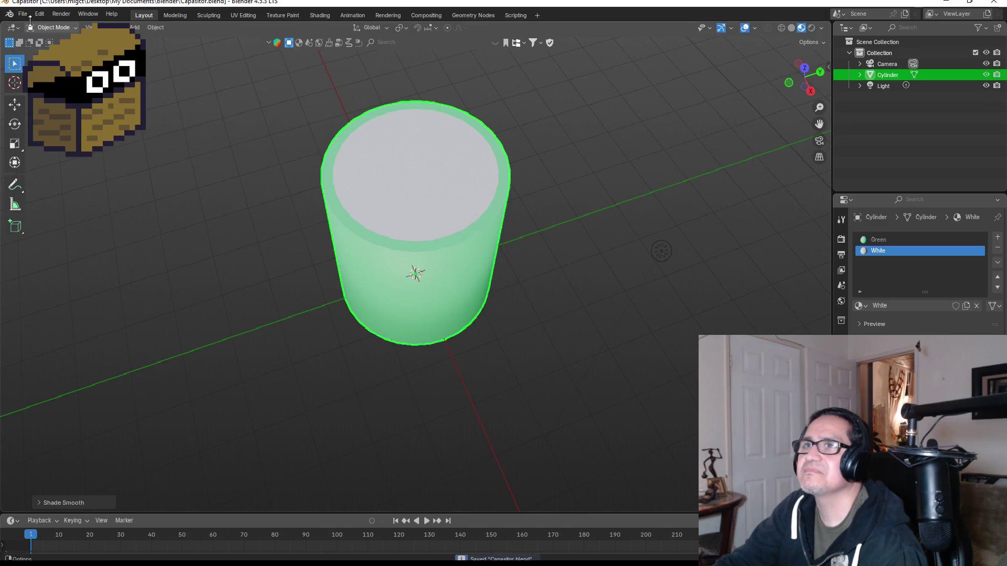
# Export the model over Capasitor.fbx with the ExportUnity preset, then minimize Blender.
pyautogui.click(23, 14)
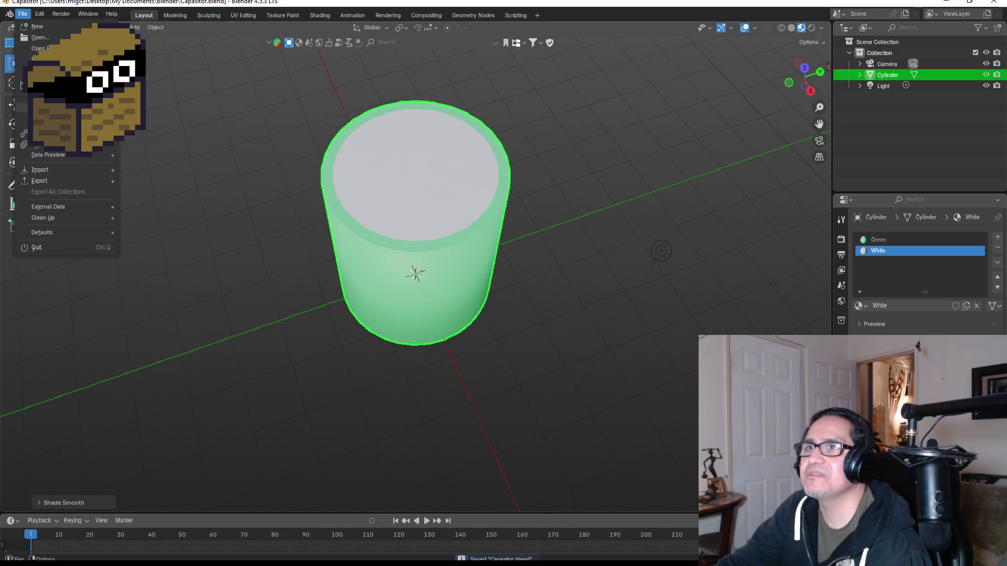
pyautogui.moveTo(55, 180)
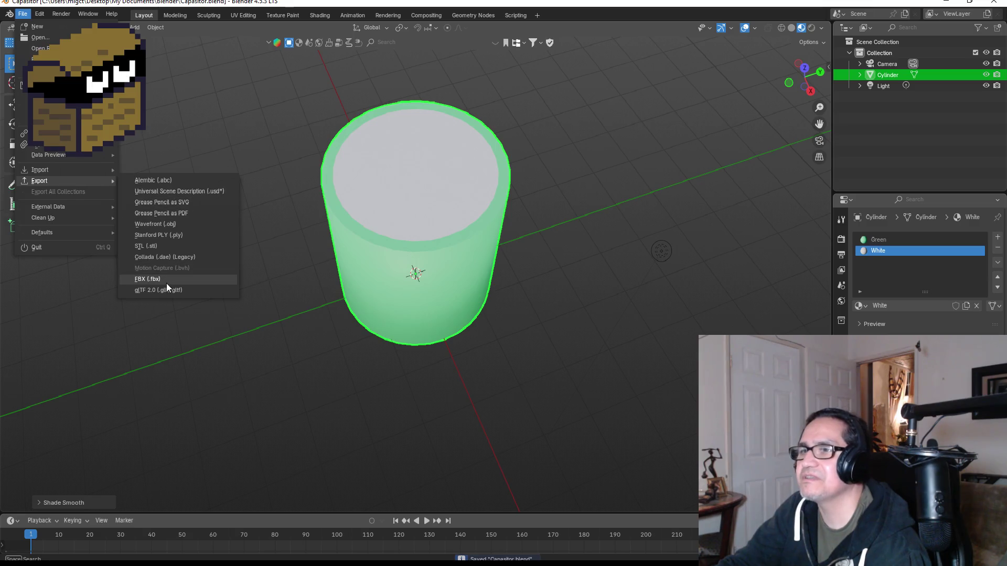
pyautogui.click(166, 281)
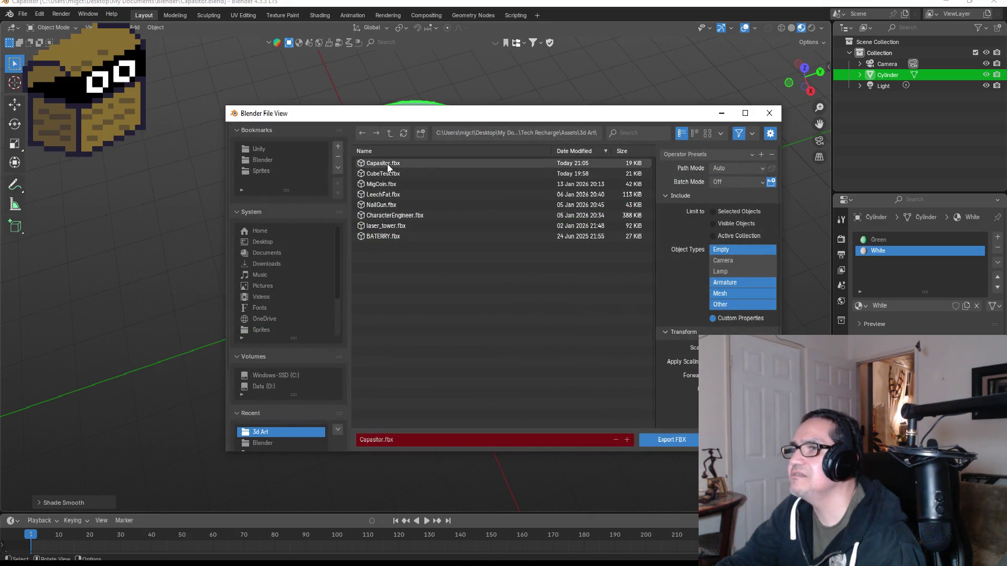
pyautogui.click(386, 163)
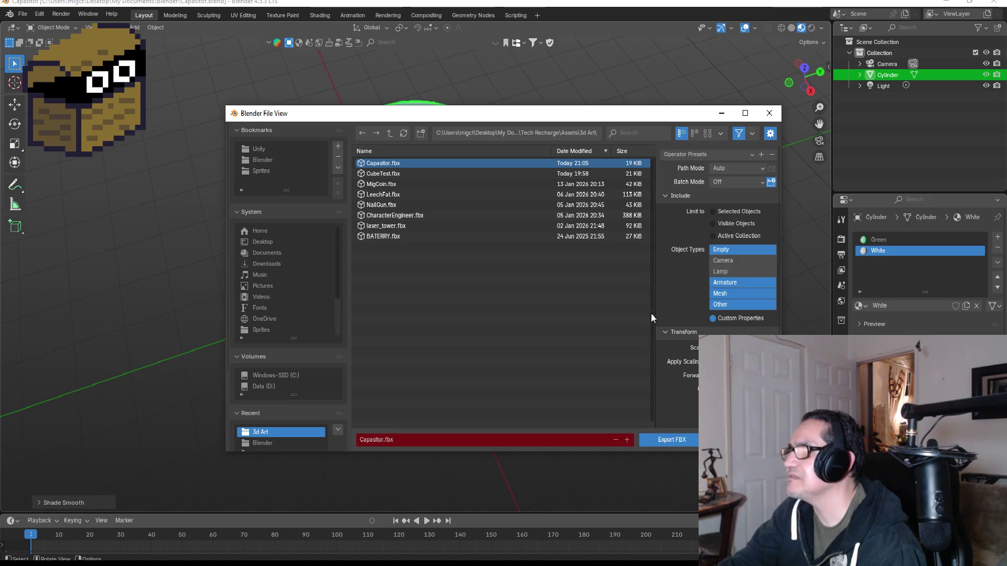
pyautogui.click(697, 155)
pyautogui.click(693, 182)
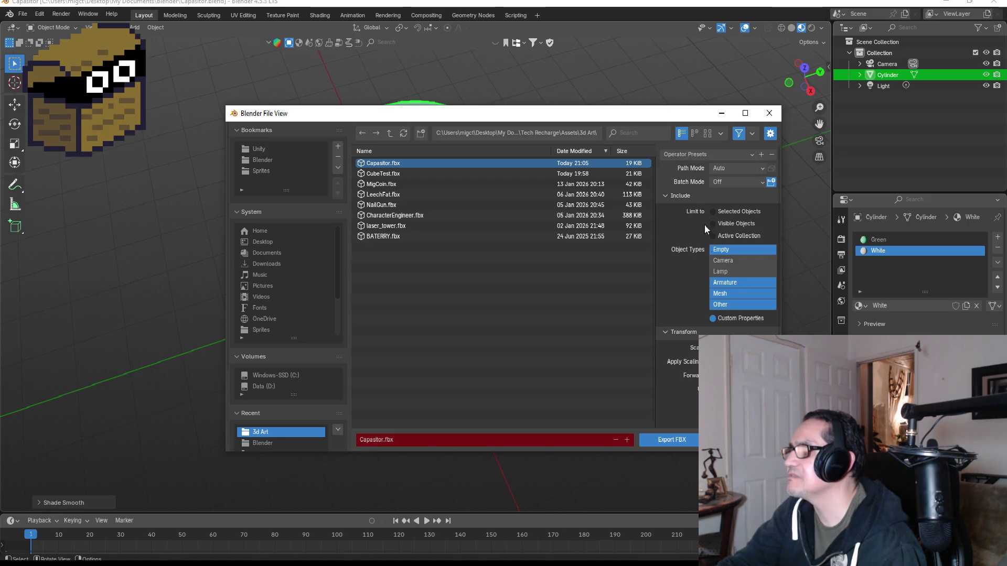
pyautogui.click(666, 441)
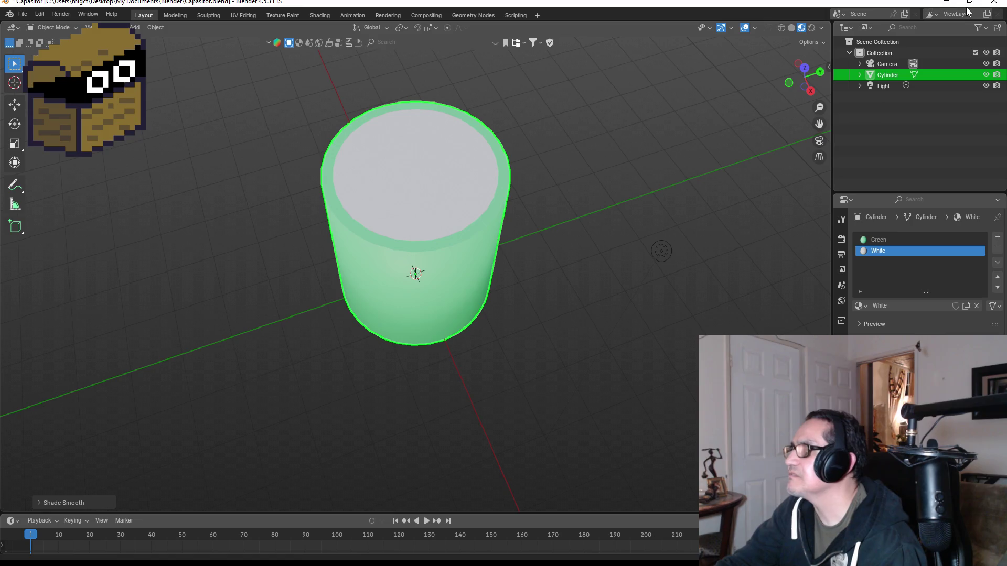
pyautogui.click(945, 3)
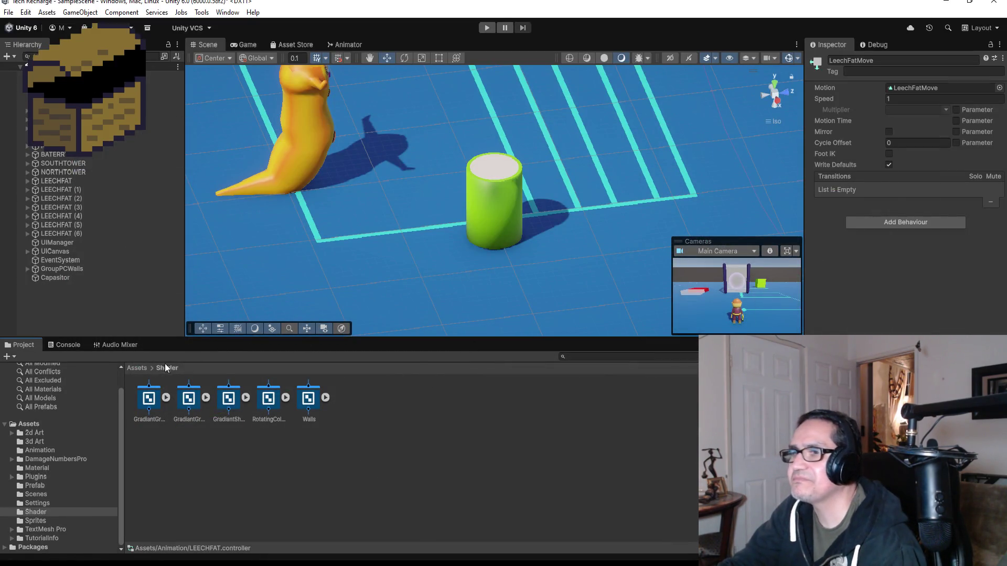
# Open the 3d Art folder and select the Capasitor cylinder, viewing it from a top-down angle.
pyautogui.click(137, 368)
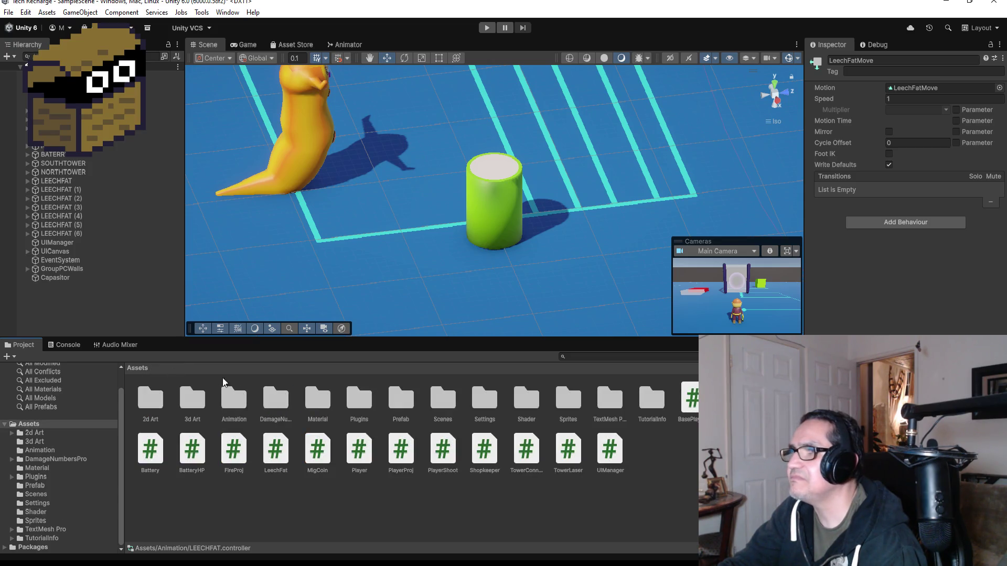
pyautogui.click(201, 401)
pyautogui.doubleClick(199, 401)
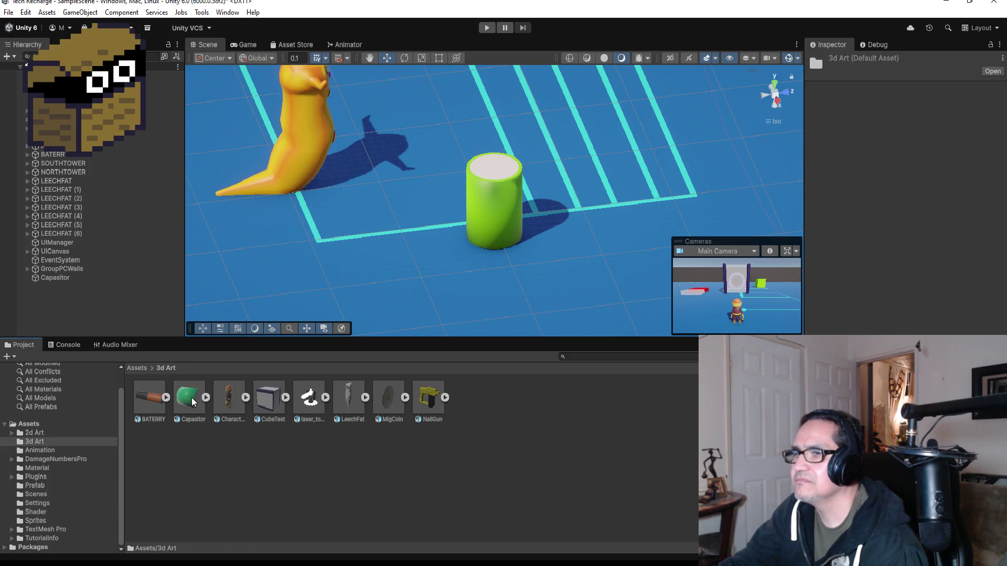
pyautogui.click(480, 204)
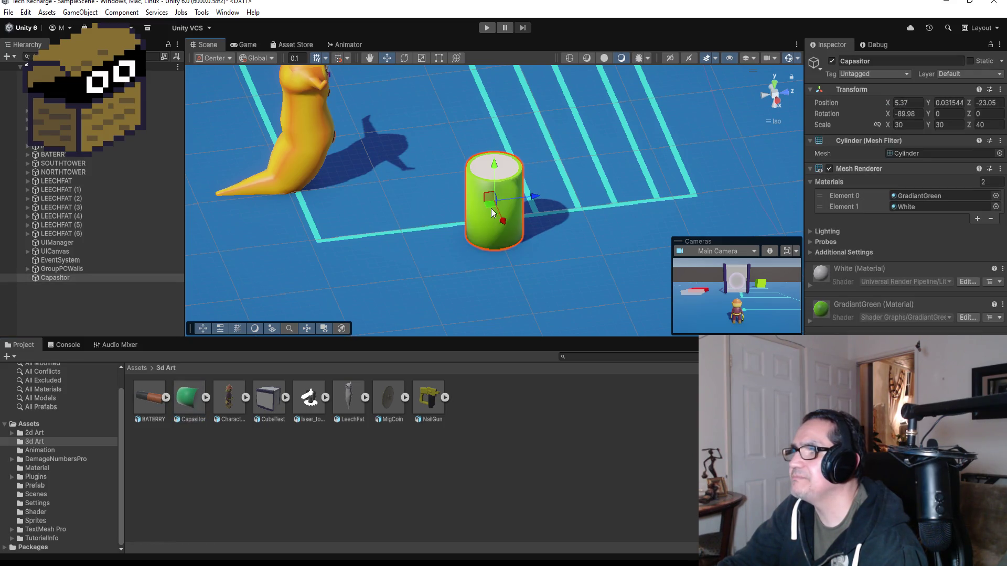
pyautogui.moveTo(600, 251)
pyautogui.mouseDown()
pyautogui.moveTo(547, 196)
pyautogui.moveTo(505, 216)
pyautogui.moveTo(509, 206)
pyautogui.moveTo(303, 122)
pyautogui.moveTo(152, 152)
pyautogui.moveTo(557, 160)
pyautogui.moveTo(746, 133)
pyautogui.moveTo(266, 130)
pyautogui.moveTo(279, 142)
pyautogui.mouseUp()
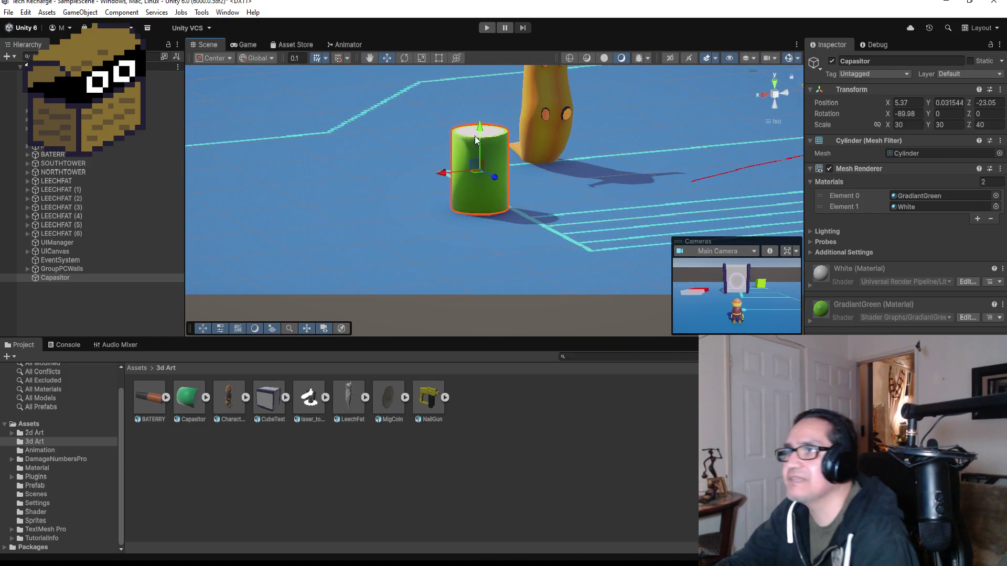
pyautogui.scroll(-5, 461, 251)
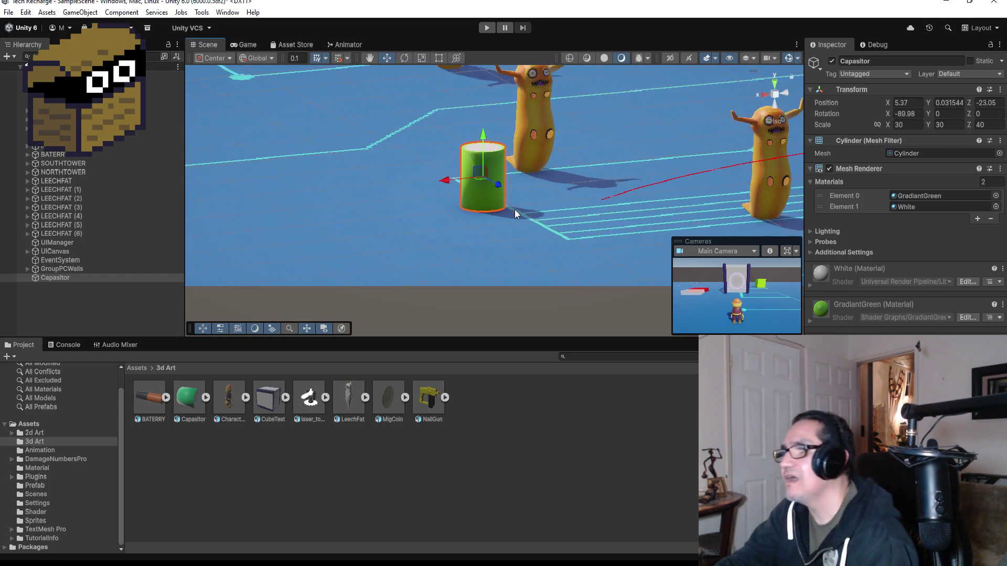
pyautogui.scroll(-2, 547, 212)
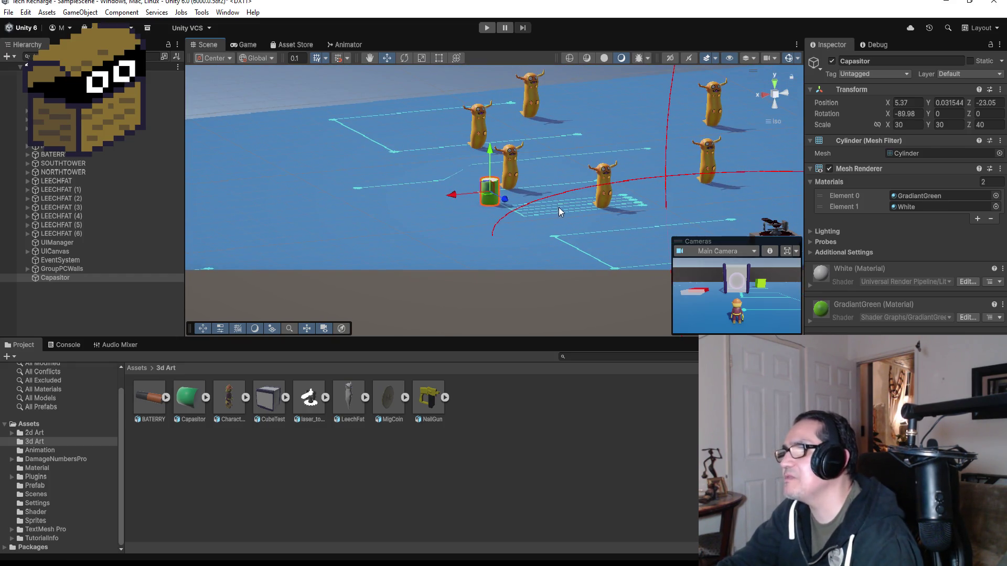
pyautogui.moveTo(559, 207)
pyautogui.mouseDown()
pyautogui.moveTo(512, 252)
pyautogui.moveTo(542, 252)
pyautogui.mouseUp()
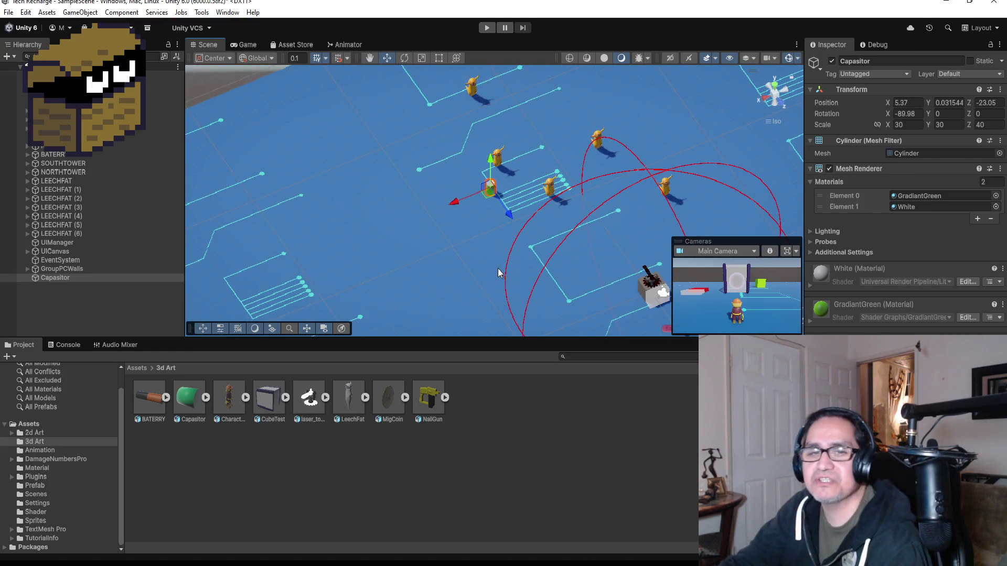
# Set the Project browser to Assets, then run and stop a play-mode test of the scene.
pyautogui.click(136, 368)
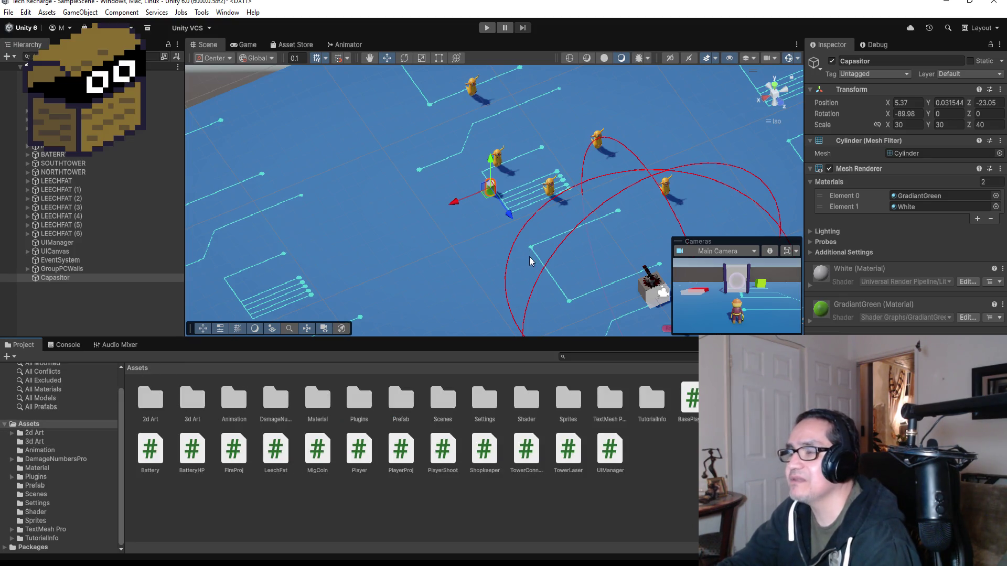
pyautogui.scroll(-2, 506, 270)
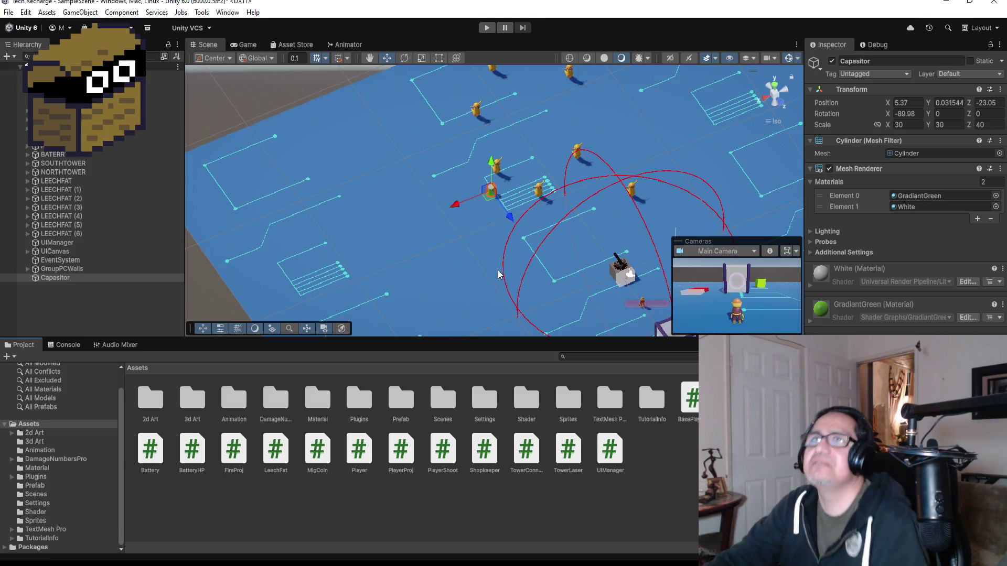
pyautogui.scroll(3, 487, 261)
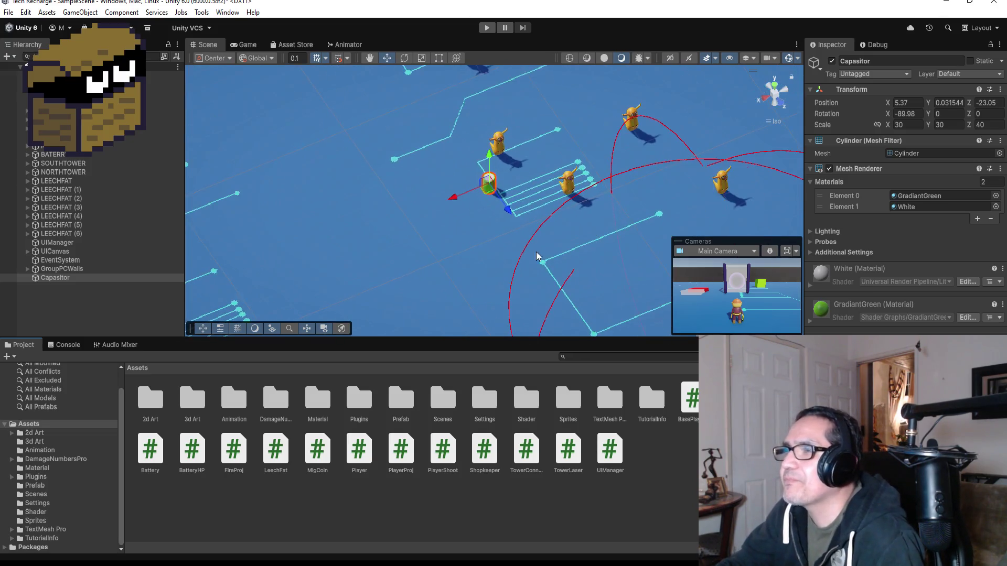
pyautogui.click(486, 27)
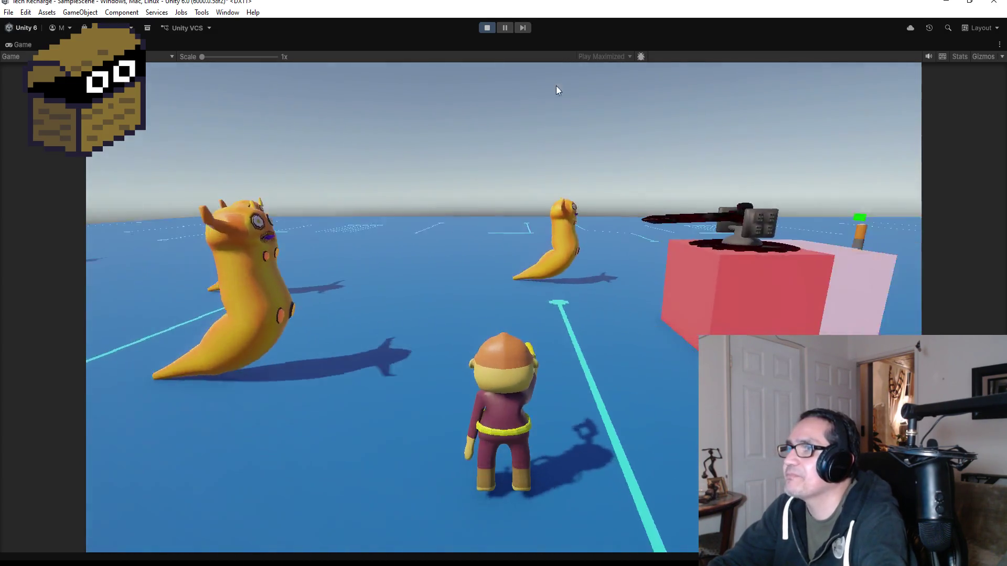
pyautogui.click(488, 27)
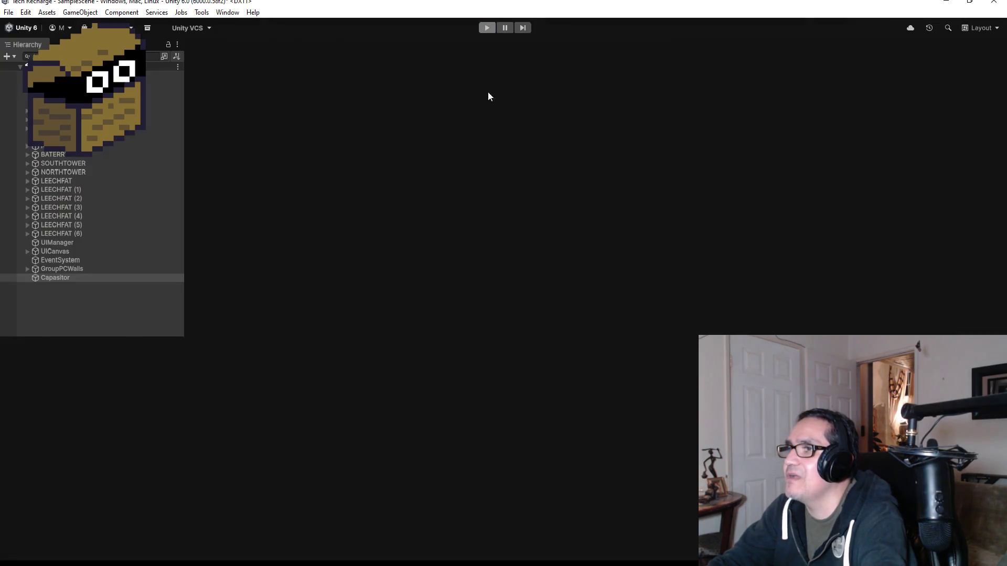
pyautogui.scroll(-8, 577, 236)
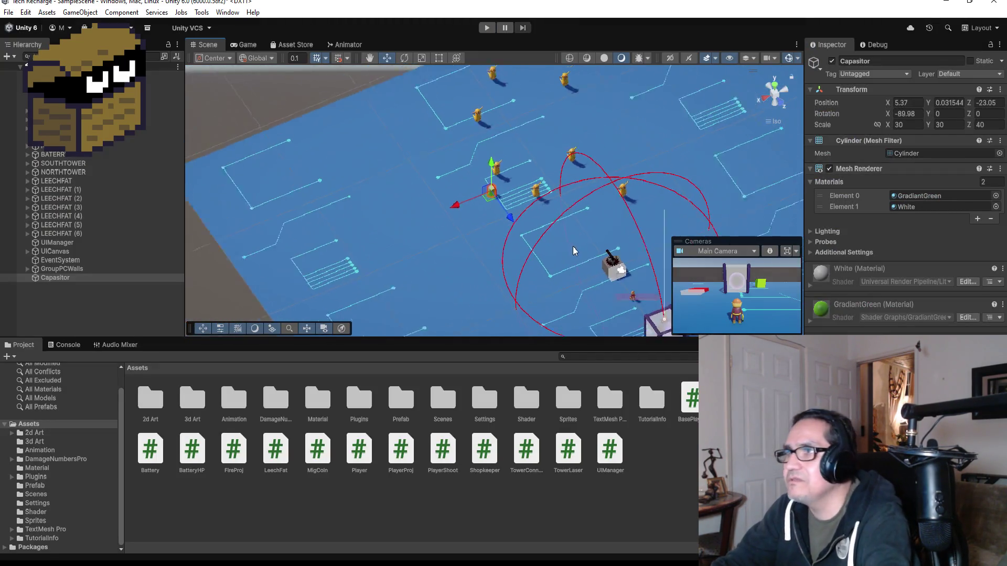
pyautogui.scroll(-2, 577, 241)
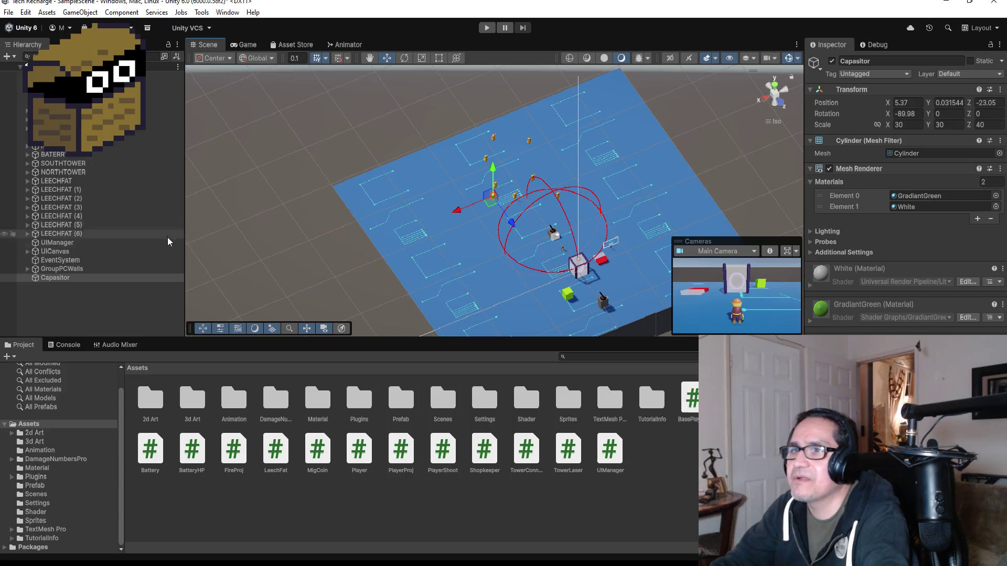
# Create an empty object named GroupConnector in the Hierarchy.
pyautogui.click(62, 278)
pyautogui.rightClick(55, 297)
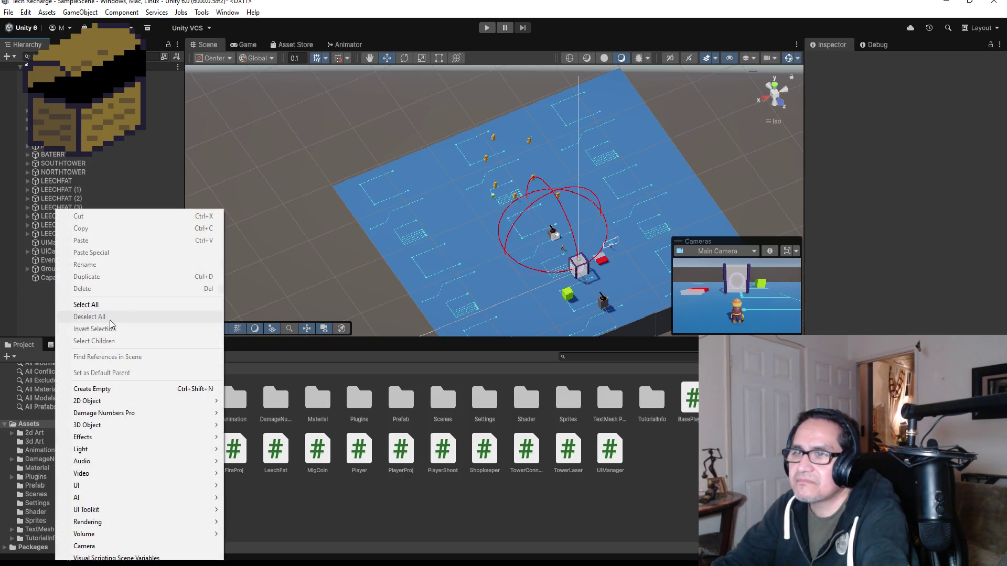
pyautogui.click(105, 388)
pyautogui.click(891, 61)
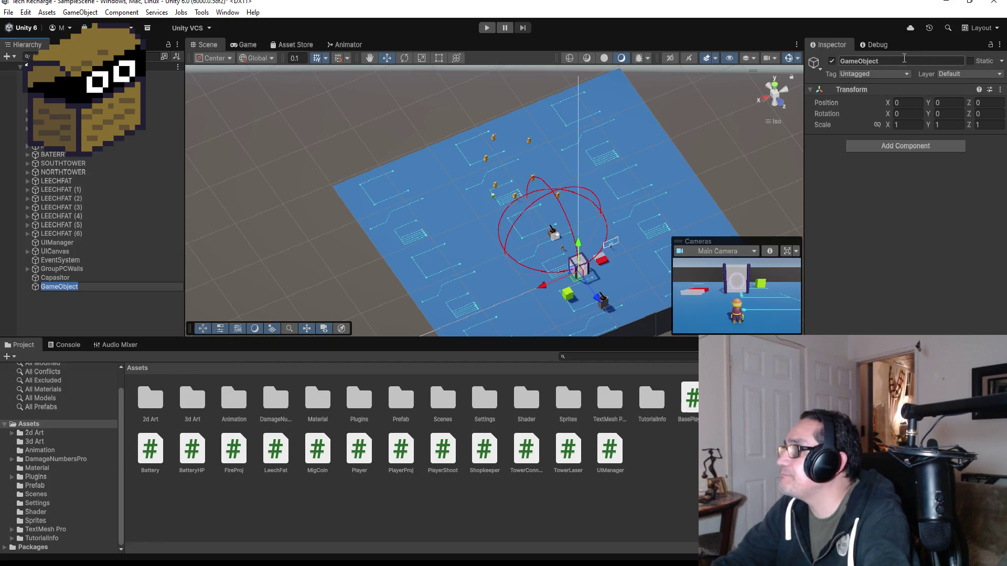
pyautogui.write('Group')
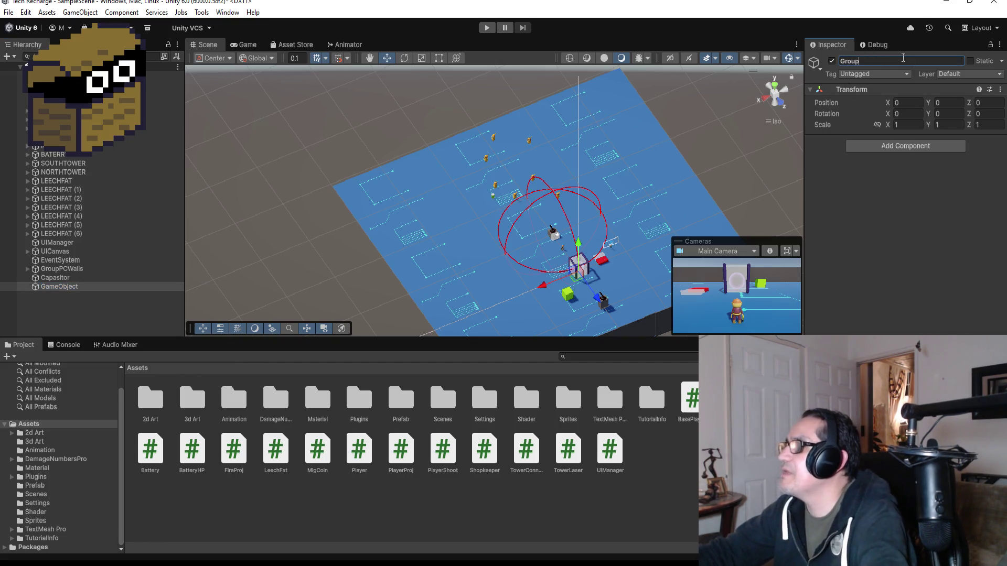
pyautogui.write('Connec')
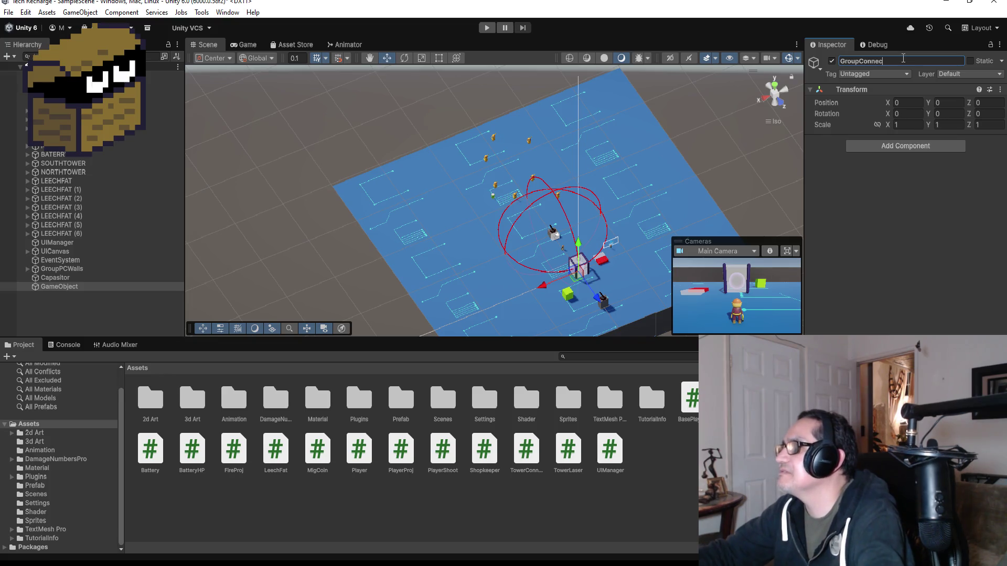
pyautogui.write('tor')
pyautogui.press('Return')
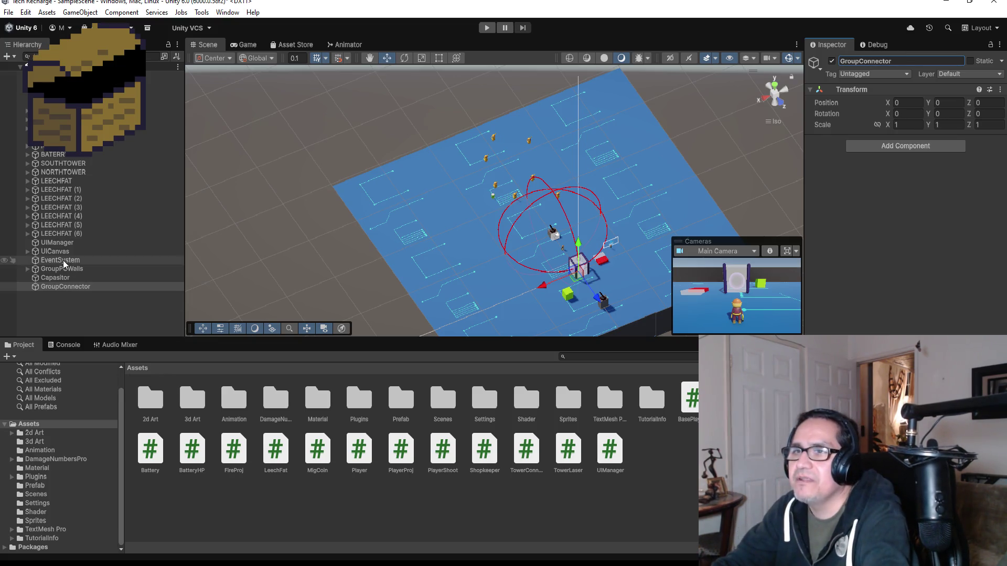
# Put the Capasitor under GroupConnector, duplicate it, and move Capasitor (1) to -6.6, 0.03, -13.3.
pyautogui.moveTo(59, 278); pyautogui.dragTo(69, 287)
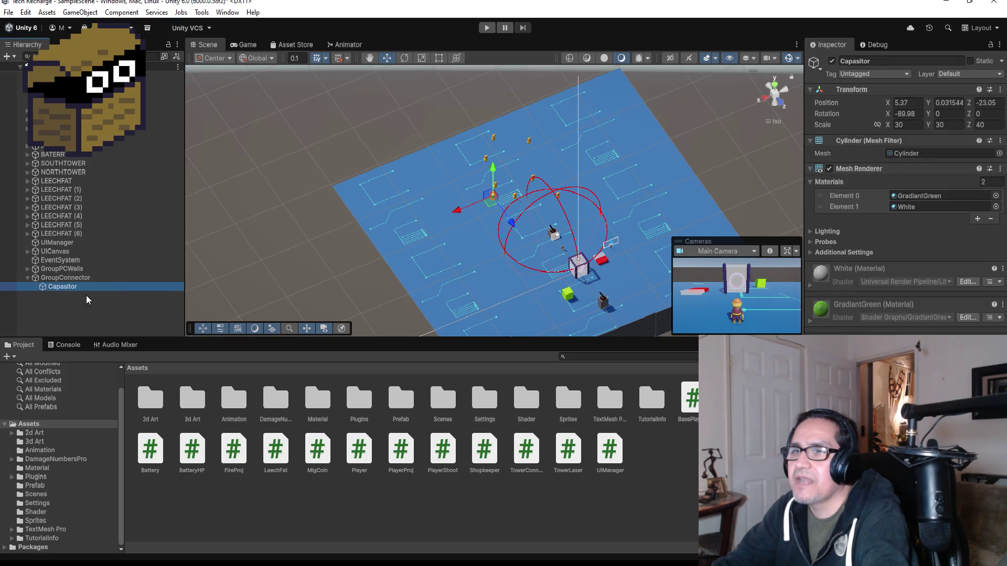
pyautogui.hotkey('ctrl', 'd')
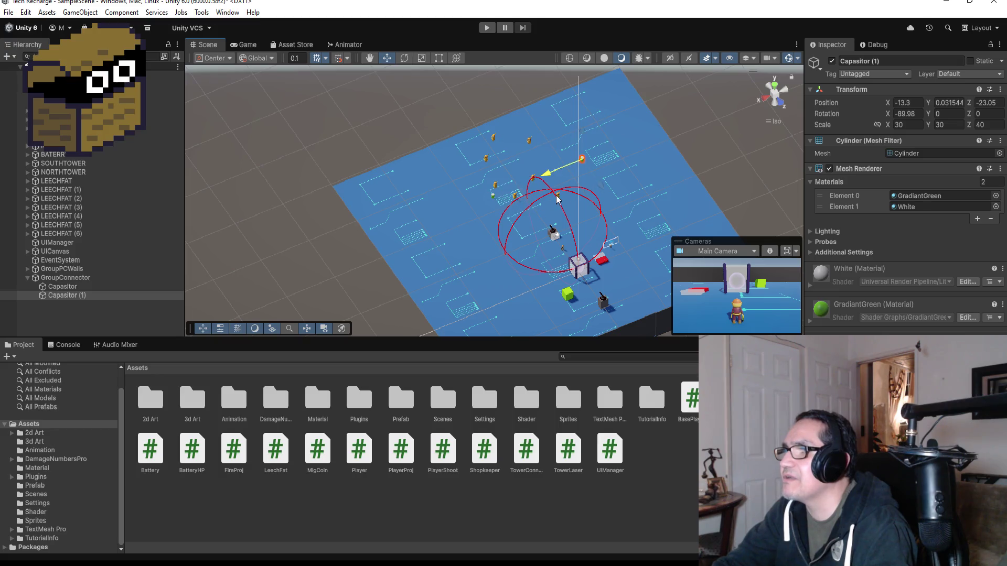
pyautogui.moveTo(586, 183)
pyautogui.mouseDown()
pyautogui.moveTo(599, 206)
pyautogui.moveTo(549, 223)
pyautogui.mouseUp()
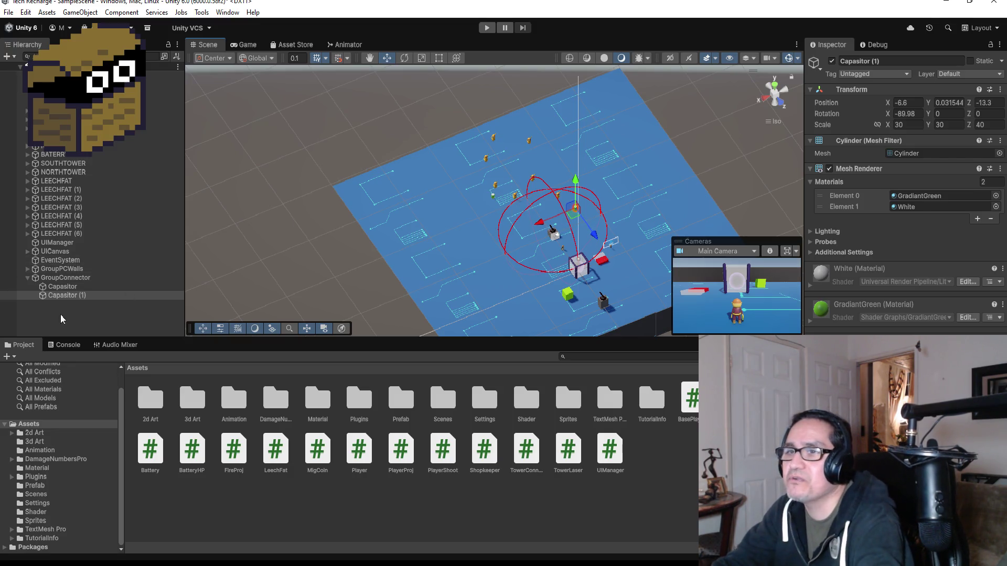
# Expand GroupPCWalls and select all ten PCWall objects.
pyautogui.click(28, 278)
pyautogui.click(27, 269)
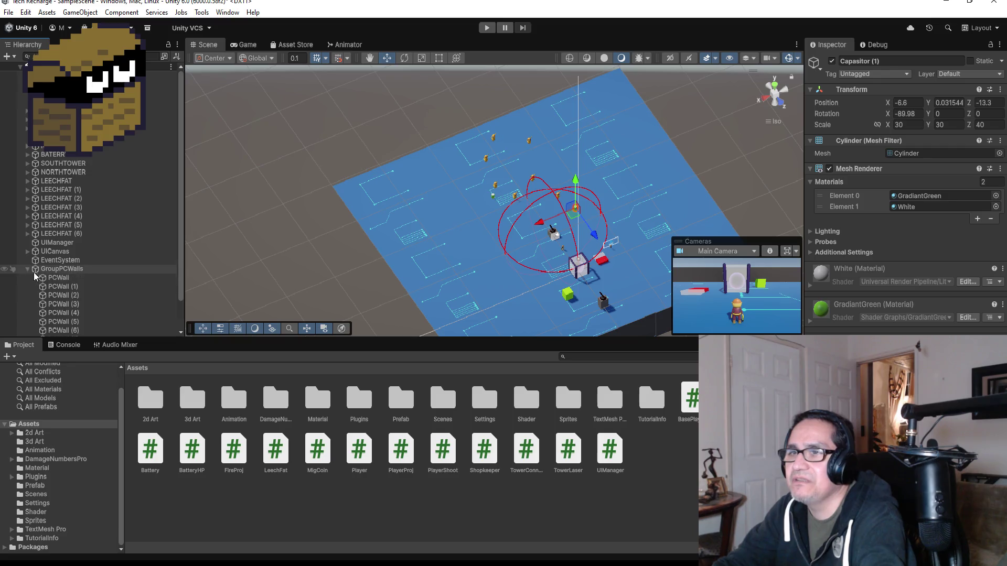
pyautogui.click(59, 278)
pyautogui.scroll(-2, 81, 298)
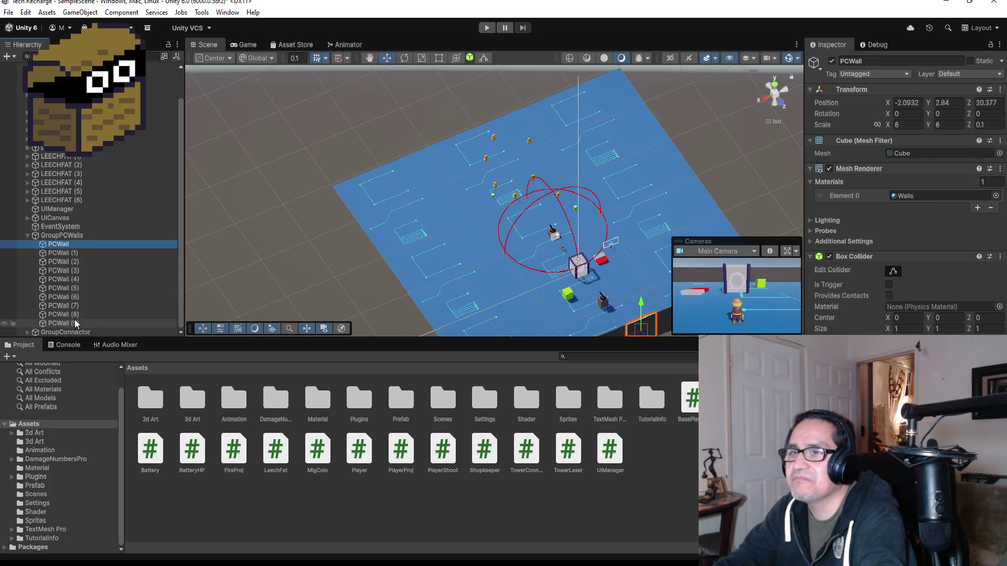
pyautogui.click(83, 252)
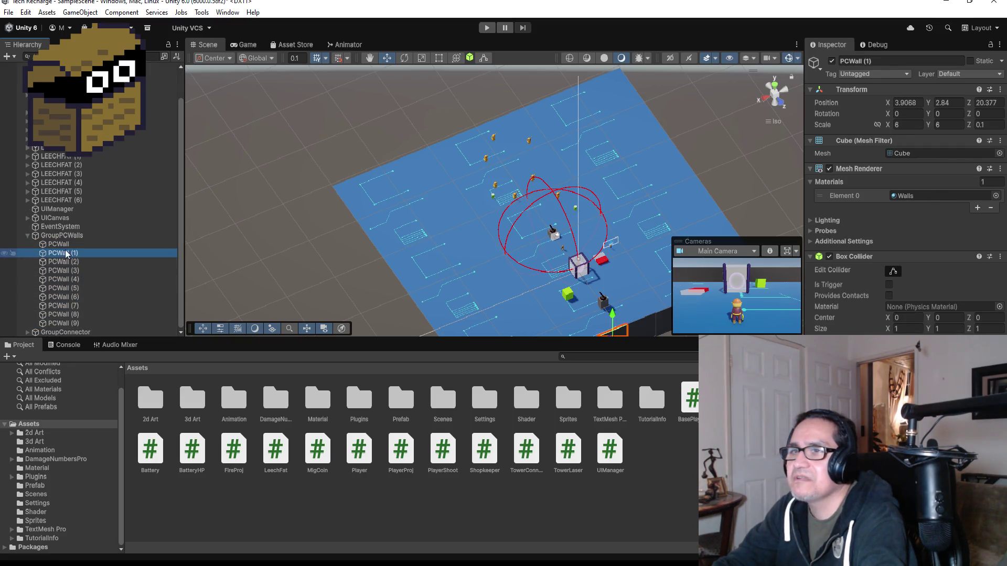
pyautogui.click(65, 244)
pyautogui.keyDown('shift'); pyautogui.click(71, 321); pyautogui.keyUp('shift')
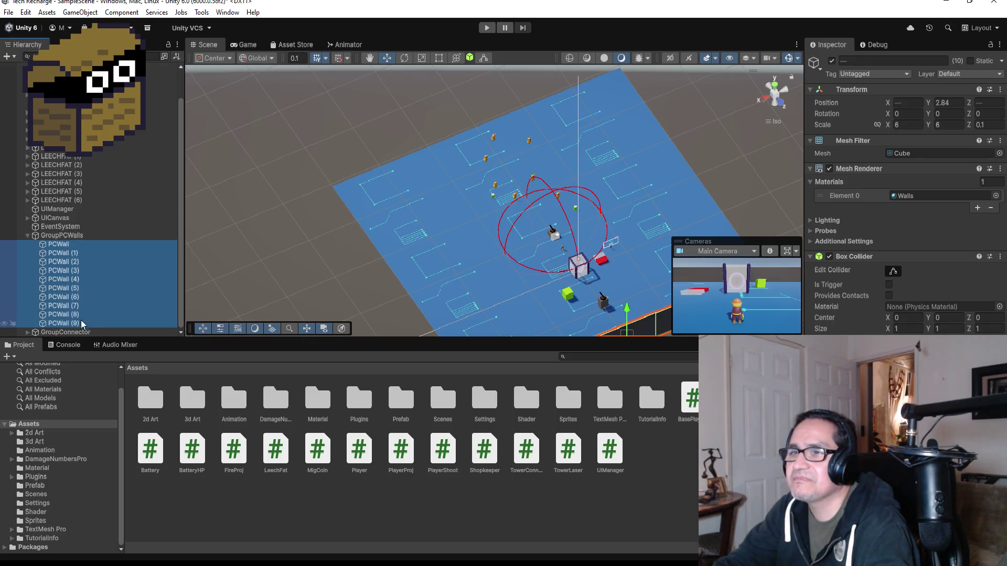
pyautogui.scroll(-3, 628, 270)
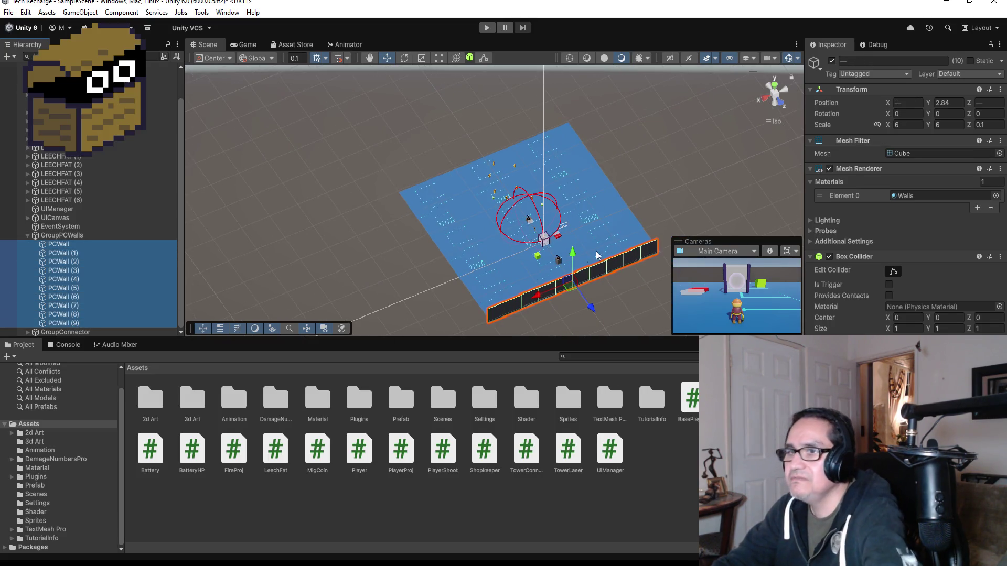
# Duplicate the ten walls and move the copies to the opposite floor edge, checking from several angles.
pyautogui.hotkey('ctrl', 'd')
pyautogui.moveTo(587, 309); pyautogui.dragTo(510, 175)
pyautogui.scroll(5, 488, 209)
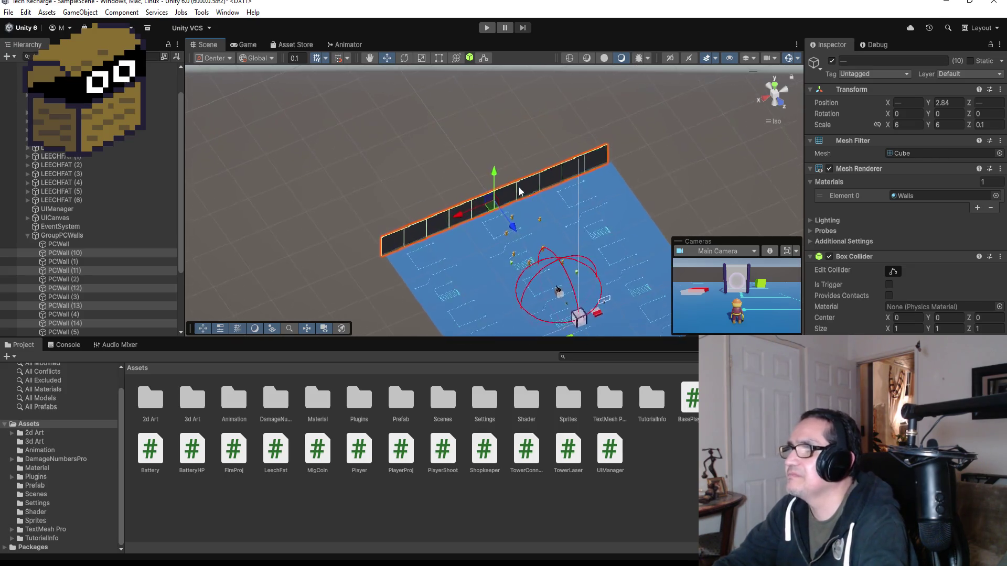
pyautogui.moveTo(480, 258)
pyautogui.mouseDown()
pyautogui.moveTo(488, 251)
pyautogui.moveTo(493, 267)
pyautogui.moveTo(596, 146)
pyautogui.moveTo(623, 145)
pyautogui.moveTo(383, 218)
pyautogui.moveTo(467, 237)
pyautogui.mouseUp()
pyautogui.scroll(-2, 473, 230)
pyautogui.scroll(-3, 473, 230)
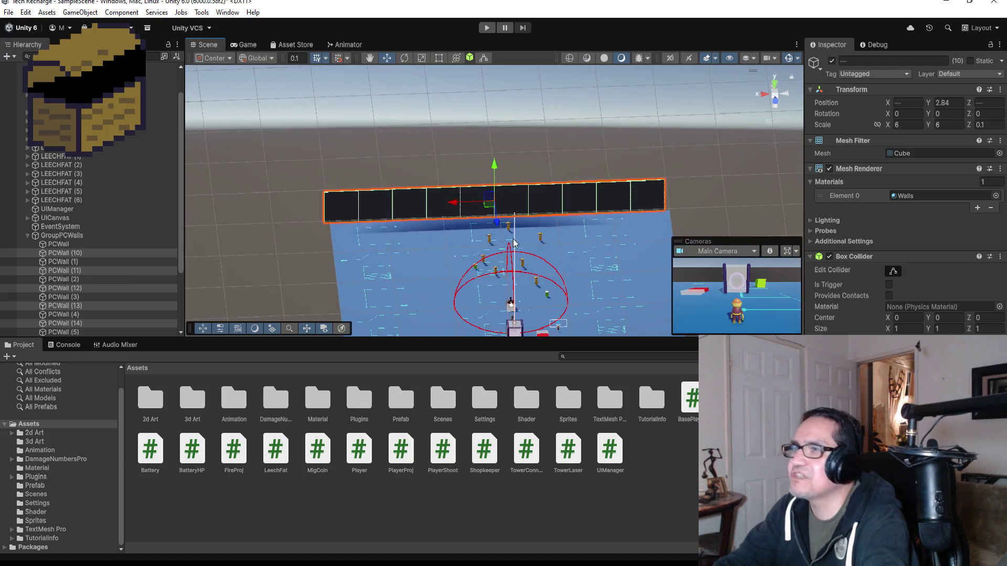
pyautogui.moveTo(490, 223)
pyautogui.mouseDown()
pyautogui.moveTo(657, 235)
pyautogui.moveTo(681, 184)
pyautogui.moveTo(660, 220)
pyautogui.moveTo(640, 218)
pyautogui.mouseUp()
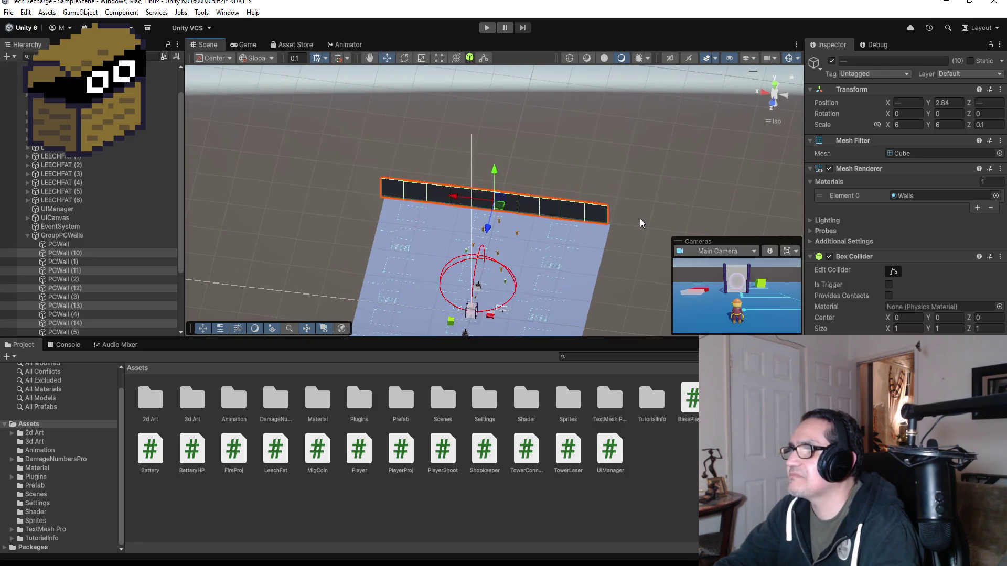
pyautogui.moveTo(616, 259)
pyautogui.mouseDown()
pyautogui.moveTo(659, 190)
pyautogui.moveTo(645, 138)
pyautogui.moveTo(637, 199)
pyautogui.mouseUp()
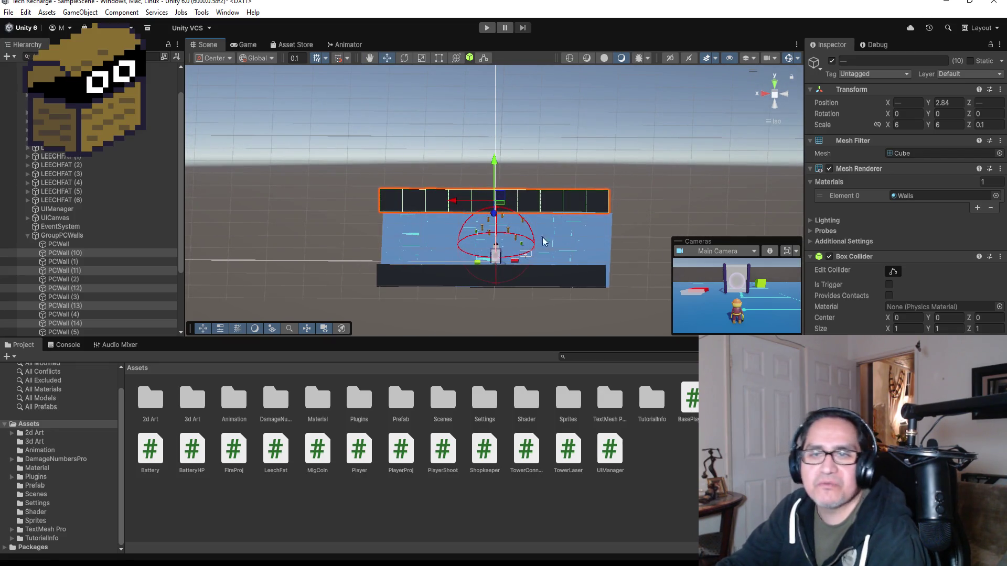
pyautogui.click(26, 237)
pyautogui.click(26, 237)
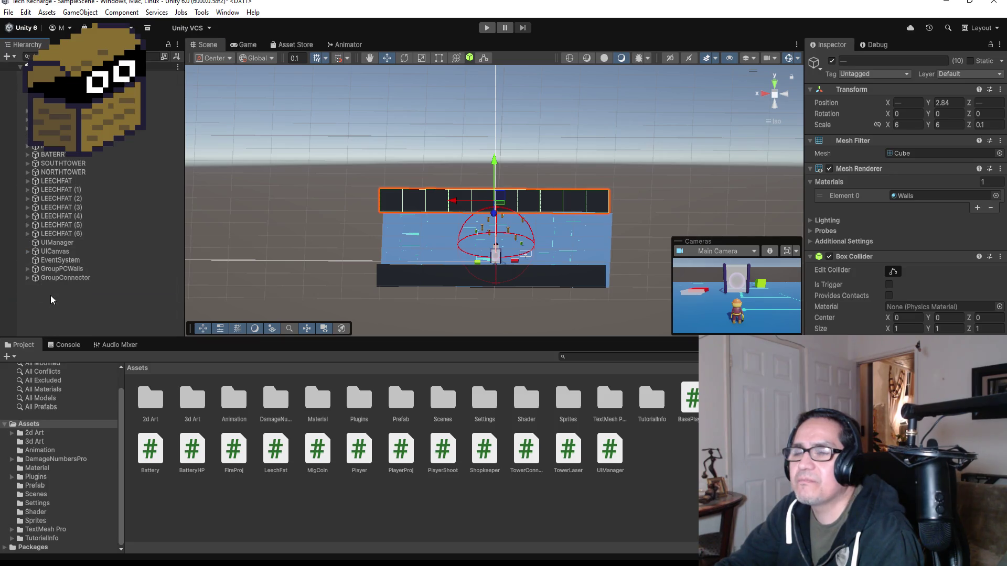
# Add a 3D Plane from the Hierarchy and raise it to 0, 11.6, 0.
pyautogui.click(52, 296)
pyautogui.rightClick(55, 298)
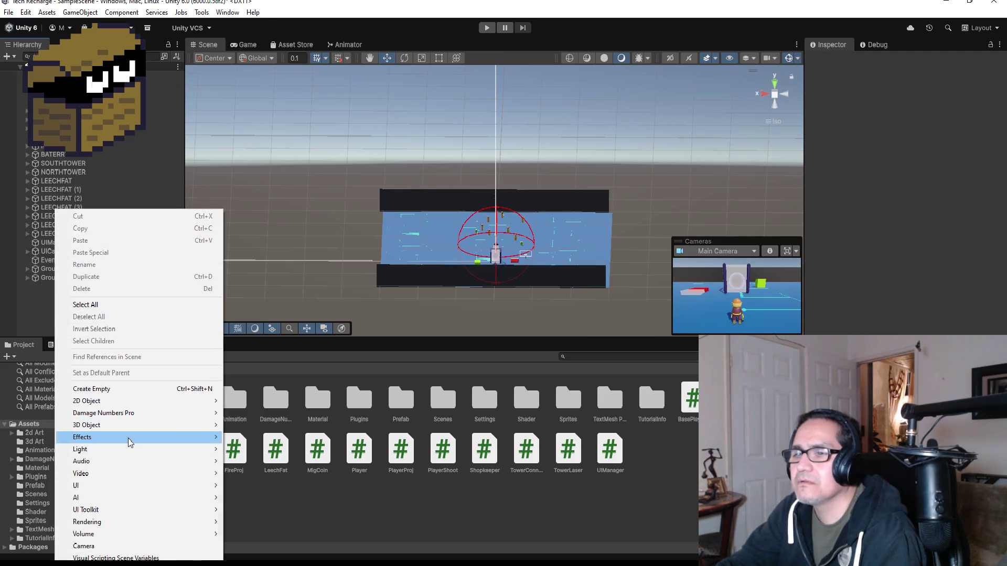
pyautogui.moveTo(121, 488)
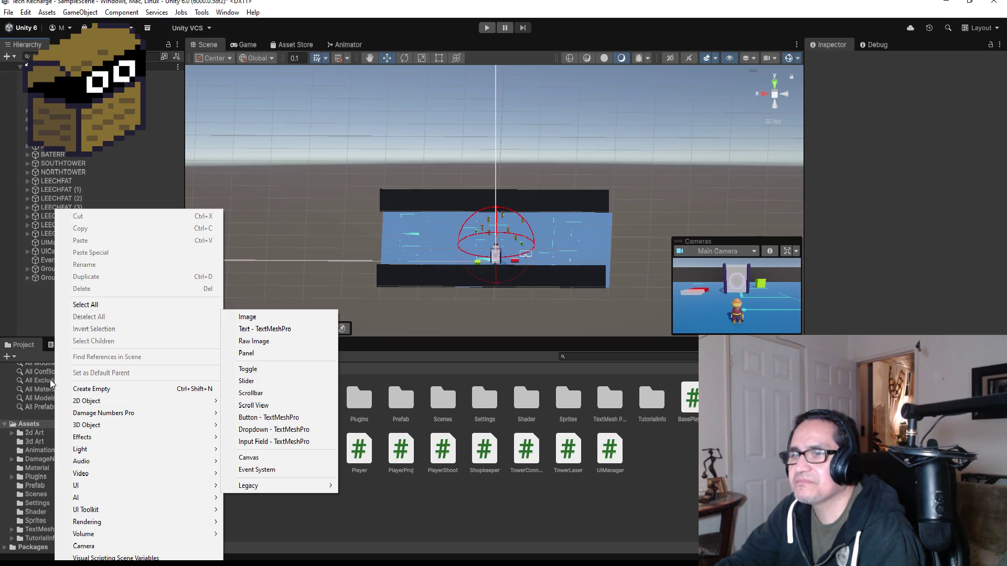
pyautogui.click(53, 297)
pyautogui.rightClick(55, 294)
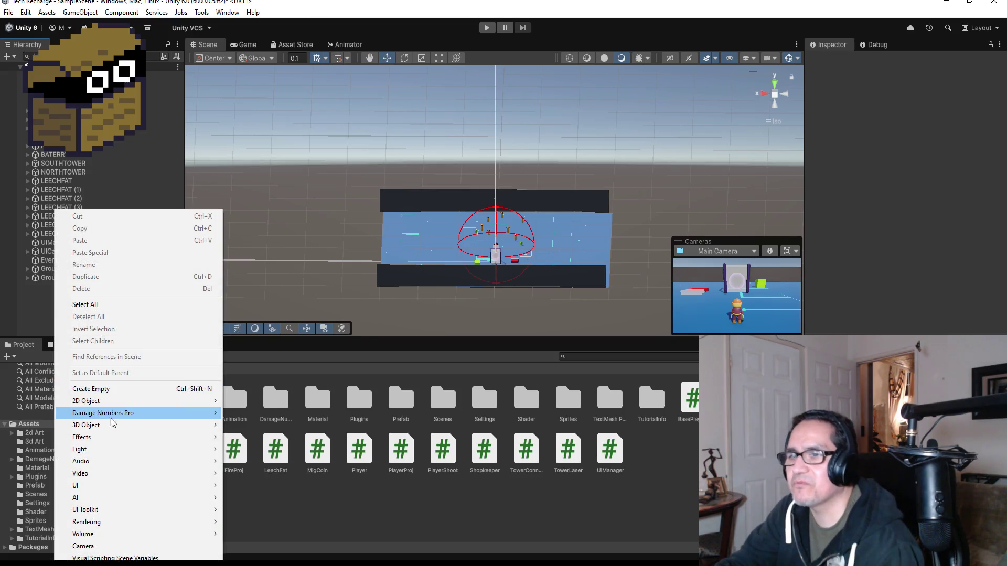
pyautogui.moveTo(118, 425)
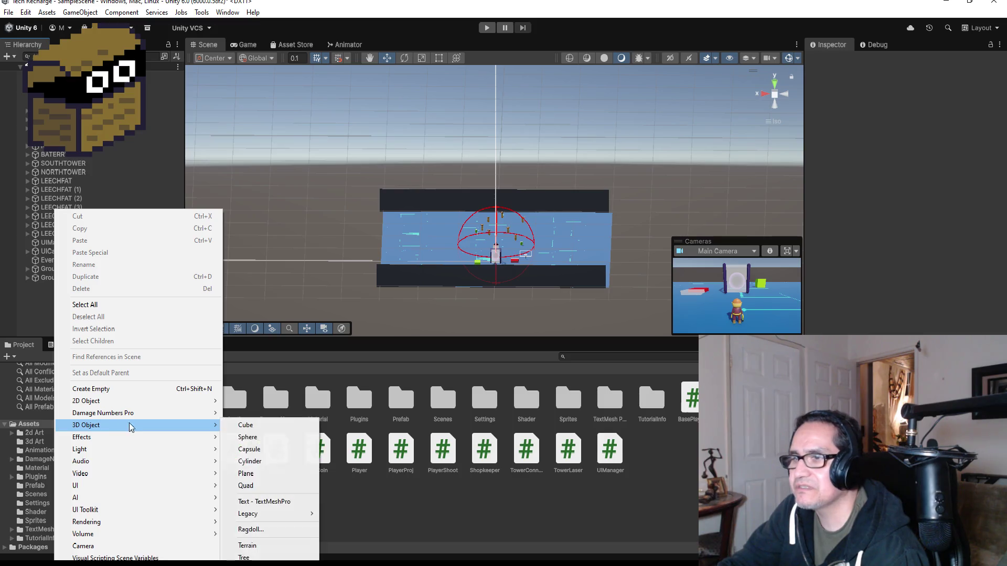
pyautogui.click(251, 474)
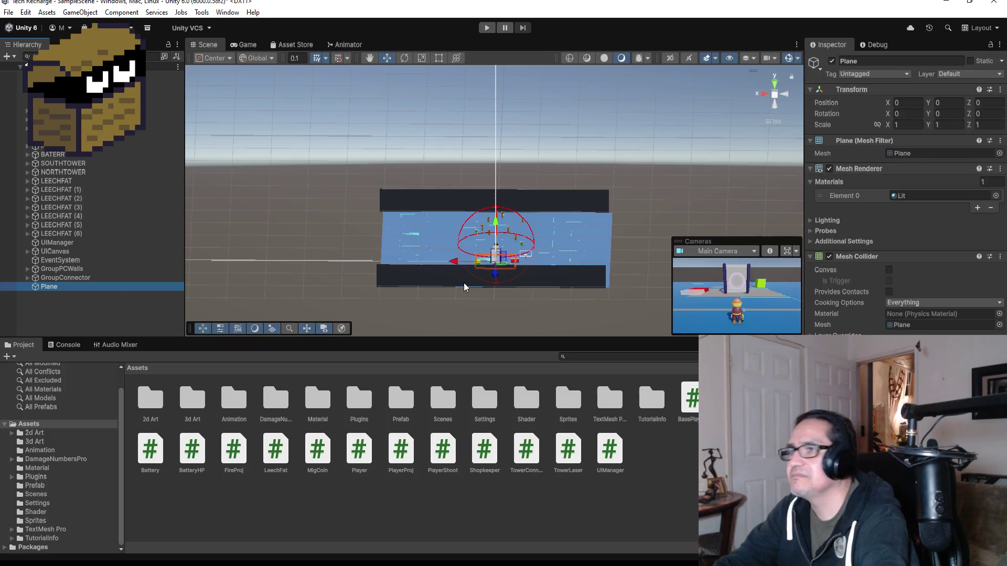
pyautogui.moveTo(496, 223); pyautogui.dragTo(499, 179)
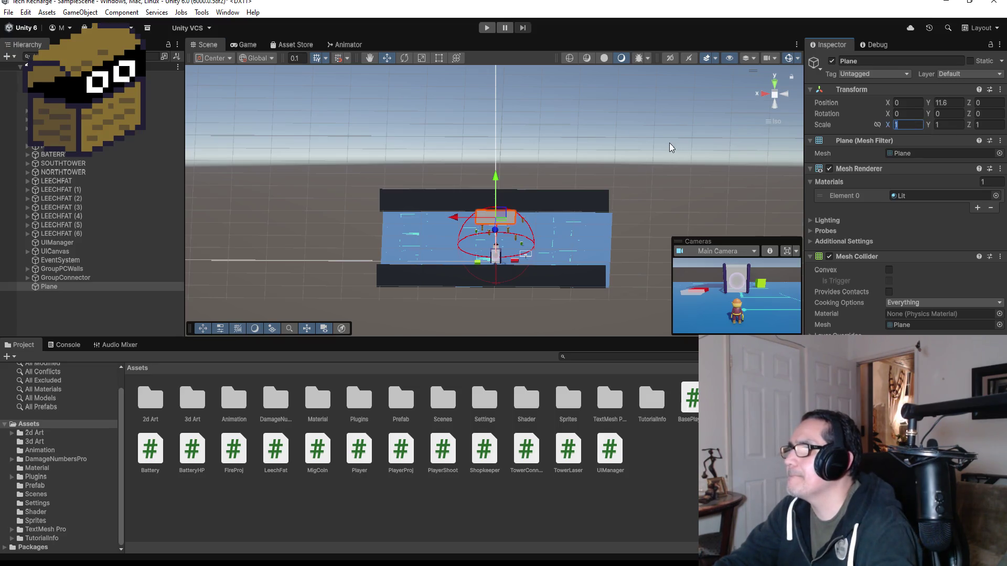
# Switch to a top-down view and try out values in the Plane's X scale field.
pyautogui.click(775, 81)
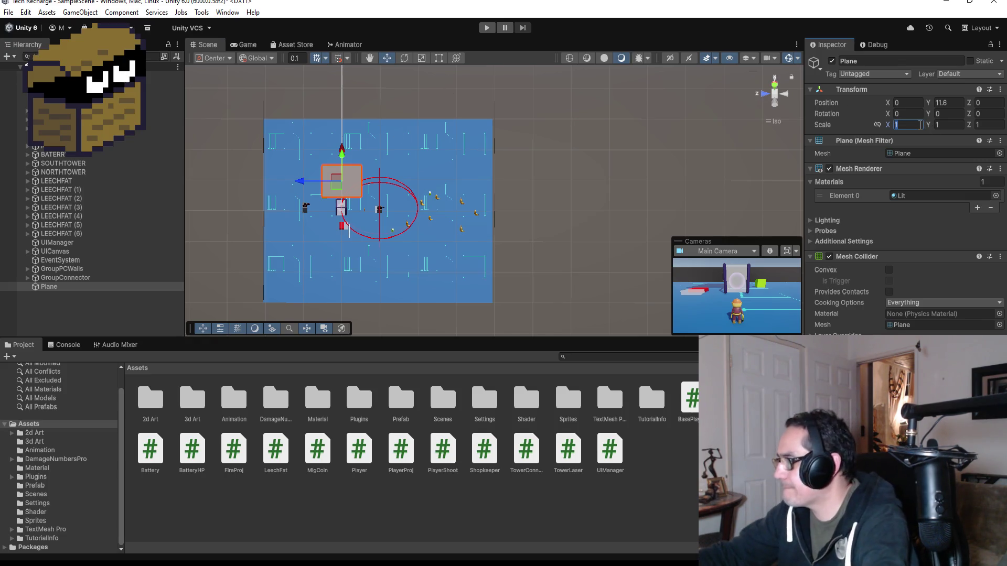
pyautogui.write('100')
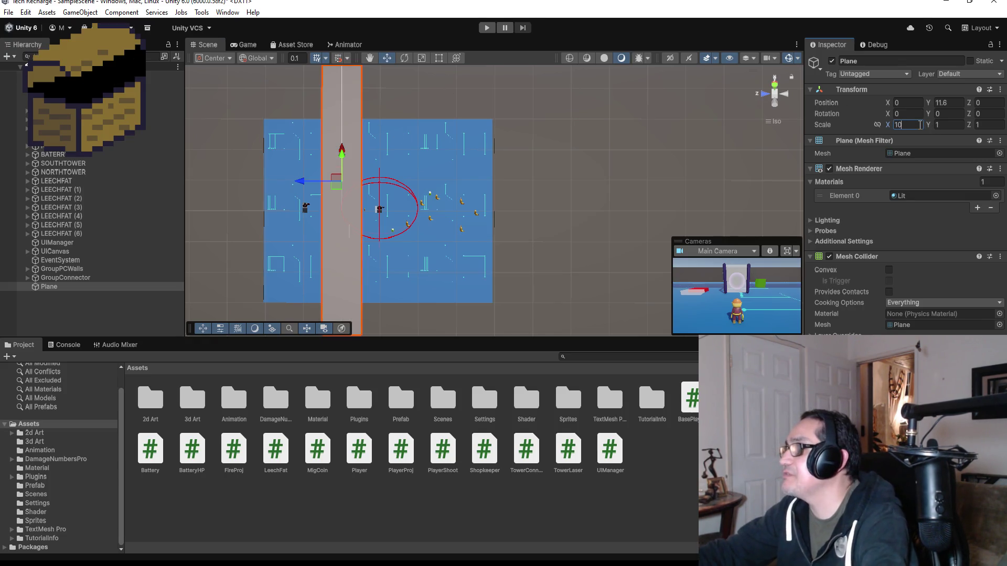
pyautogui.press('BackSpace')
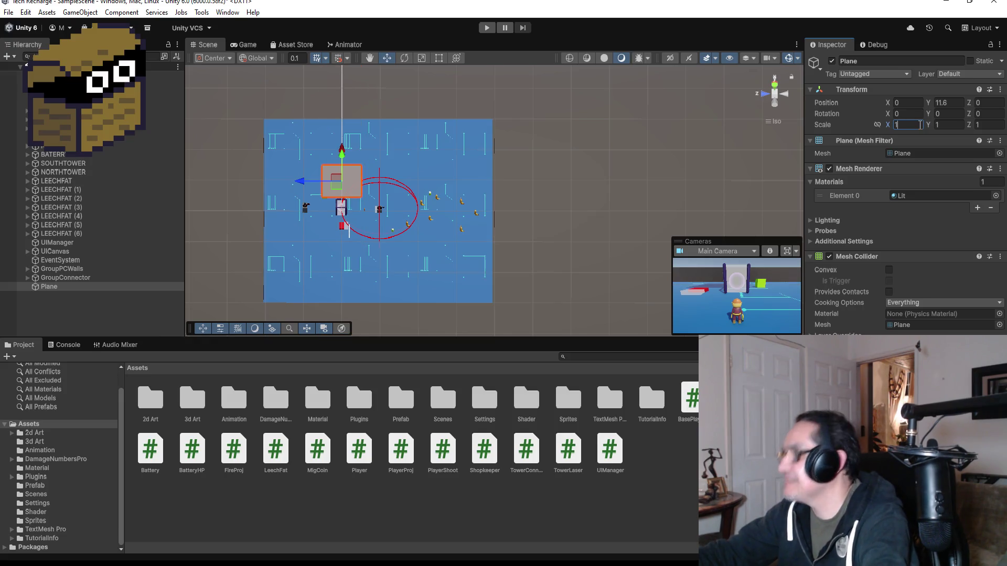
pyautogui.write('0')
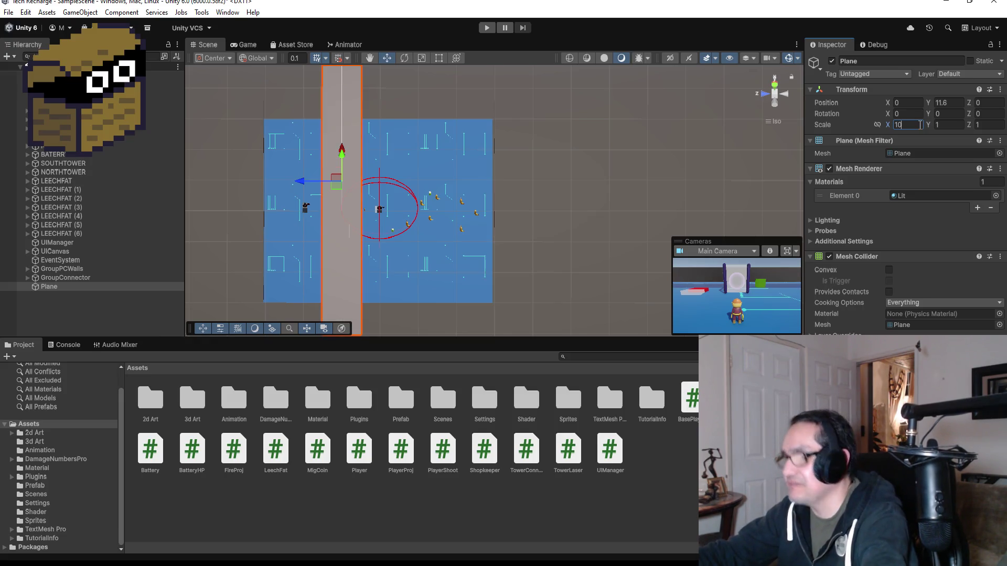
pyautogui.press('BackSpace')
pyautogui.press('BackSpace')
pyautogui.write('6')
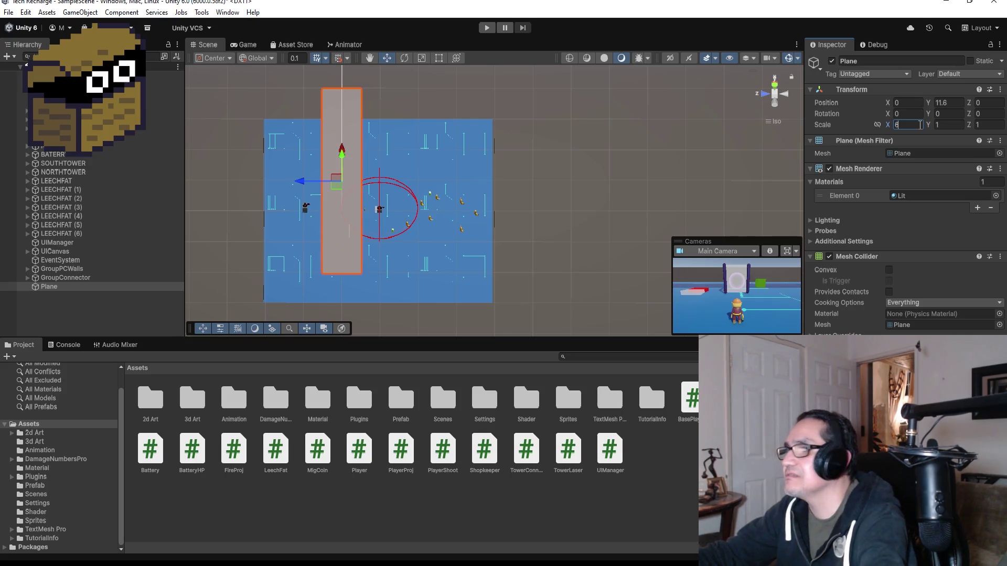
pyautogui.press('BackSpace')
pyautogui.write('9')
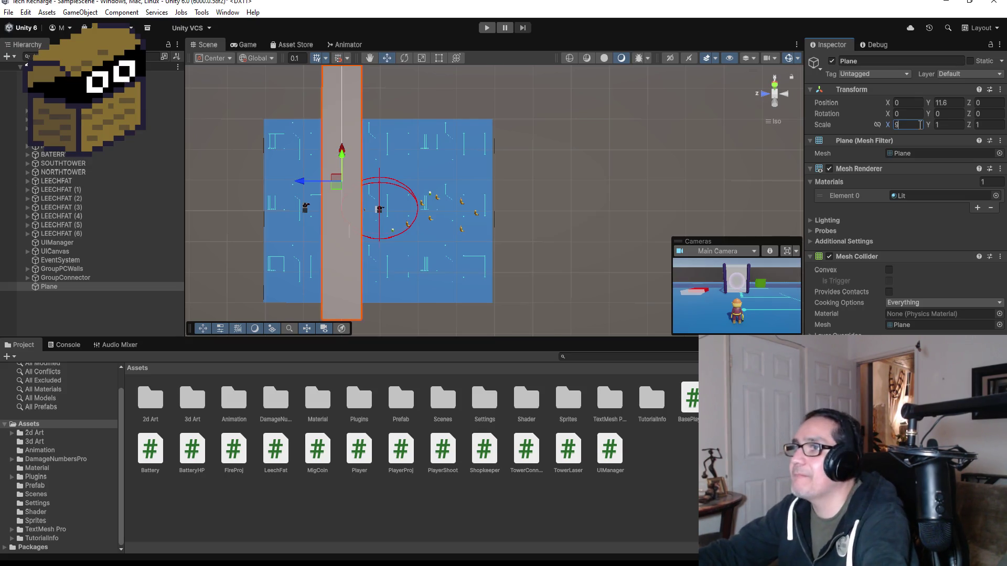
pyautogui.press('BackSpace')
pyautogui.write('8')
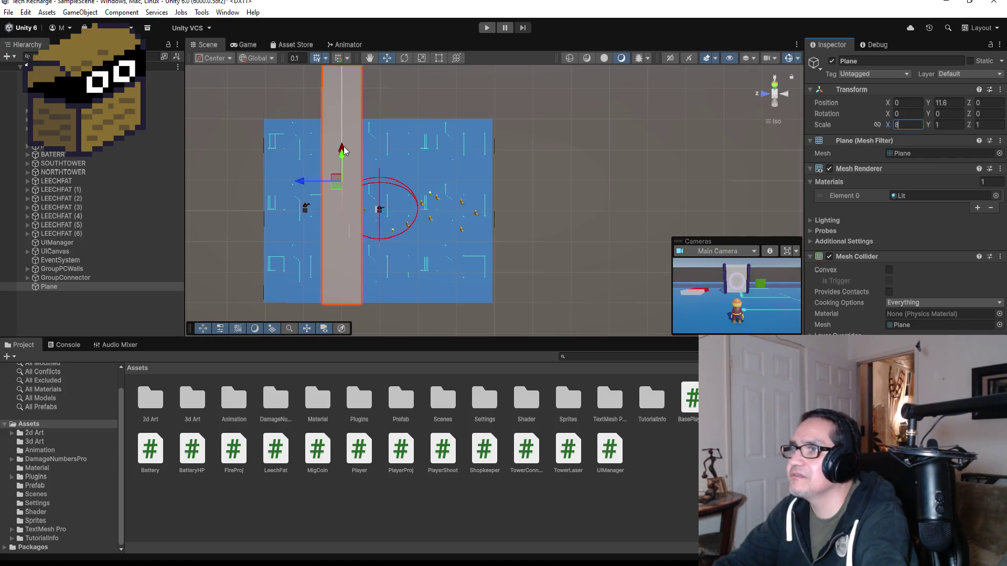
# Scale the Plane to 7, 1, 7 and move it over the arena at -8.7, 5.9, -7.
pyautogui.moveTo(430, 149); pyautogui.dragTo(419, 85)
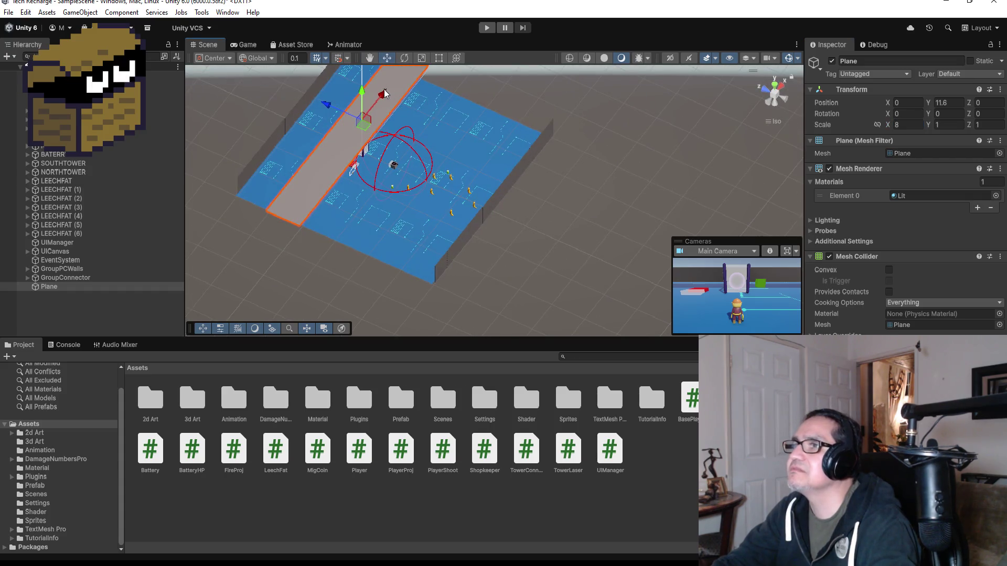
pyautogui.moveTo(372, 109)
pyautogui.mouseDown()
pyautogui.moveTo(366, 121)
pyautogui.moveTo(550, 114)
pyautogui.mouseUp()
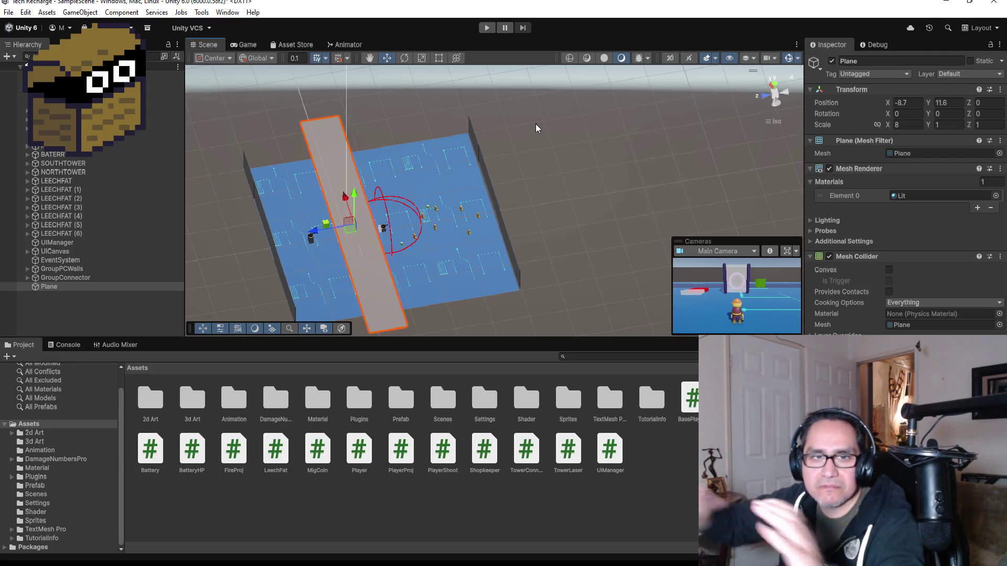
pyautogui.click(910, 126)
pyautogui.write('7')
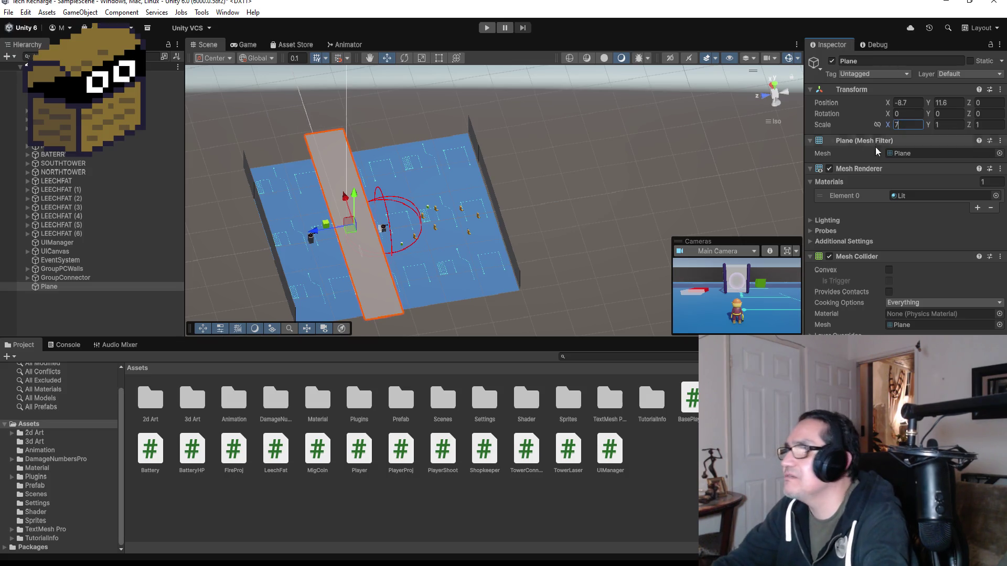
pyautogui.write('7')
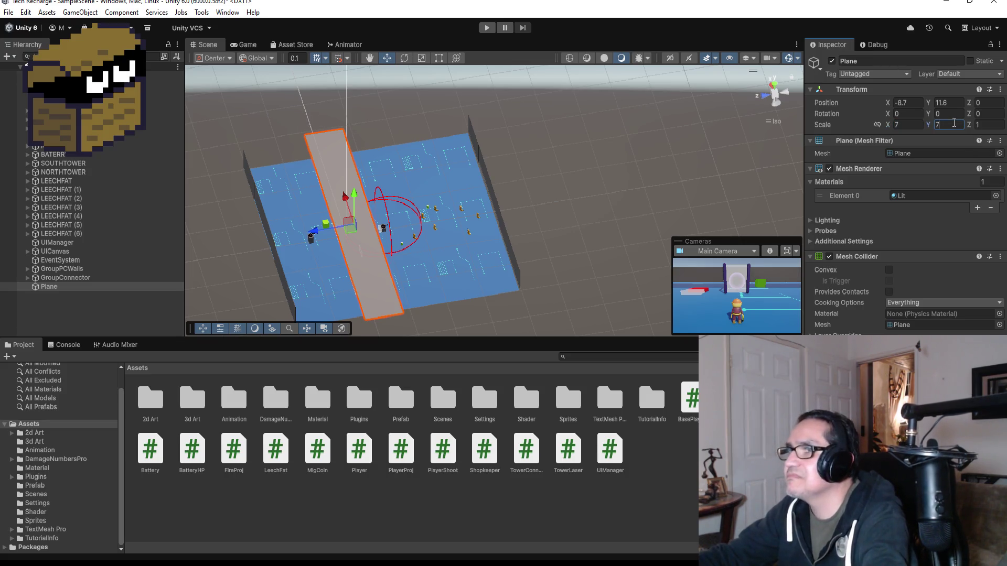
pyautogui.write('7')
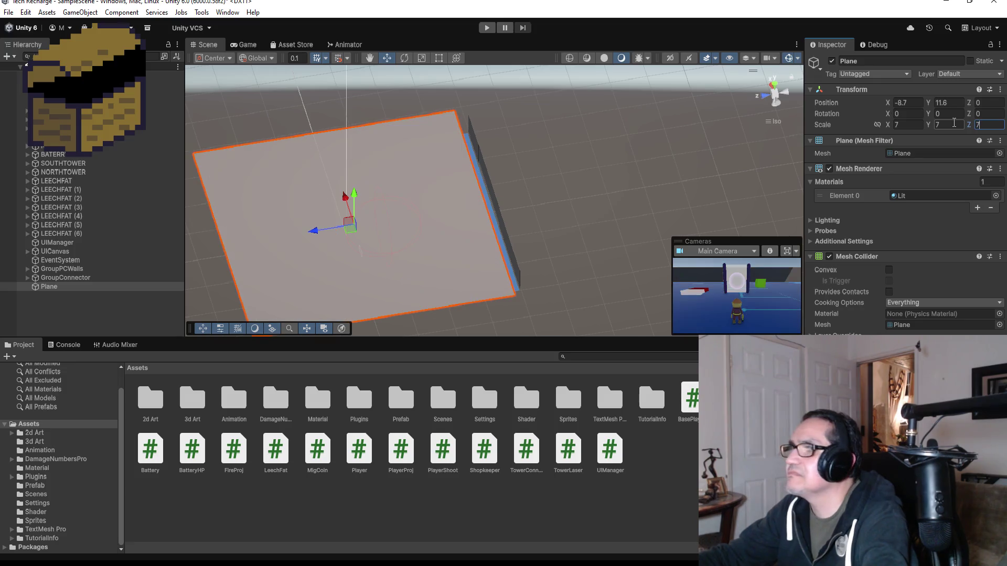
pyautogui.write('1')
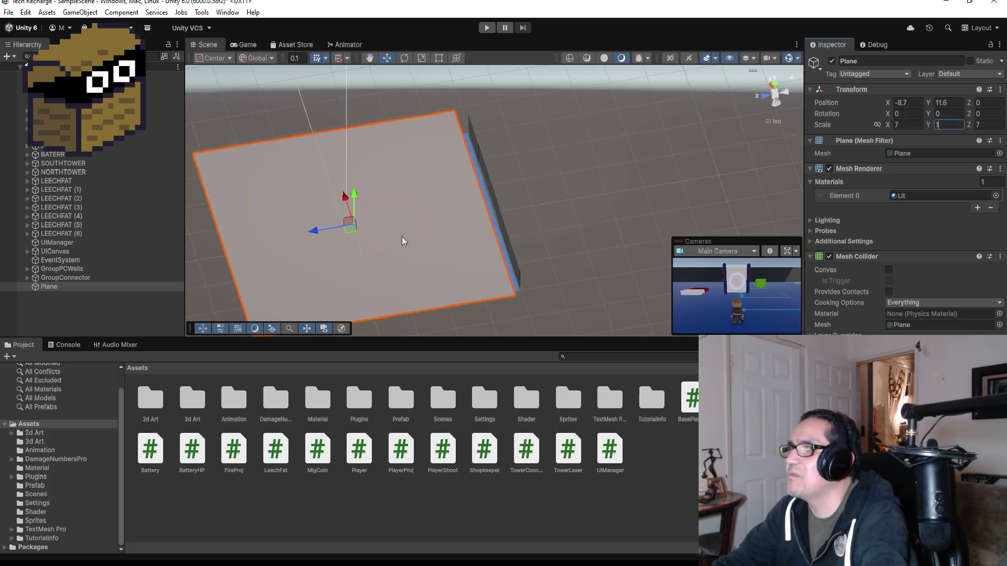
pyautogui.moveTo(325, 231)
pyautogui.mouseDown()
pyautogui.moveTo(314, 229)
pyautogui.moveTo(401, 230)
pyautogui.moveTo(485, 166)
pyautogui.moveTo(413, 153)
pyautogui.moveTo(402, 138)
pyautogui.moveTo(409, 159)
pyautogui.mouseUp()
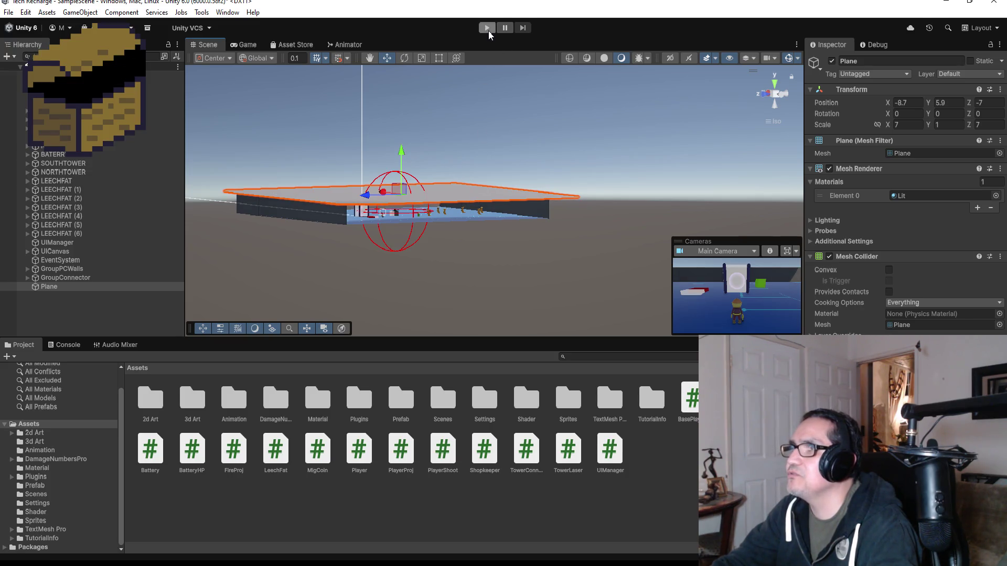
# Play the game, steer the character with W and A into the enclosing wall, then stop.
pyautogui.click(488, 29)
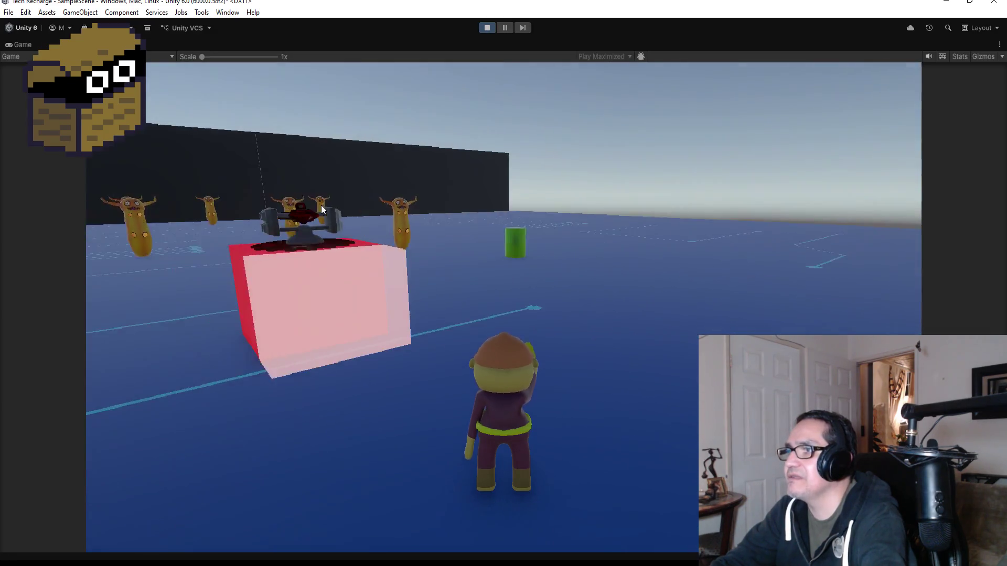
pyautogui.press('w')
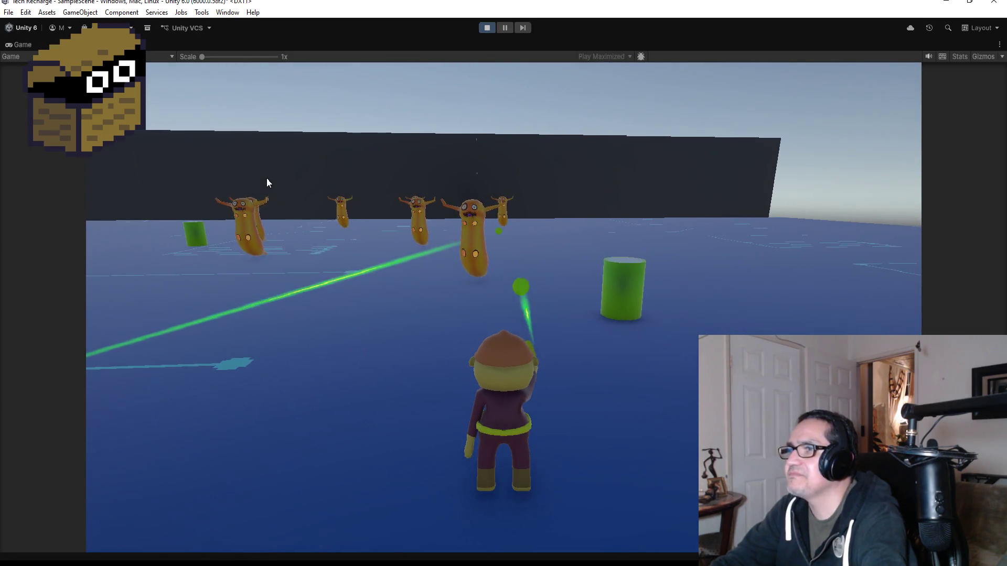
pyautogui.press('a')
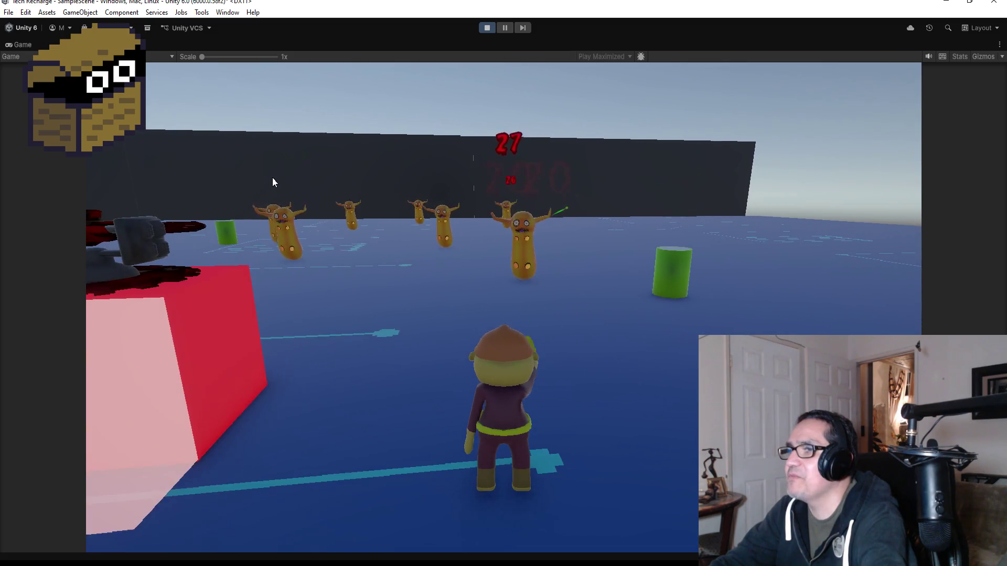
pyautogui.press('w')
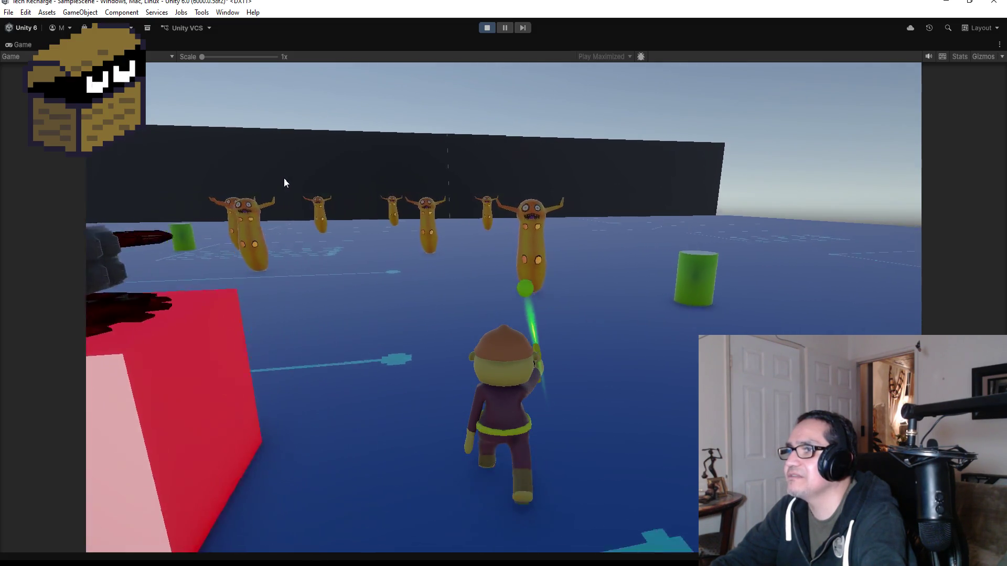
pyautogui.press('w')
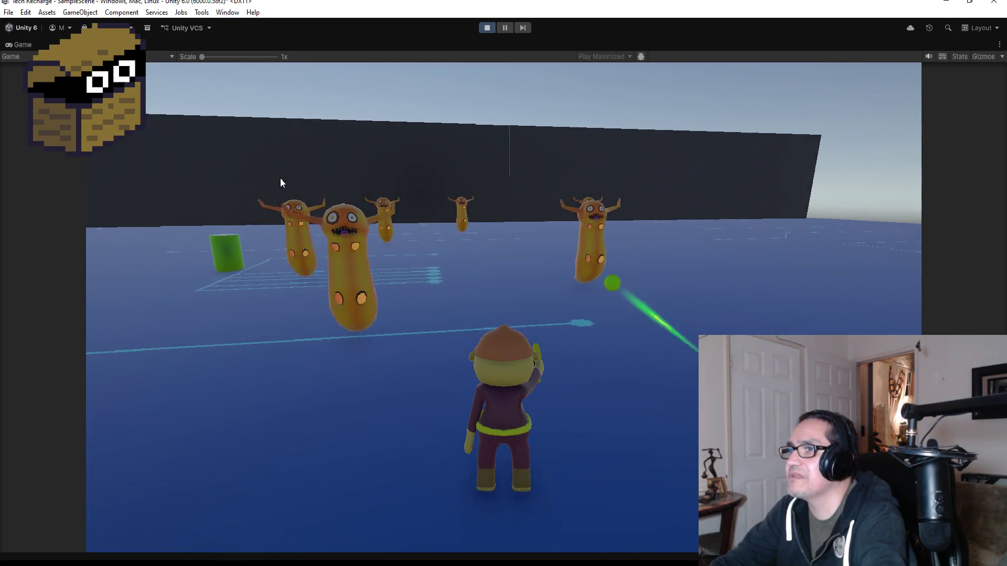
pyautogui.press('a')
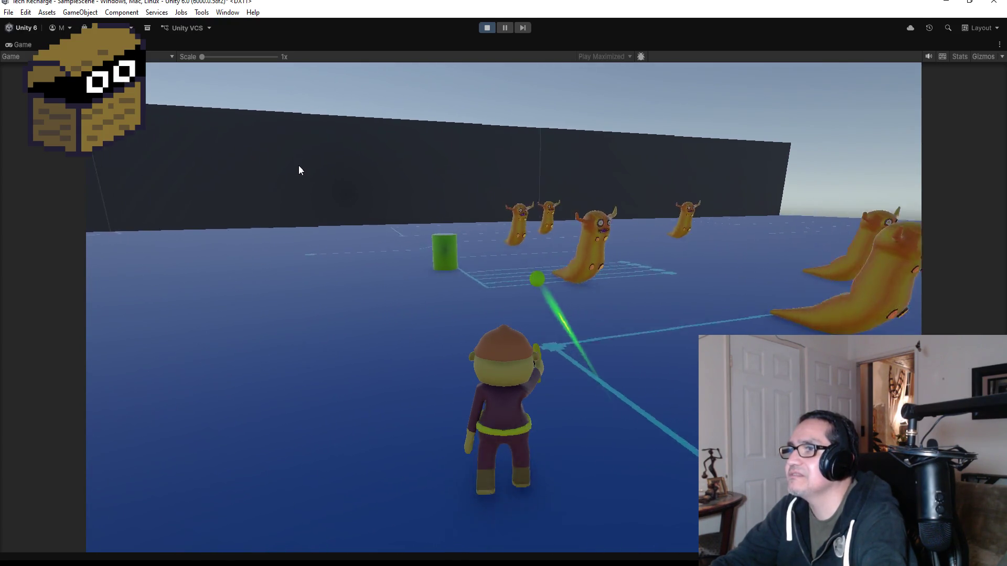
pyautogui.press('a')
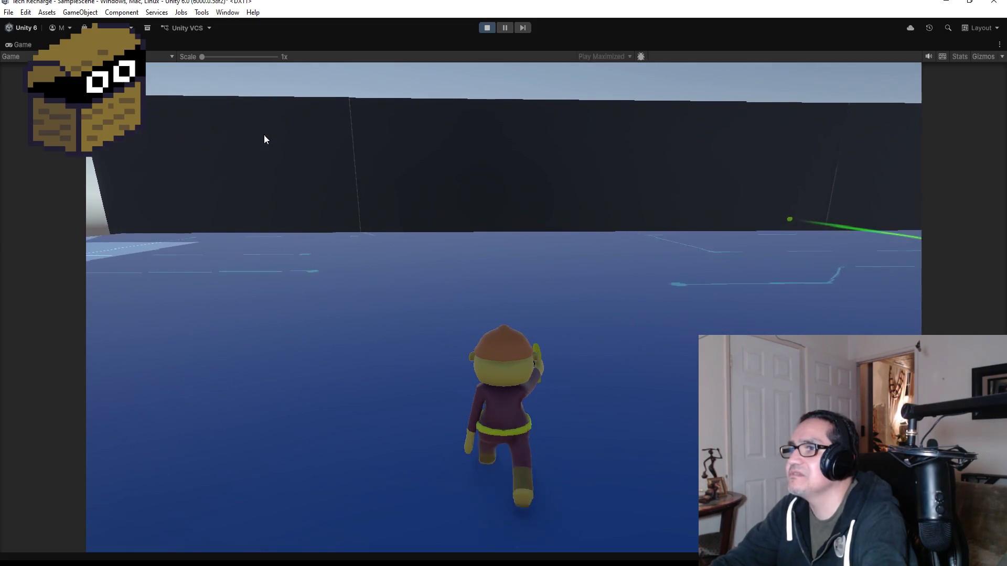
pyautogui.press('w')
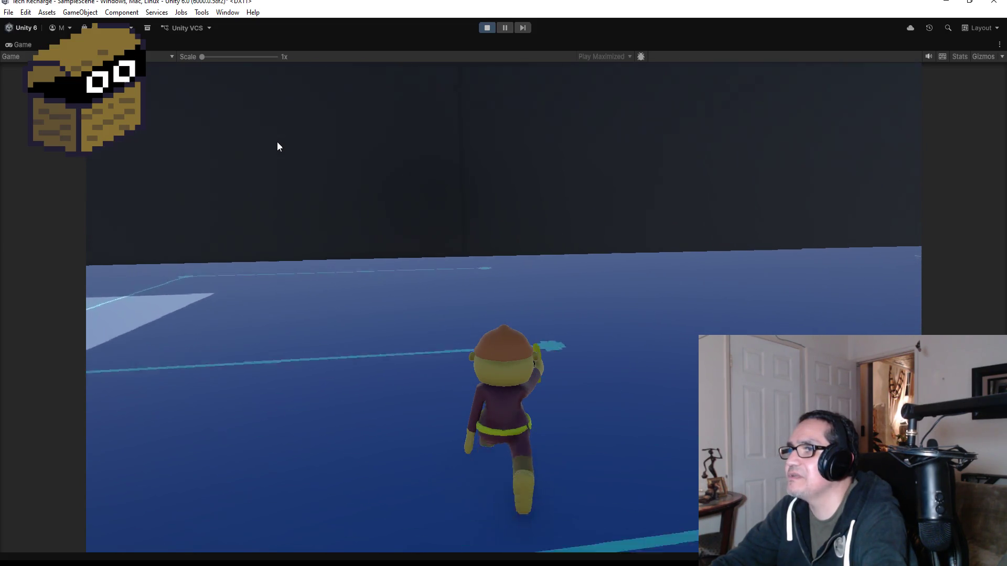
pyautogui.press('w')
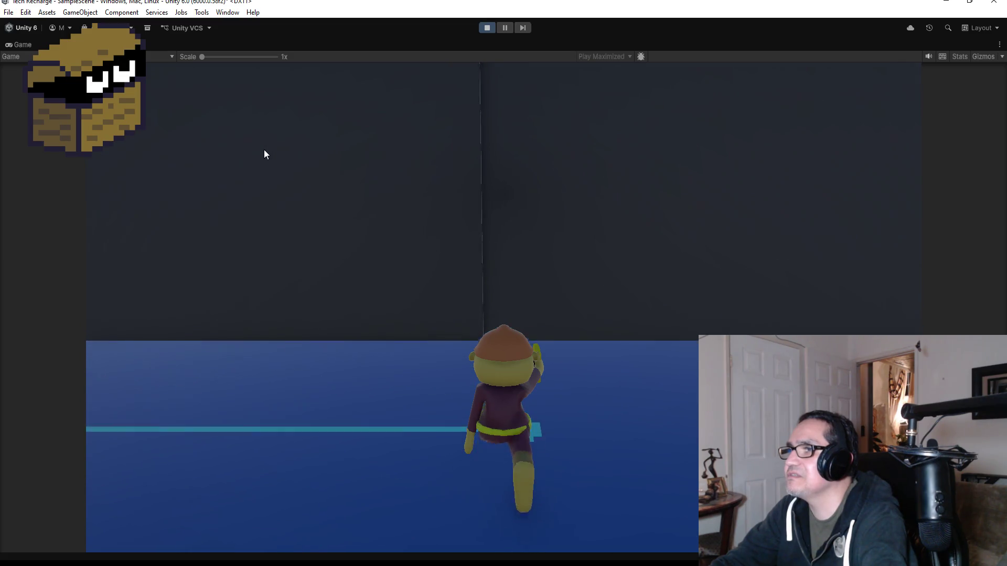
pyautogui.press('w')
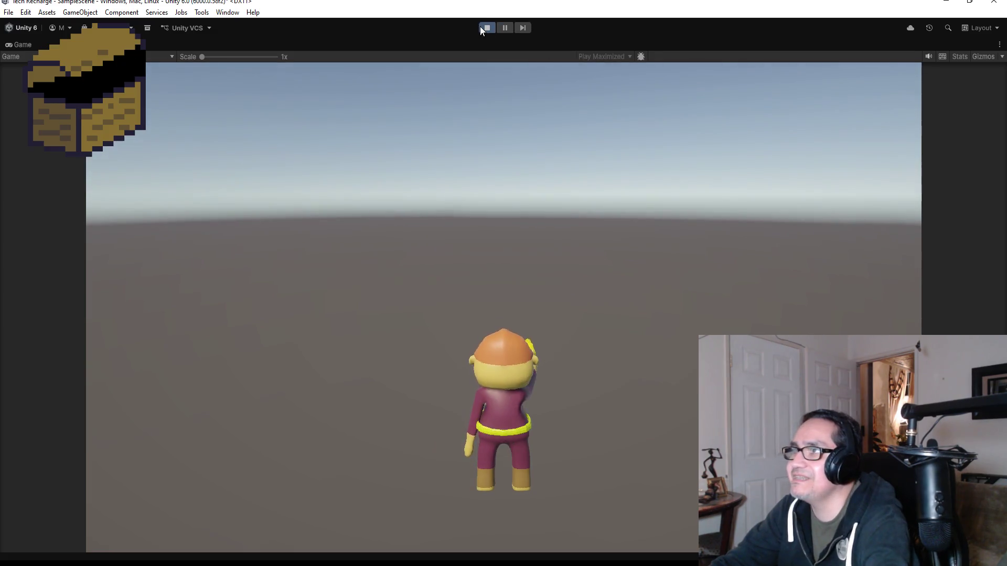
pyautogui.click(484, 27)
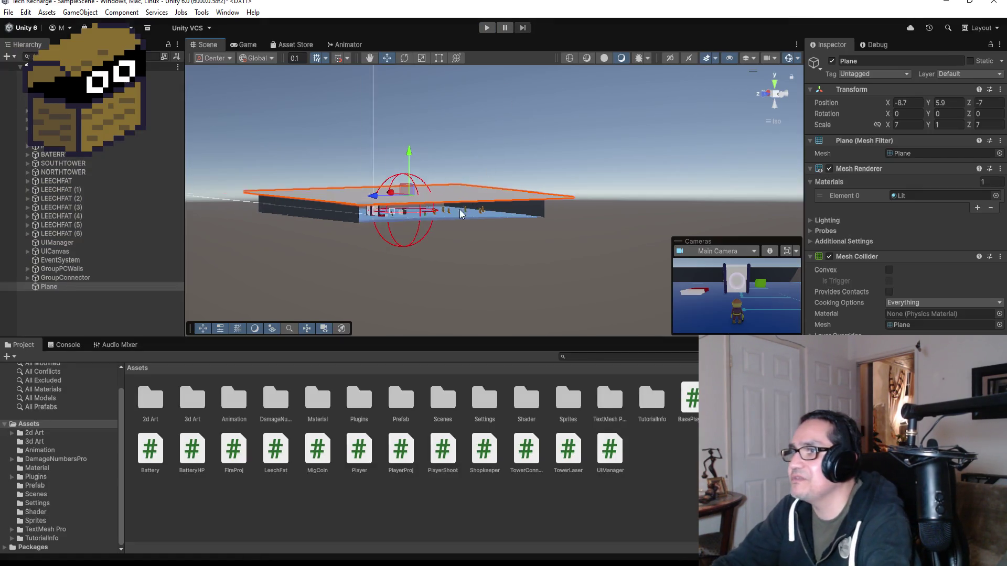
# Zoom the Scene view in on the arena under its Plane ceiling.
pyautogui.scroll(3, 461, 213)
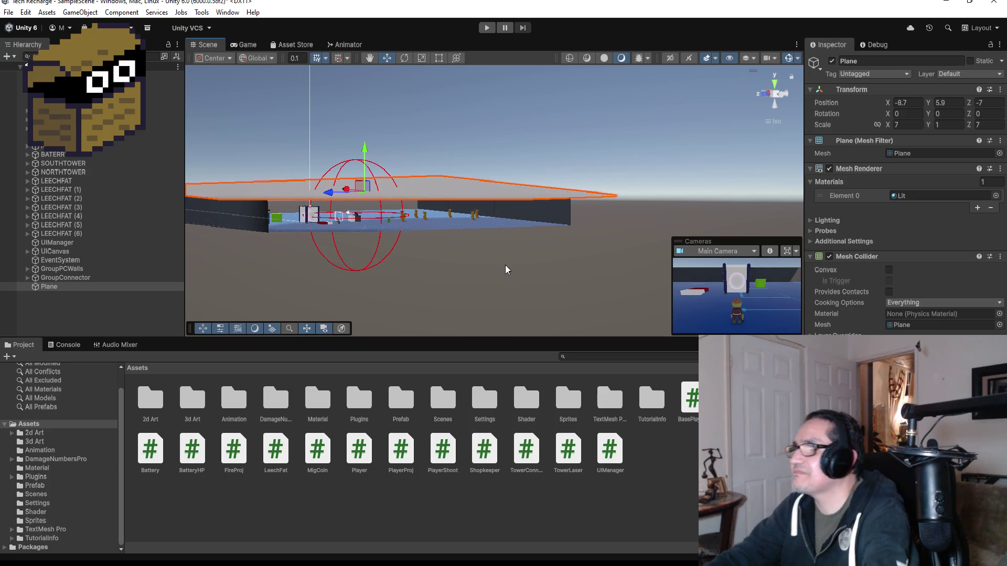
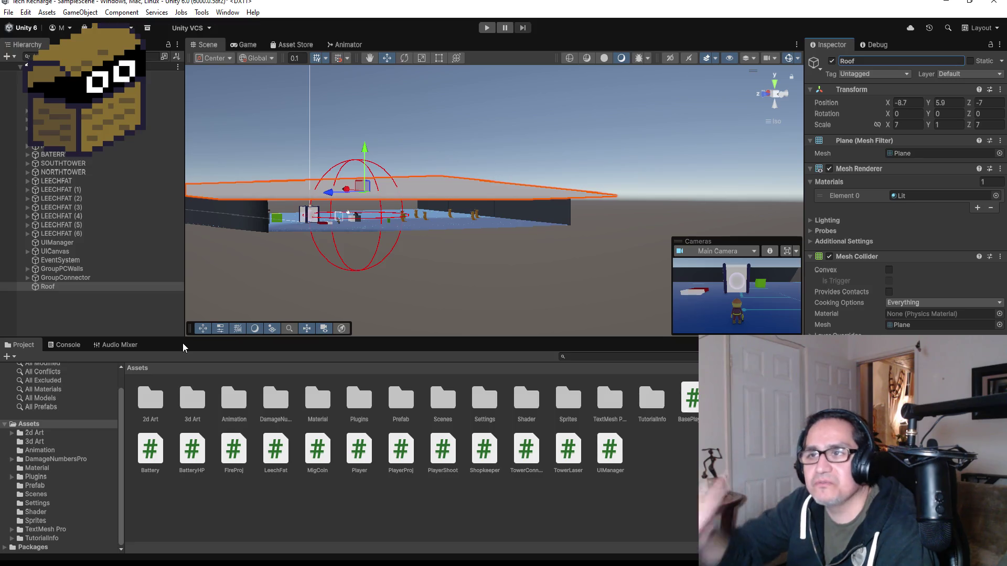
# Deactivate the Roof, look down on the blue floor and walls, and select GroupConnector.
pyautogui.click(832, 61)
pyautogui.scroll(-3, 432, 228)
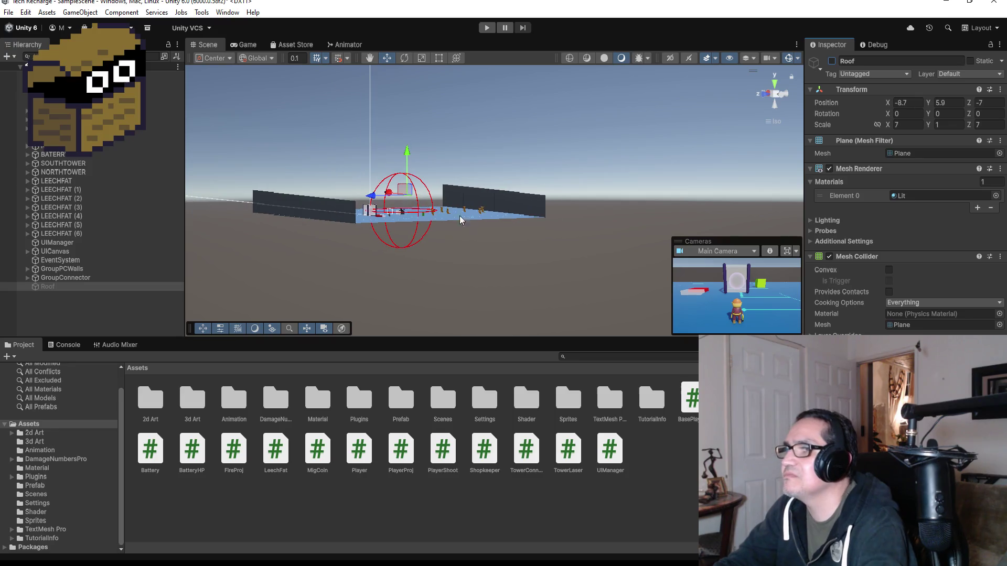
pyautogui.moveTo(554, 167)
pyautogui.keyDown('alt'); pyautogui.mouseDown()
pyautogui.moveTo(344, 213)
pyautogui.moveTo(343, 247)
pyautogui.mouseUp(); pyautogui.keyUp('alt')
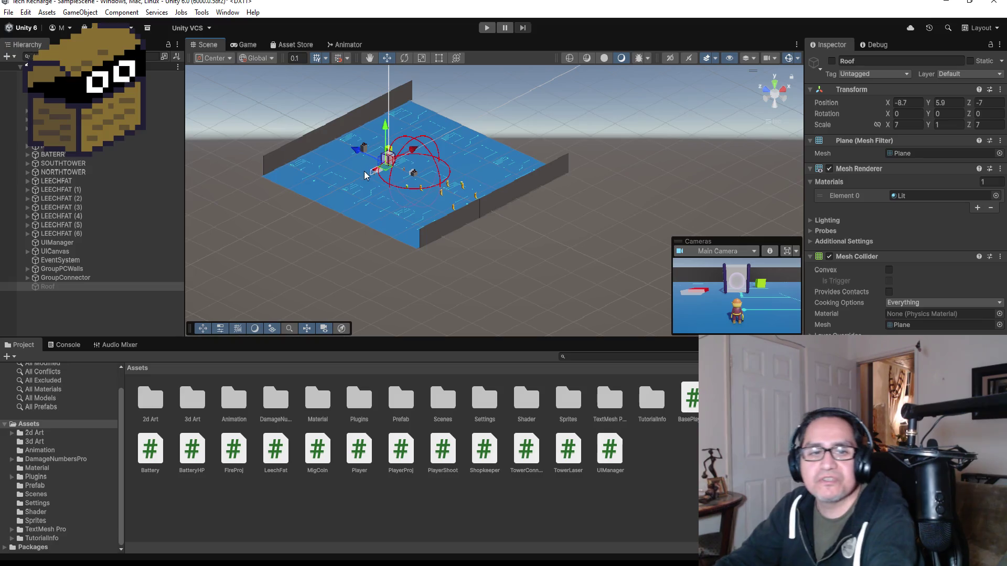
pyautogui.click(32, 278)
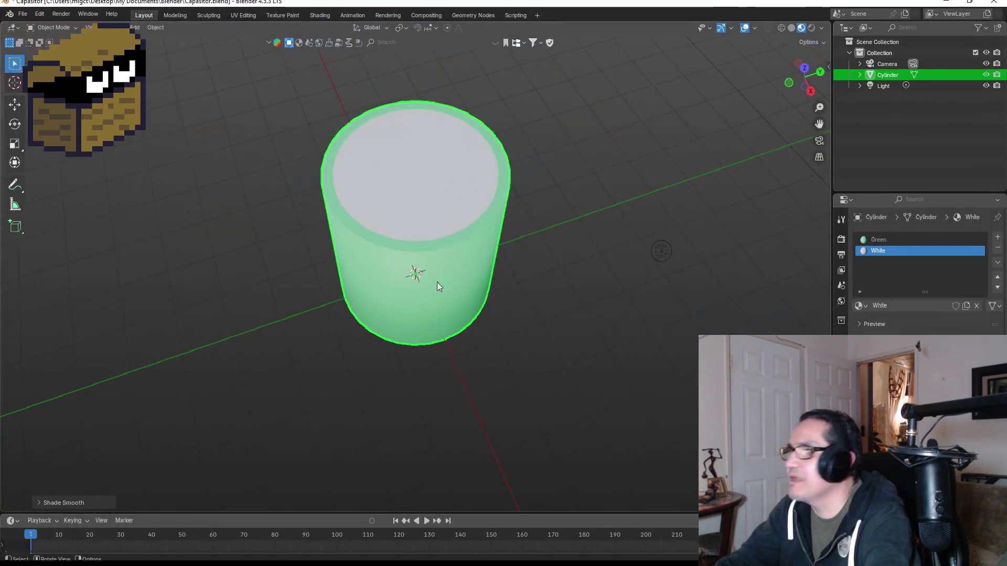
pyautogui.click(579, 269)
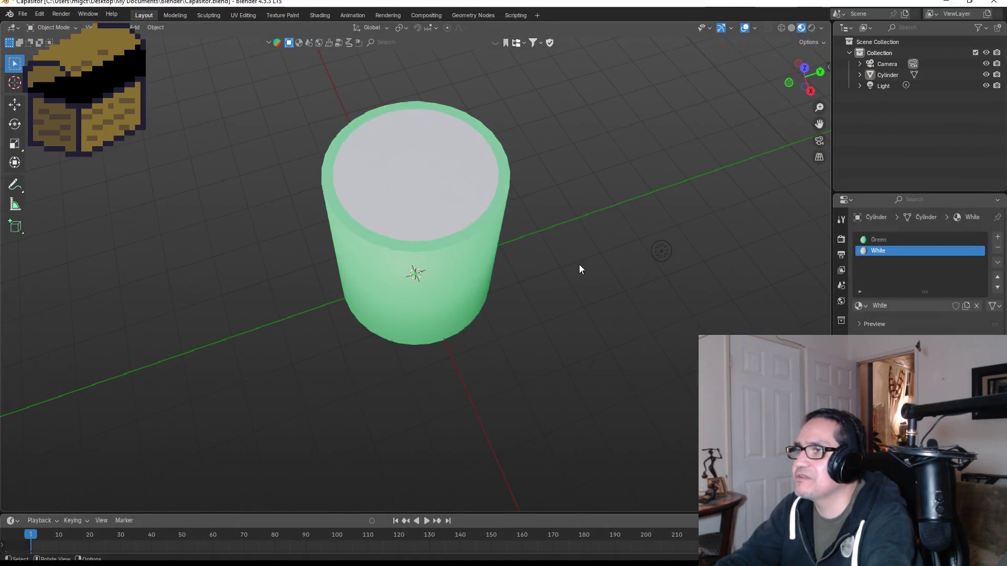
# Save Capasitor.blend, start a new General scene, and zoom in on the default cube in front view.
pyautogui.click(453, 250)
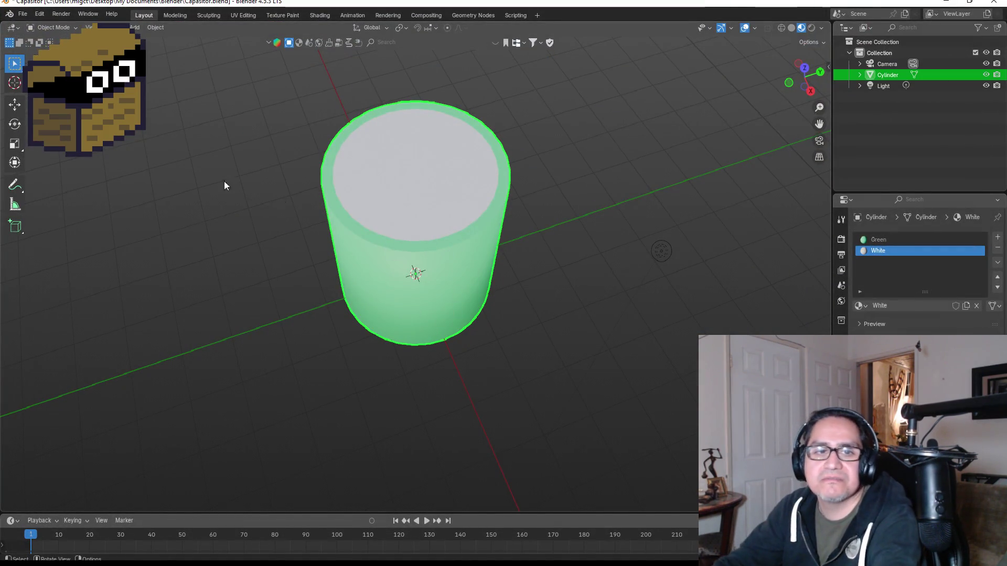
pyautogui.click(21, 15)
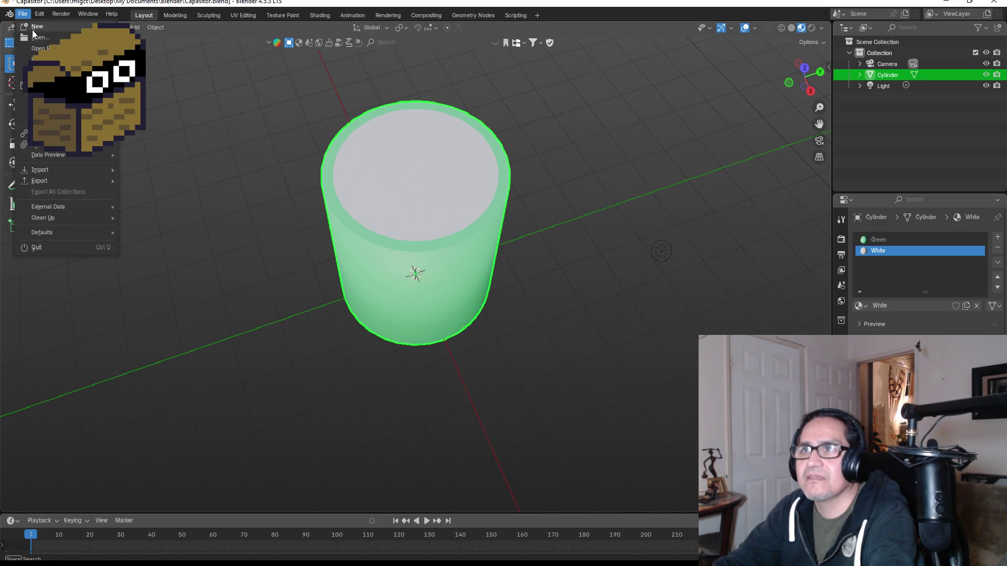
pyautogui.moveTo(36, 26)
pyautogui.click(147, 29)
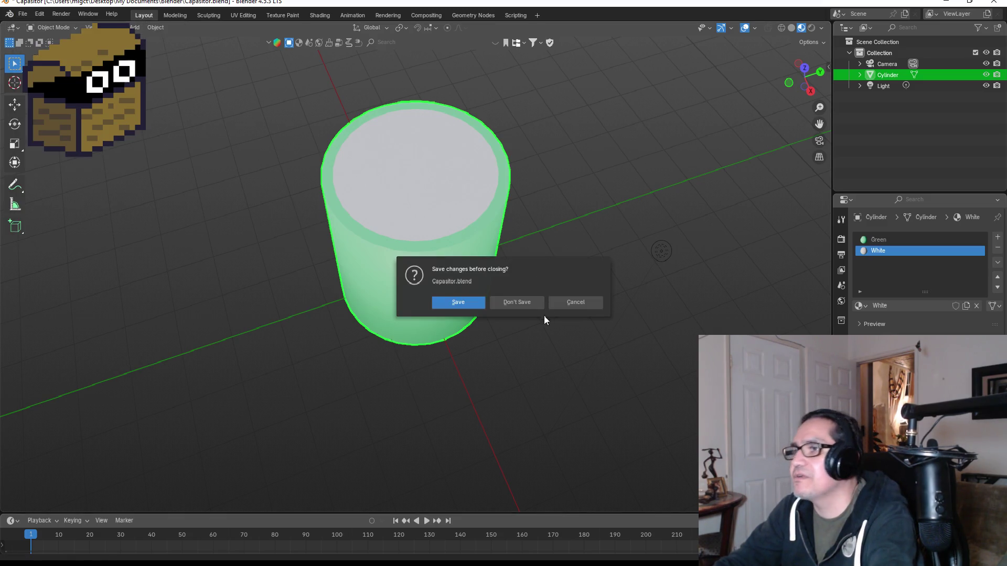
pyautogui.click(452, 306)
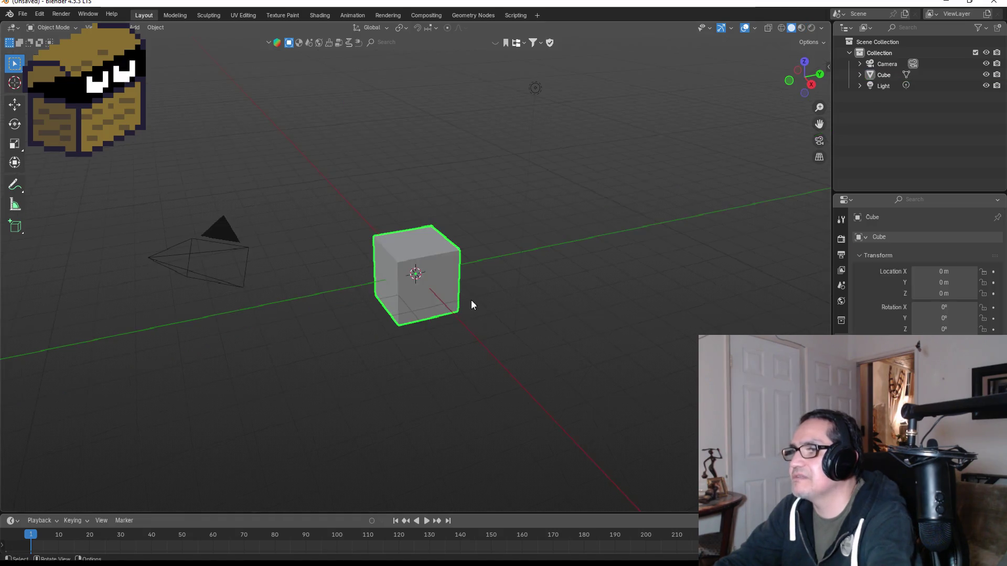
pyautogui.press('KP_1')
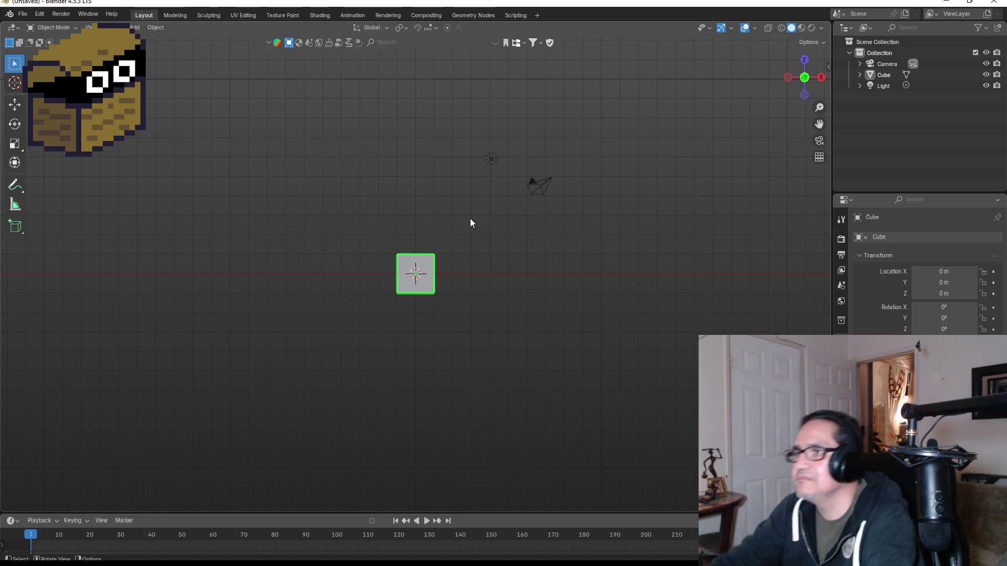
pyautogui.scroll(9, 449, 229)
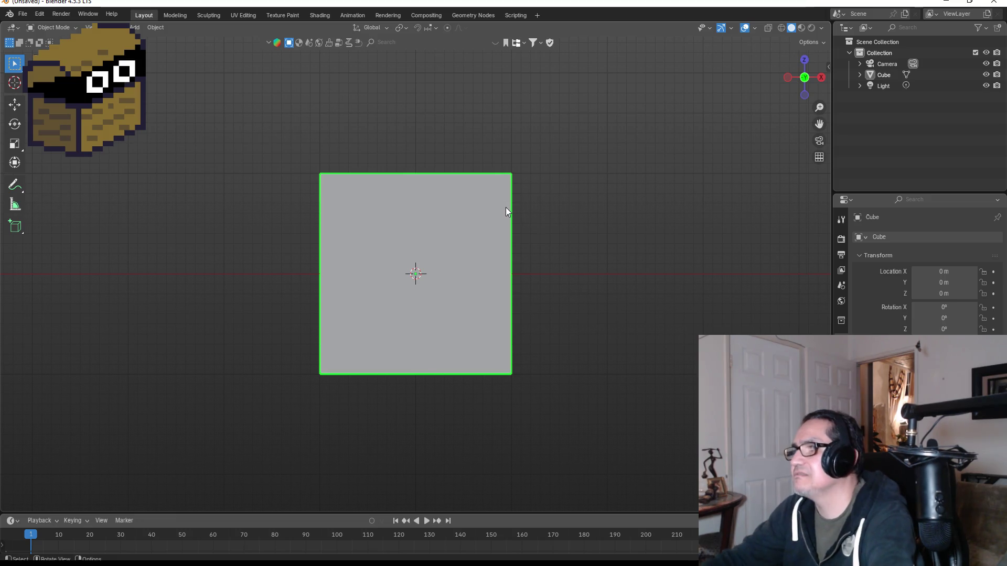
# Scale the default cube flat along Z and inspect the slab from front and perspective views.
pyautogui.press('s')
pyautogui.press('z')
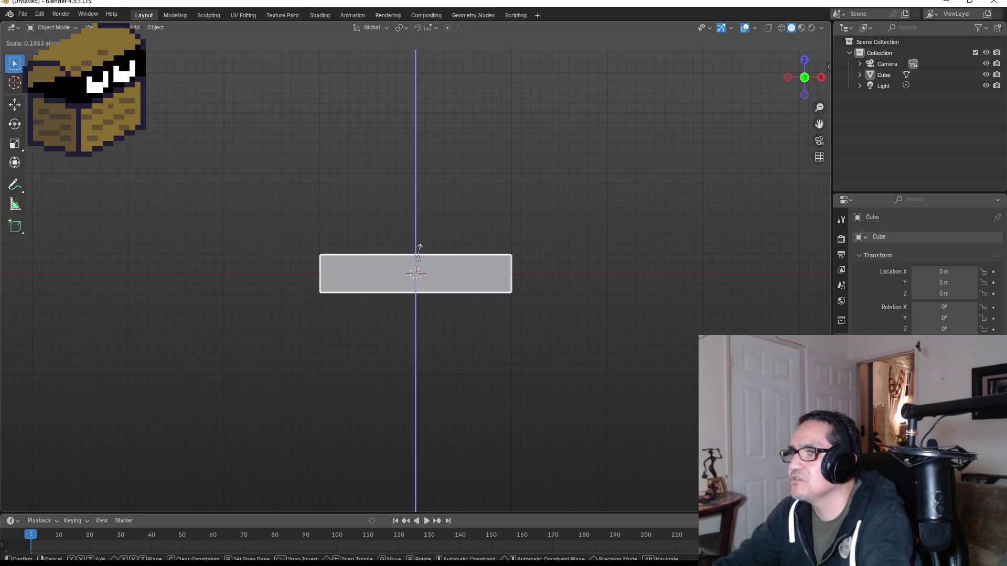
pyautogui.click(420, 253)
pyautogui.moveTo(419, 253)
pyautogui.mouseDown()
pyautogui.moveTo(520, 228)
pyautogui.moveTo(435, 263)
pyautogui.mouseUp()
pyautogui.press('KP_1')
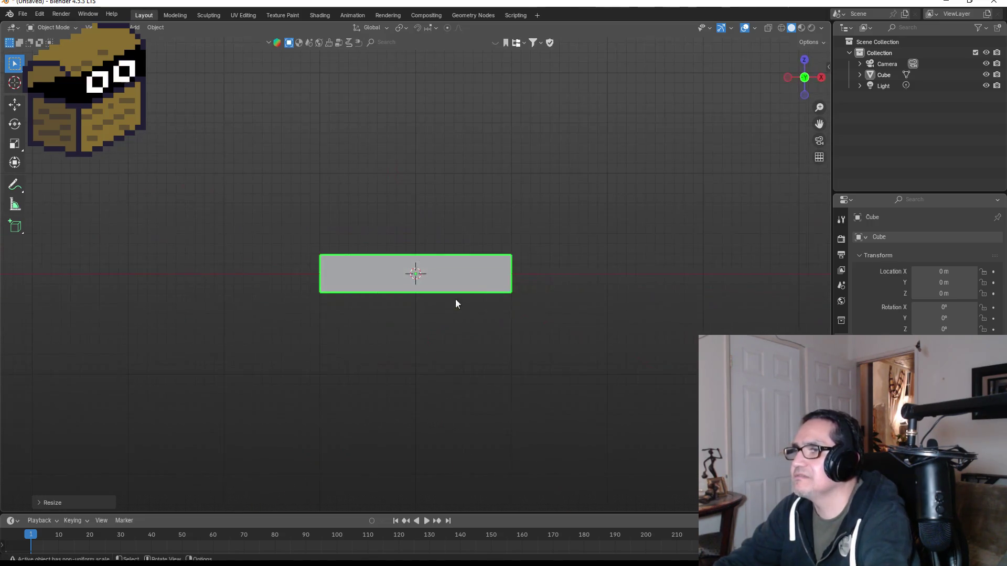
pyautogui.moveTo(636, 181)
pyautogui.mouseDown()
pyautogui.moveTo(546, 247)
pyautogui.moveTo(463, 241)
pyautogui.moveTo(539, 313)
pyautogui.moveTo(440, 326)
pyautogui.mouseUp()
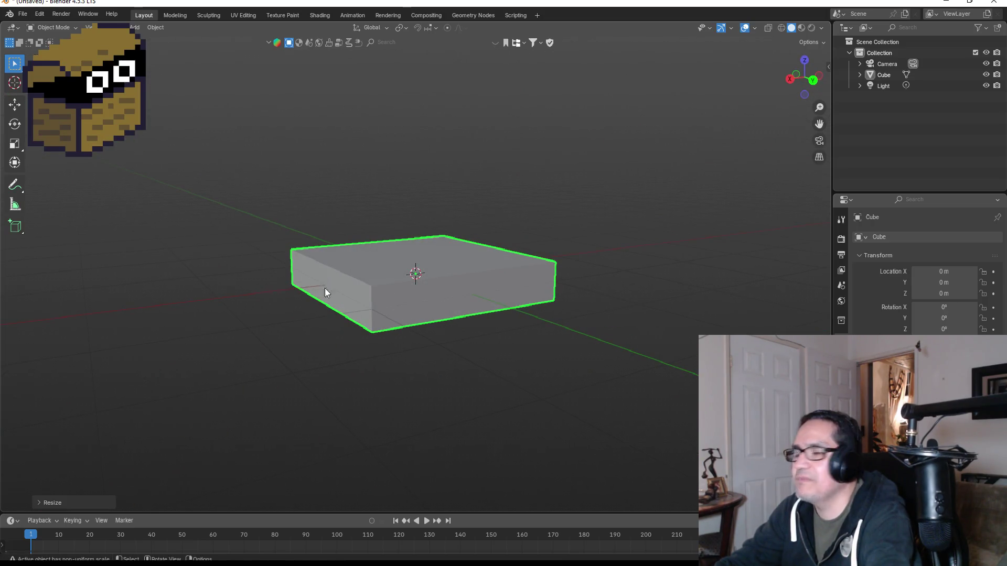
pyautogui.moveTo(283, 255)
pyautogui.mouseDown()
pyautogui.moveTo(463, 259)
pyautogui.moveTo(510, 313)
pyautogui.mouseUp()
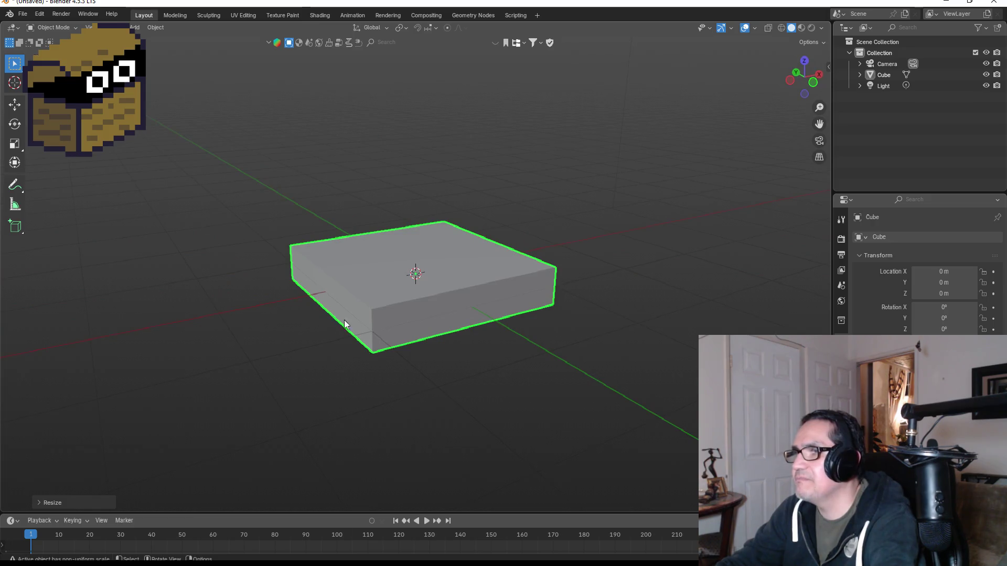
pyautogui.moveTo(345, 324)
pyautogui.mouseDown()
pyautogui.moveTo(577, 266)
pyautogui.moveTo(346, 257)
pyautogui.mouseUp()
pyautogui.press('KP_1')
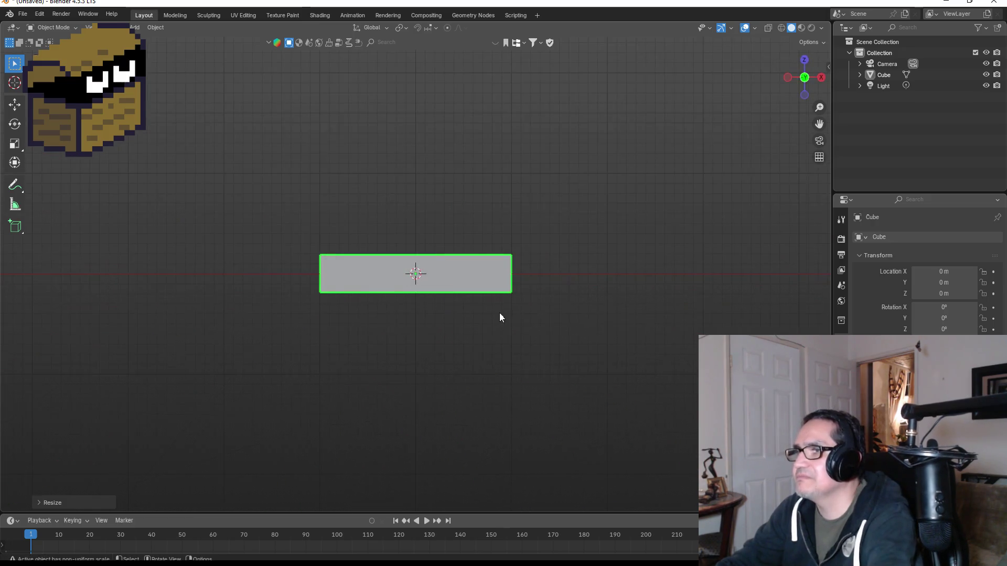
pyautogui.moveTo(543, 270); pyautogui.dragTo(578, 246)
pyautogui.press('KP_1')
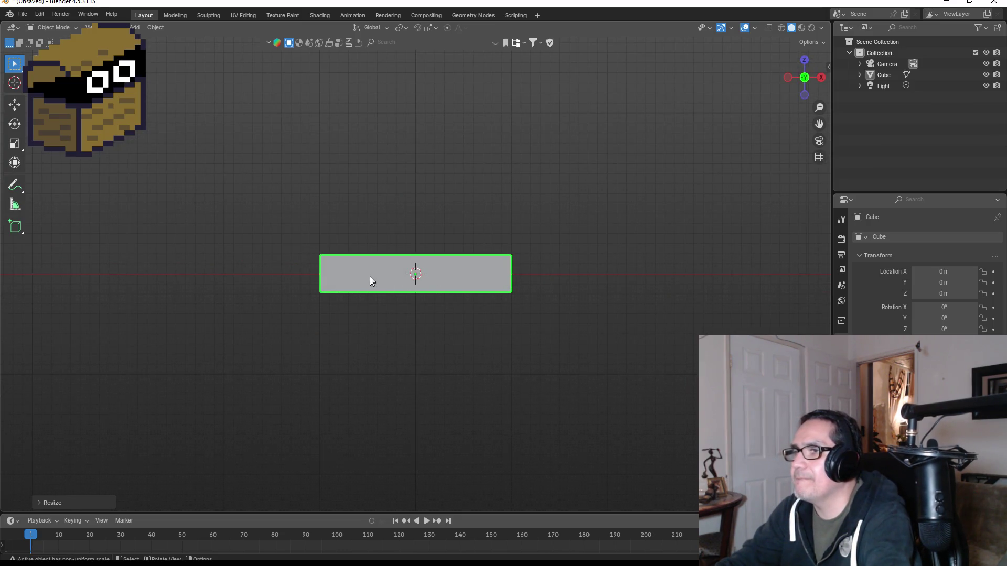
# Add and delete a stray cube, then duplicate the flattened slab in place.
pyautogui.click(249, 288)
pyautogui.hotkey('shift', 'a')
pyautogui.moveTo(244, 286)
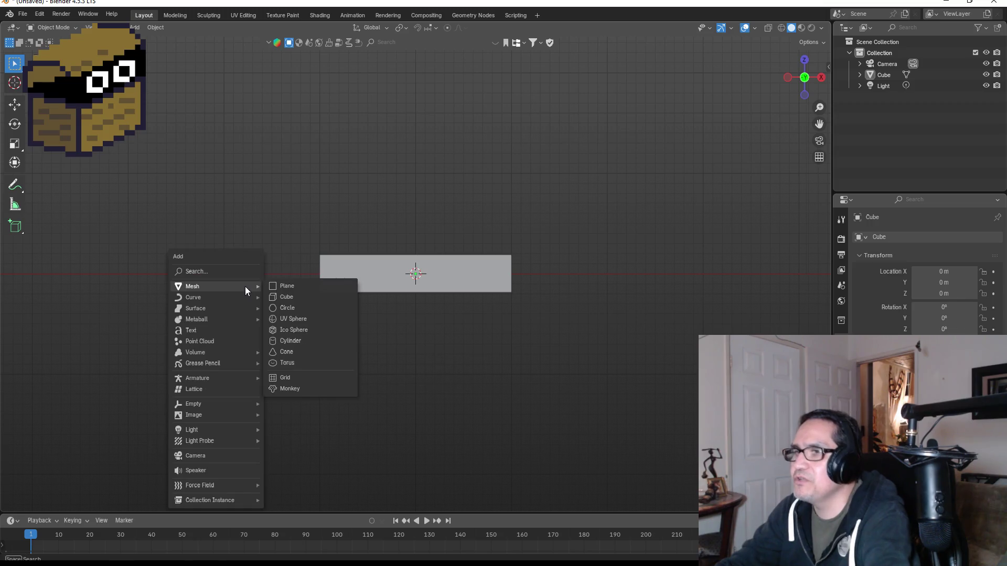
pyautogui.click(294, 295)
pyautogui.press('s')
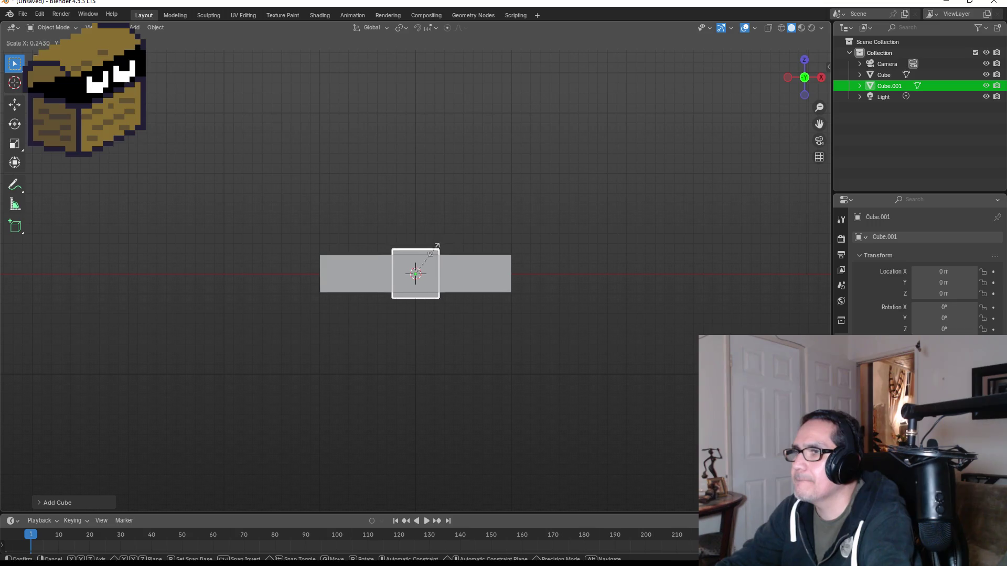
pyautogui.press('Escape')
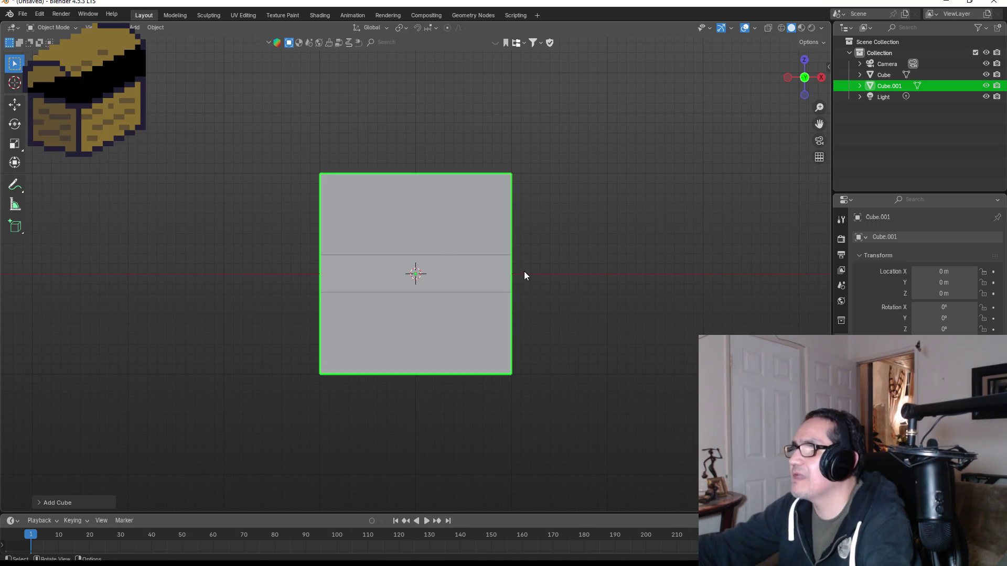
pyautogui.press('Delete')
pyautogui.click(491, 273)
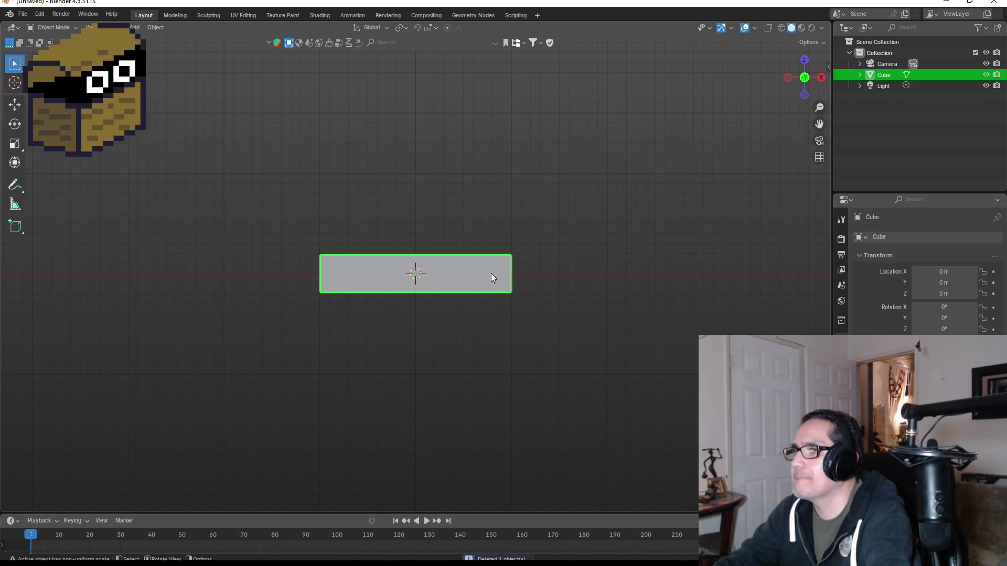
pyautogui.hotkey('shift', 'd')
pyautogui.press('Escape')
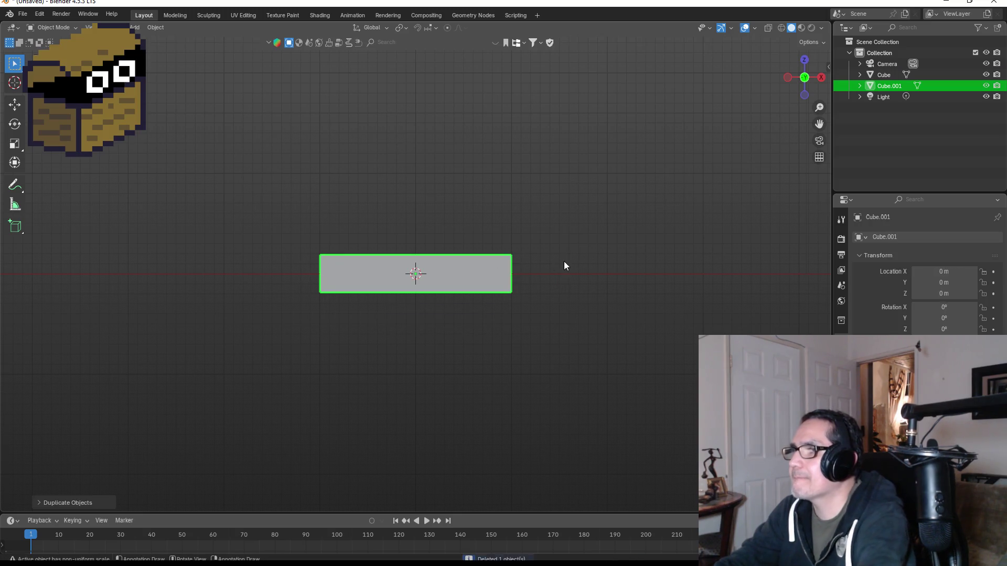
# Slide the duplicate slab along X beside the original, to X 2.1453 m.
pyautogui.press('s')
pyautogui.moveTo(723, 176)
pyautogui.mouseDown()
pyautogui.moveTo(573, 216)
pyautogui.moveTo(775, 99)
pyautogui.mouseUp()
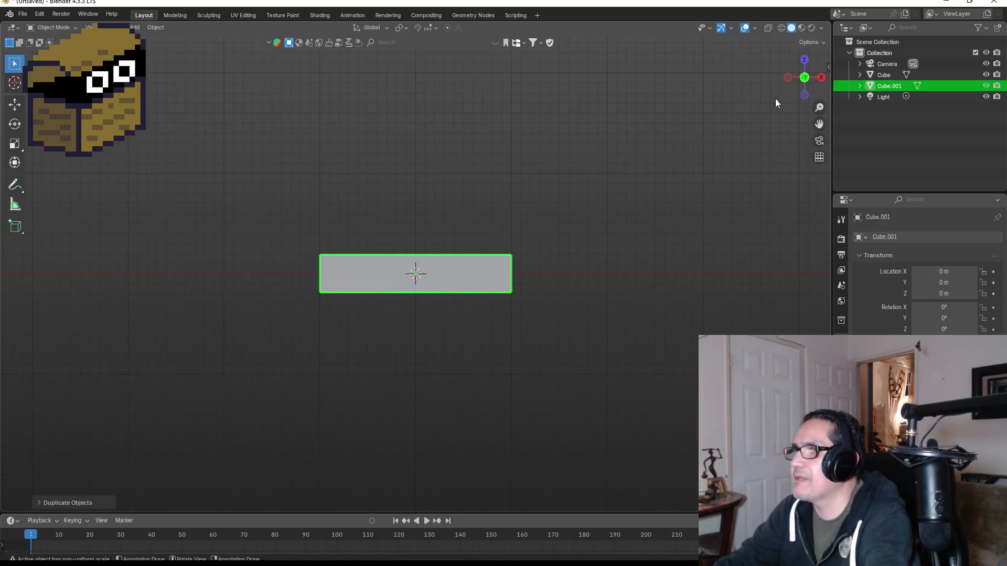
pyautogui.click(803, 62)
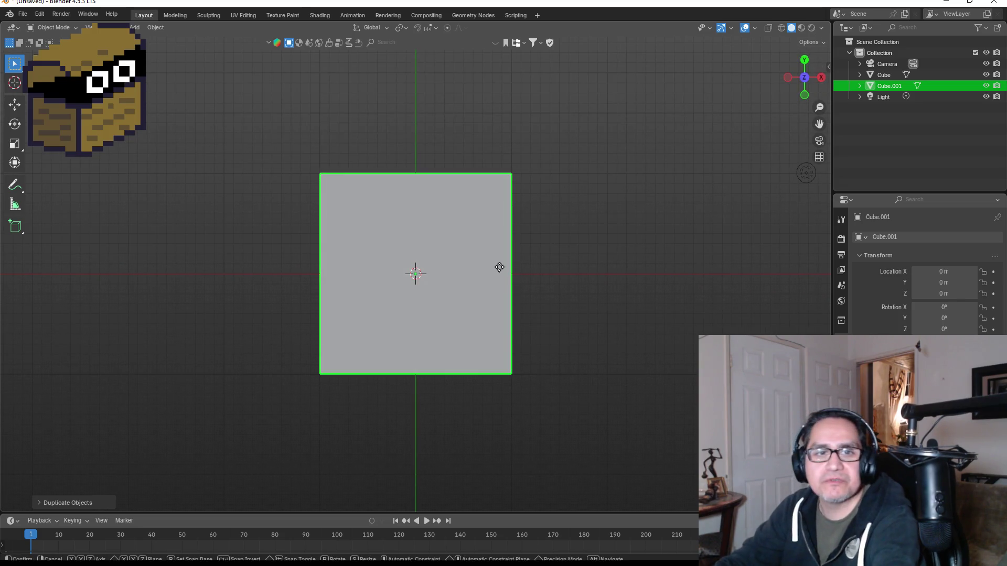
pyautogui.press('g')
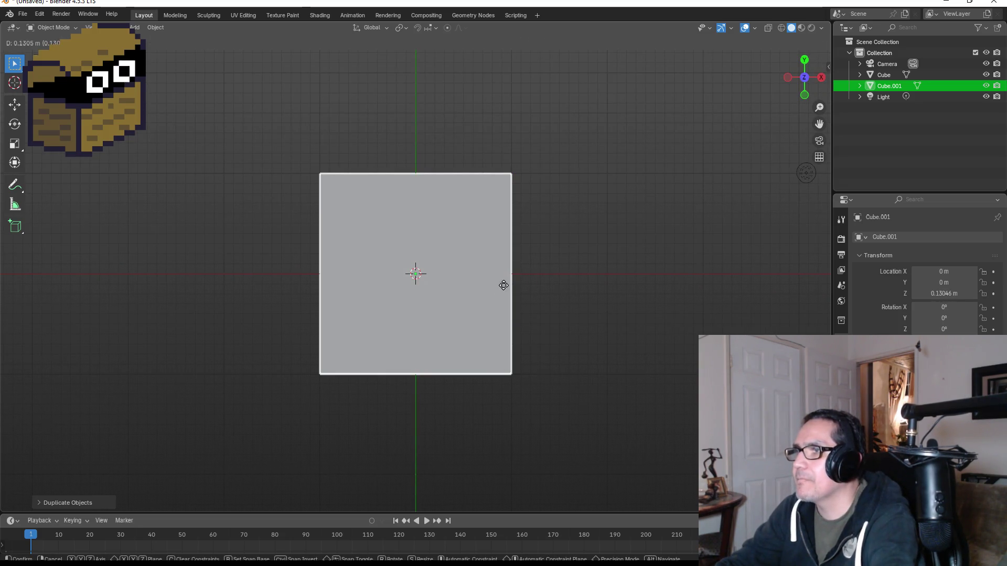
pyautogui.press('x')
pyautogui.click(721, 300)
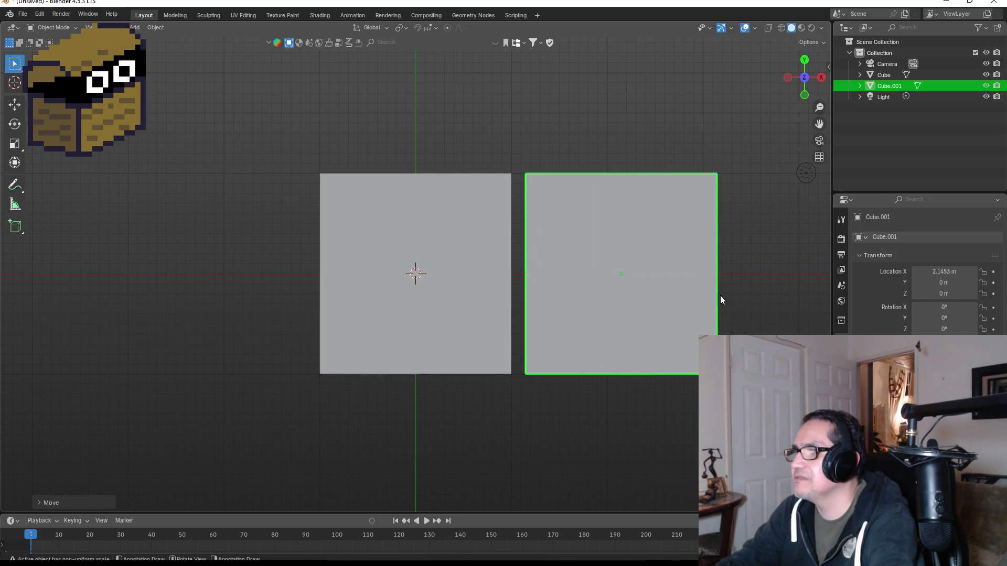
pyautogui.moveTo(763, 307)
pyautogui.mouseDown()
pyautogui.moveTo(742, 232)
pyautogui.moveTo(749, 190)
pyautogui.moveTo(735, 204)
pyautogui.mouseUp()
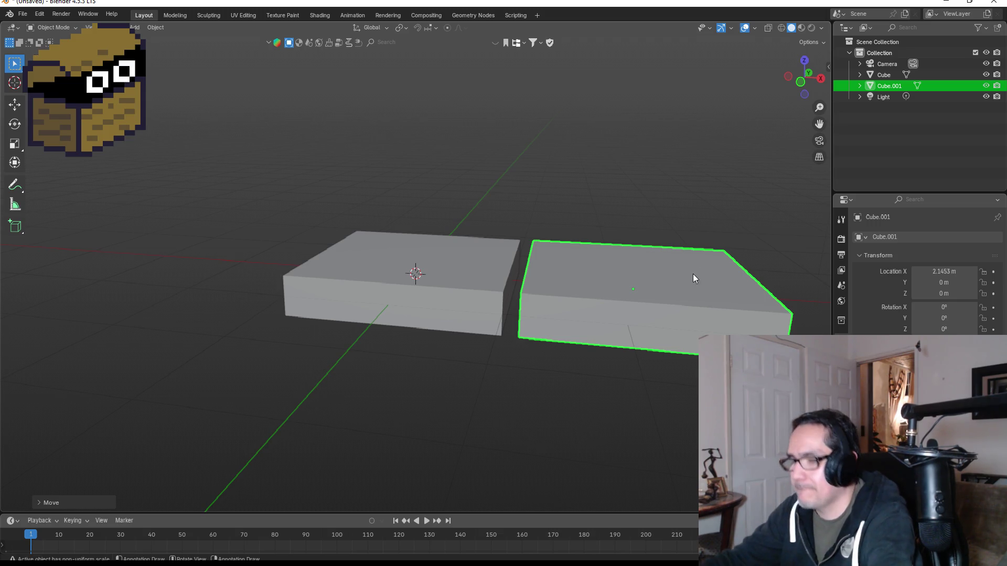
# Narrow the duplicate along Y and begin shrinking it along X into a thin block.
pyautogui.press('s')
pyautogui.press('y')
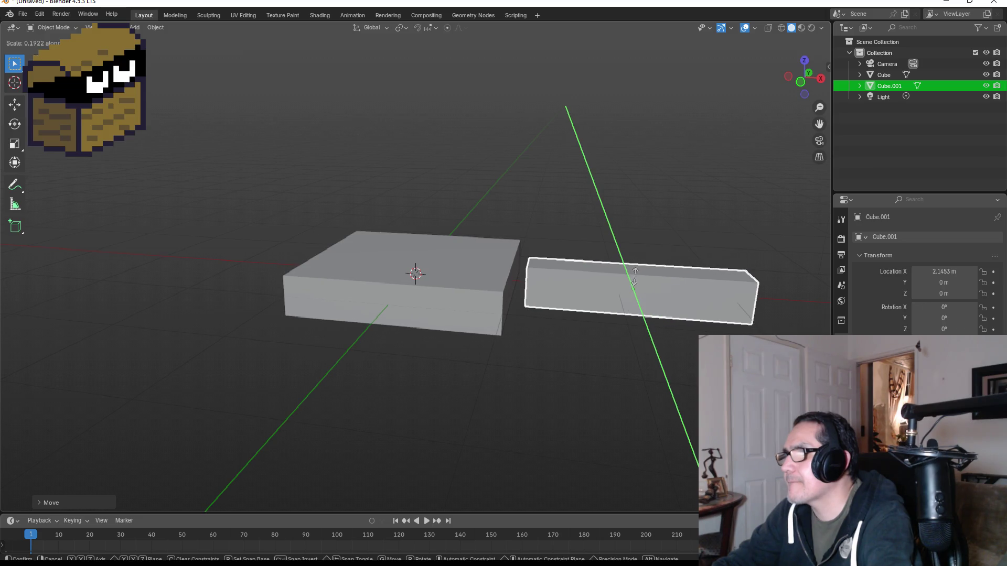
pyautogui.click(635, 276)
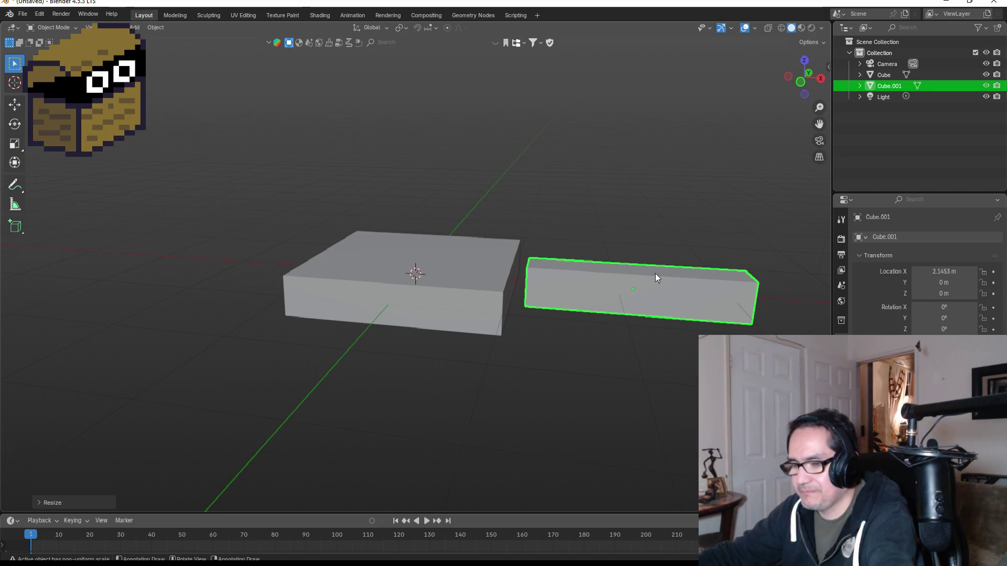
pyautogui.press('s')
pyautogui.press('z')
pyautogui.press('x')
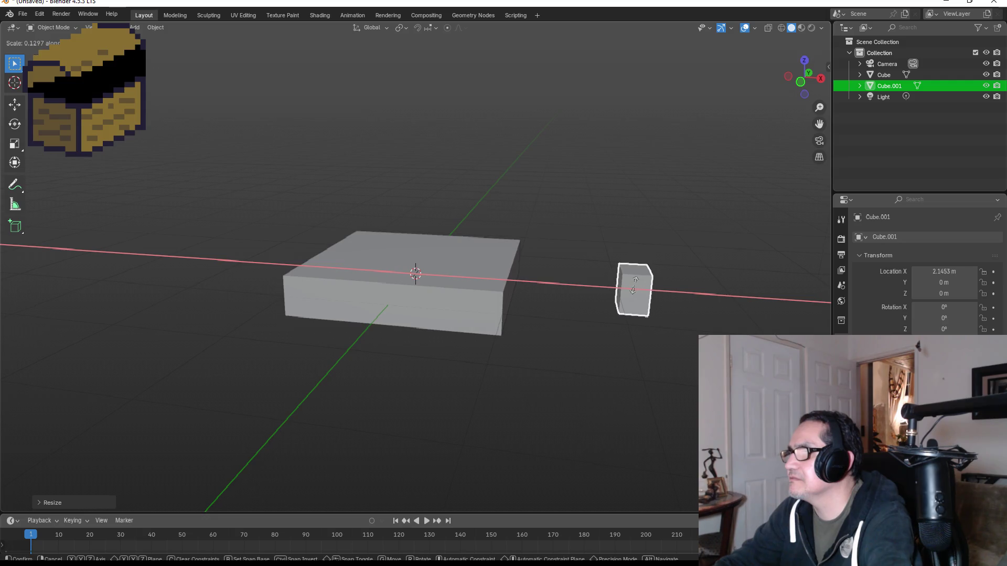
pyautogui.press('g')
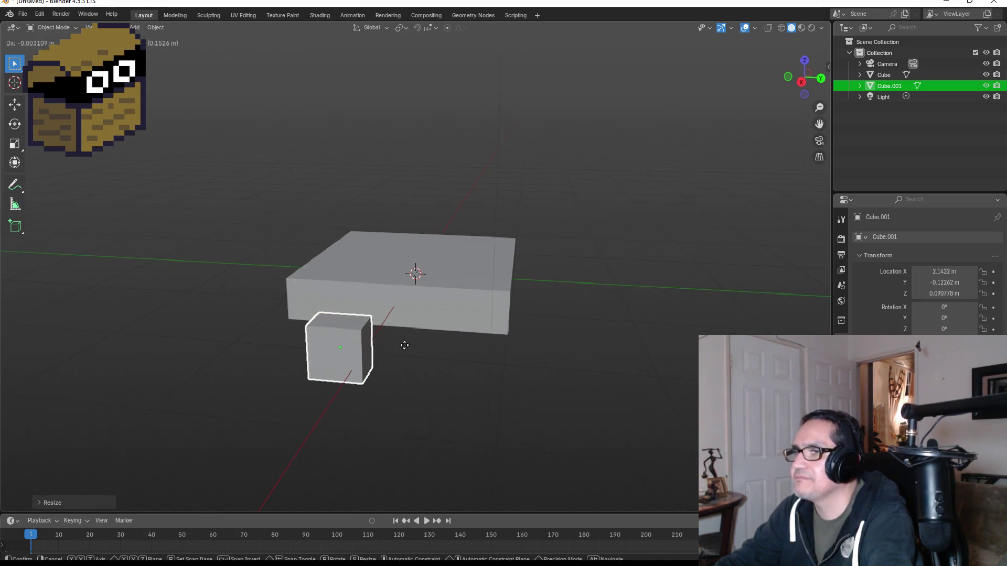
# Move Cube.001 along X flush against the slab's edge at X 1.1019 m, checking front and top views.
pyautogui.click(420, 333)
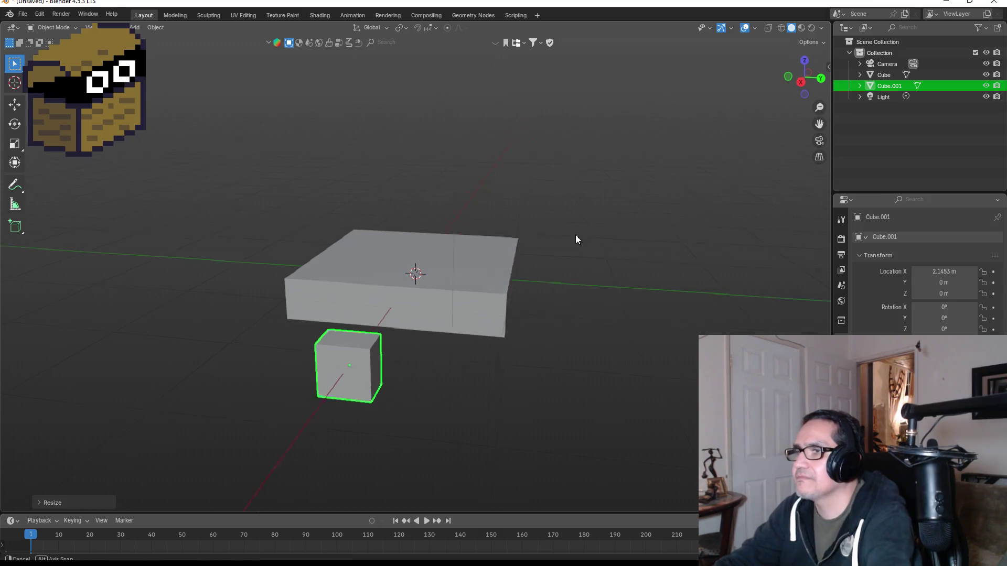
pyautogui.press('g')
pyautogui.press('x')
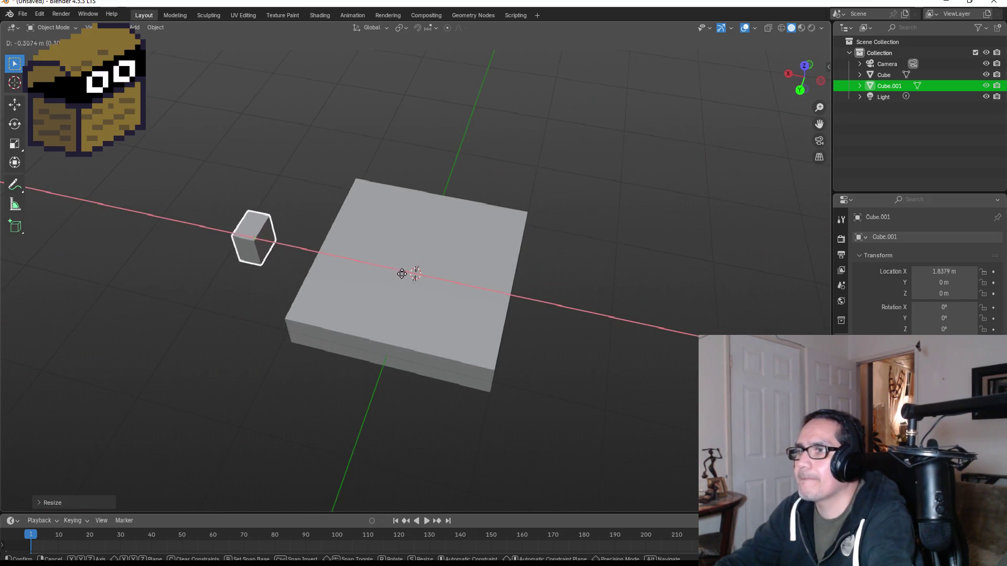
pyautogui.click(459, 284)
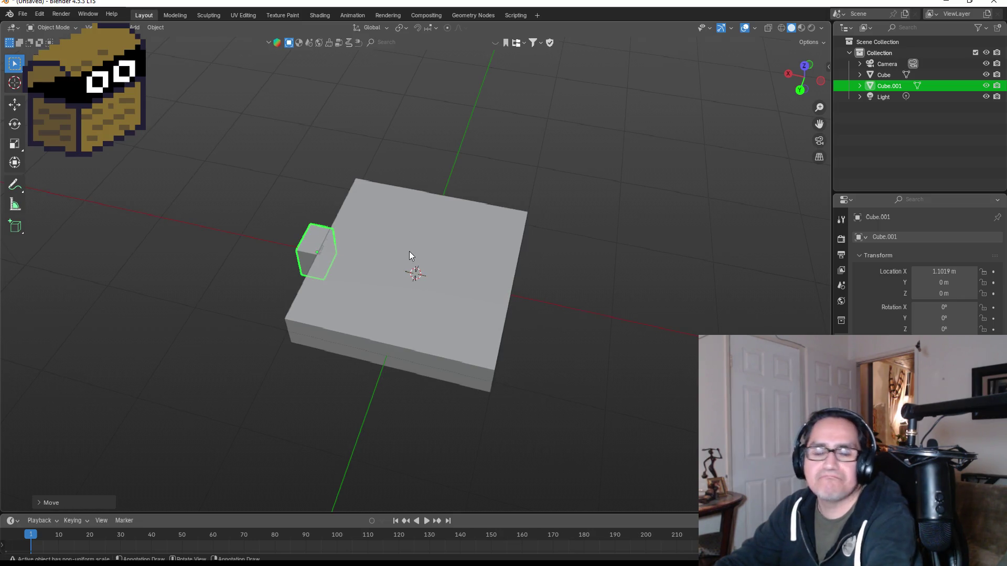
pyautogui.moveTo(409, 251)
pyautogui.mouseDown()
pyautogui.moveTo(486, 278)
pyautogui.moveTo(646, 228)
pyautogui.moveTo(576, 242)
pyautogui.moveTo(537, 231)
pyautogui.mouseUp()
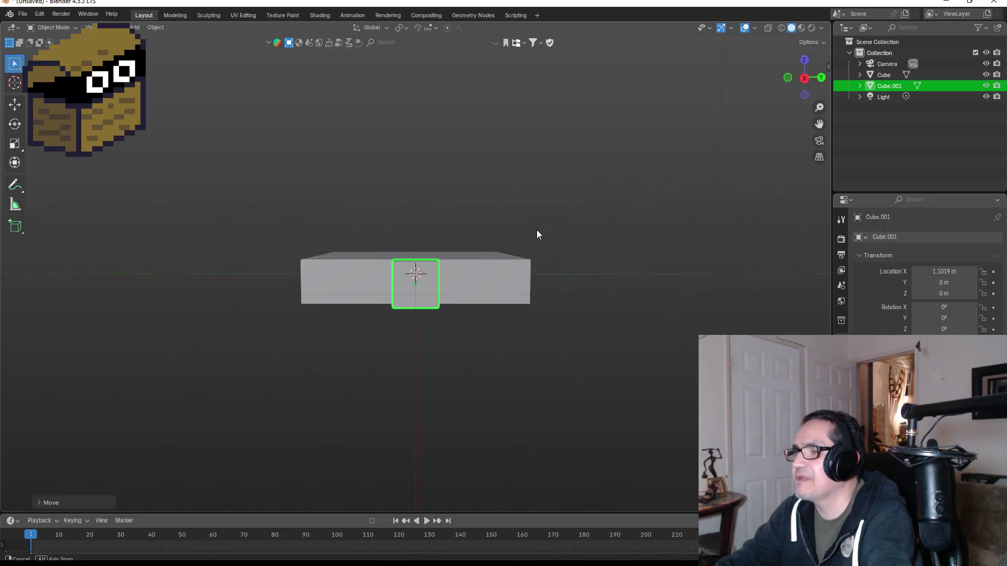
pyautogui.moveTo(445, 290)
pyautogui.mouseDown()
pyautogui.moveTo(515, 282)
pyautogui.moveTo(589, 307)
pyautogui.moveTo(552, 270)
pyautogui.mouseUp()
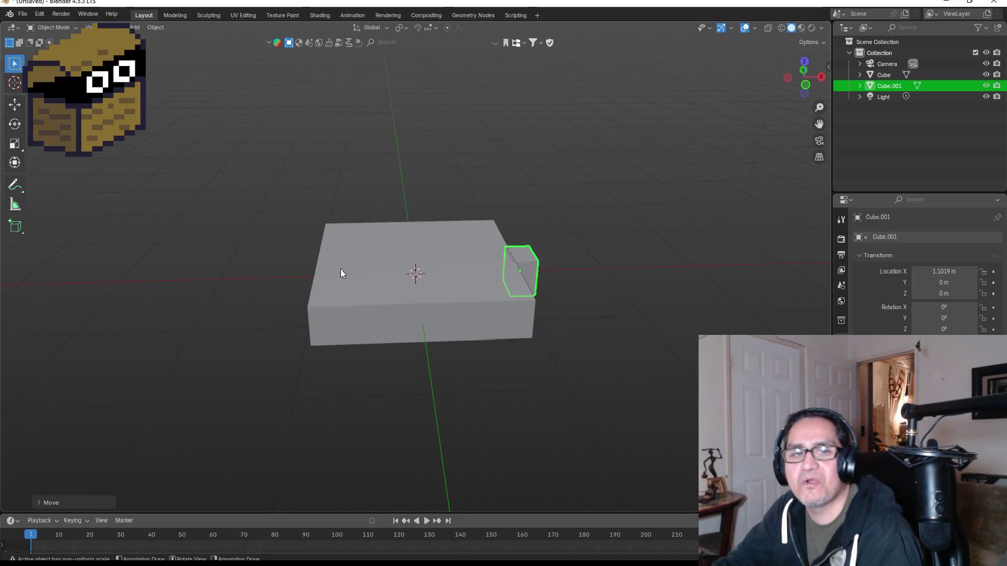
pyautogui.press('KP_1')
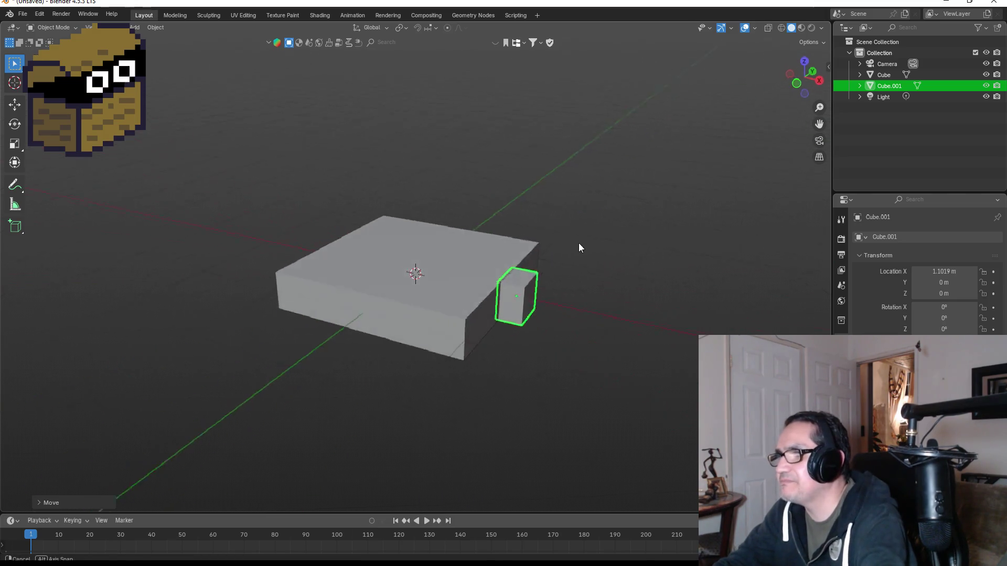
pyautogui.click(804, 60)
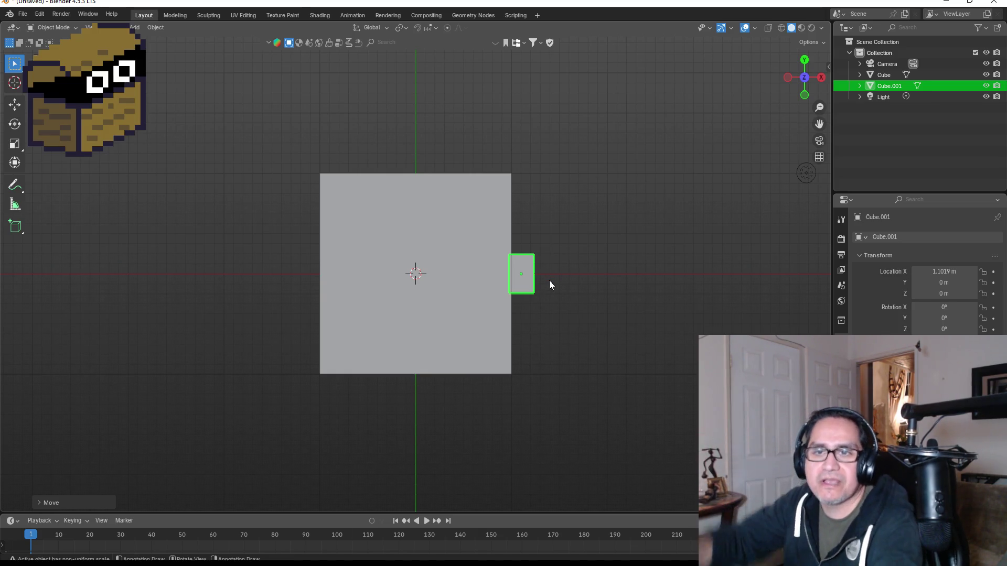
pyautogui.moveTo(597, 278)
pyautogui.mouseDown()
pyautogui.moveTo(606, 286)
pyautogui.moveTo(604, 226)
pyautogui.mouseUp()
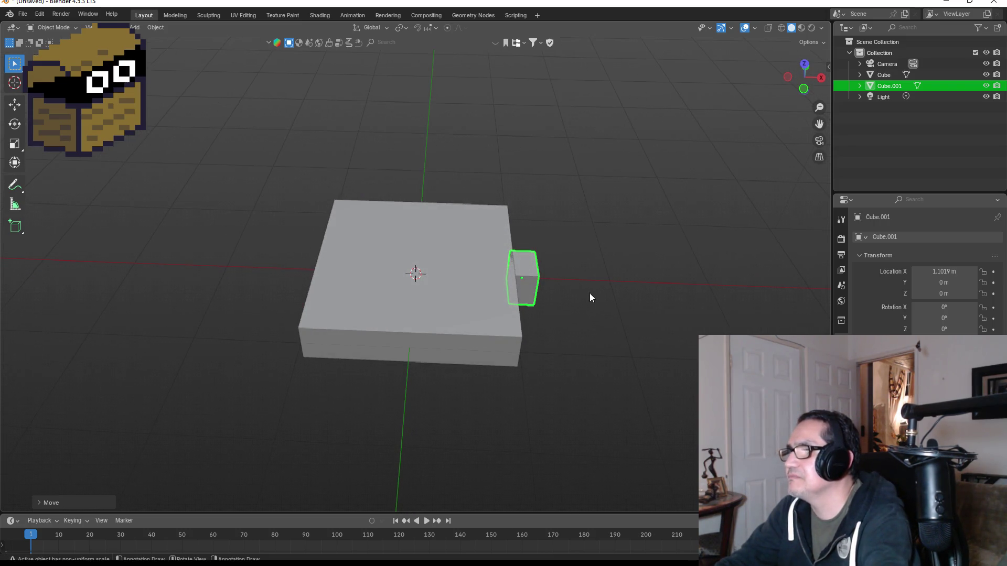
pyautogui.press('Tab')
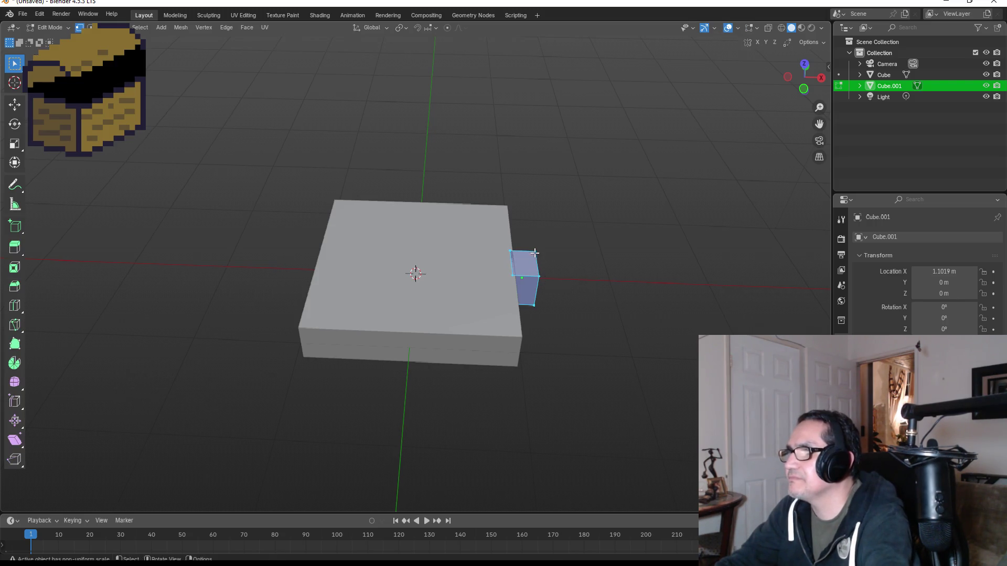
# Bevel the edges of Cube.001's top and slanted faces, then return to Object Mode.
pyautogui.hotkey('ctrl', 'b')
pyautogui.scroll(3, 720, 291)
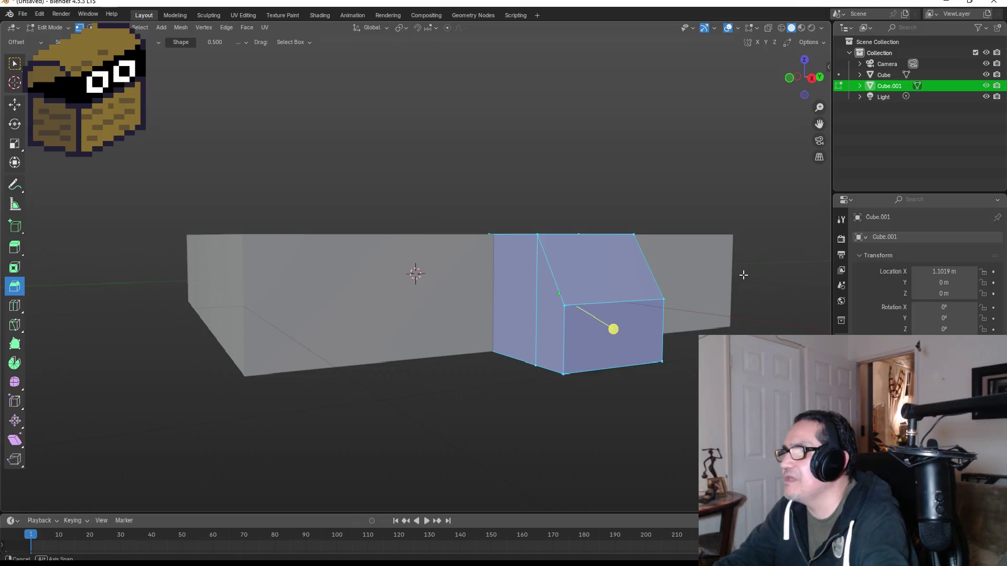
pyautogui.click(643, 286)
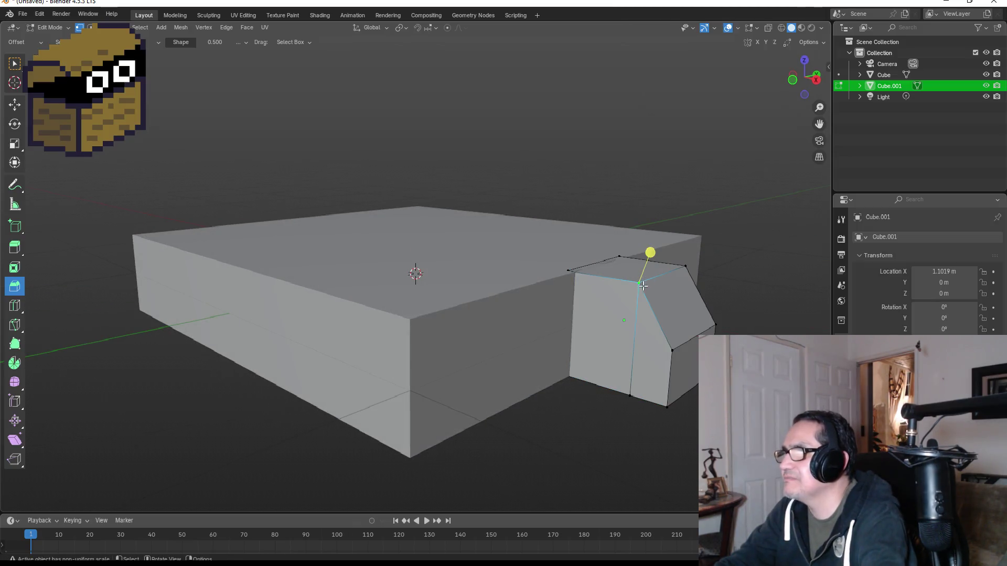
pyautogui.click(611, 260)
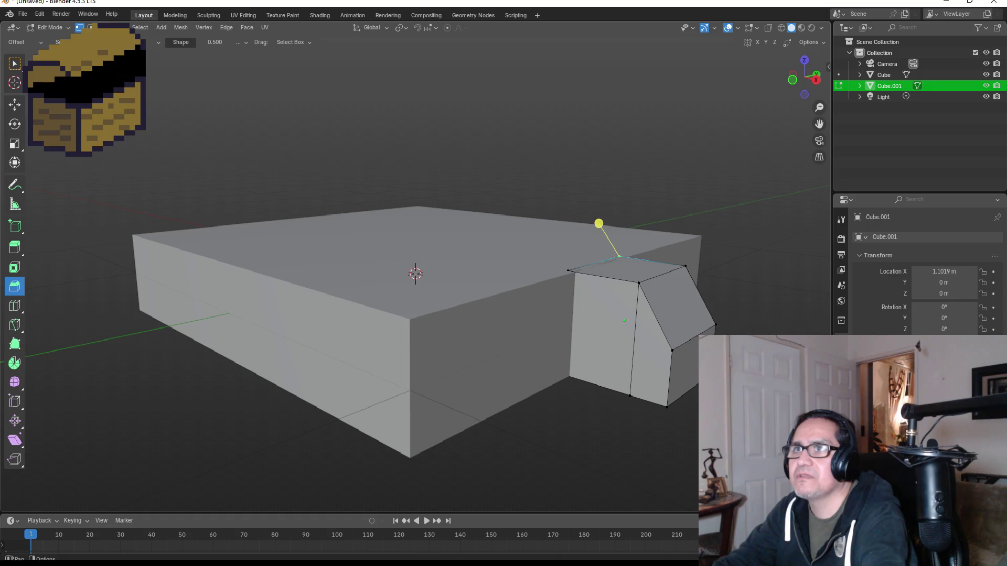
pyautogui.click(554, 255)
pyautogui.click(643, 267)
pyautogui.keyDown('shift'); pyautogui.click(676, 307); pyautogui.keyUp('shift')
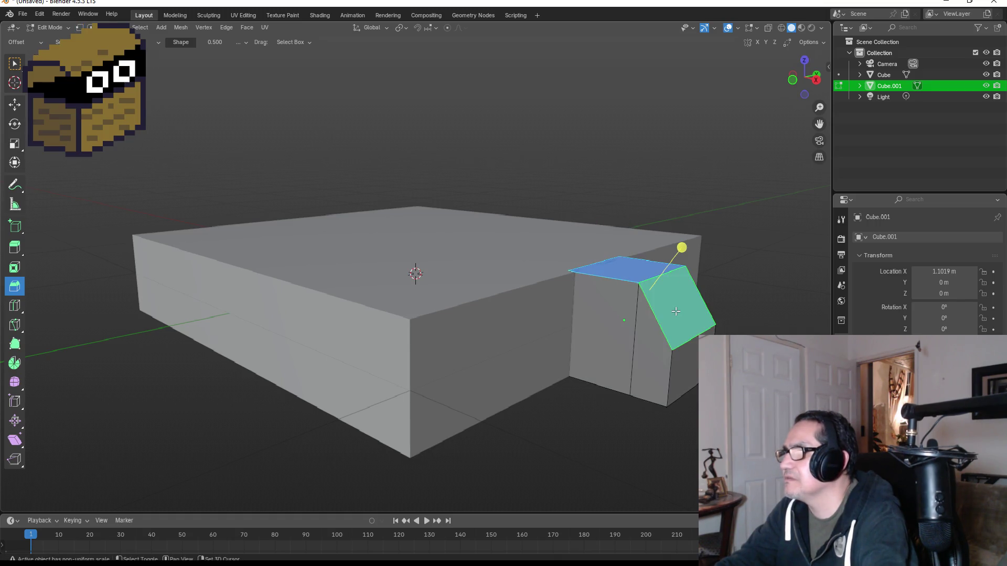
pyautogui.moveTo(683, 249); pyautogui.dragTo(697, 240)
pyautogui.press('Tab')
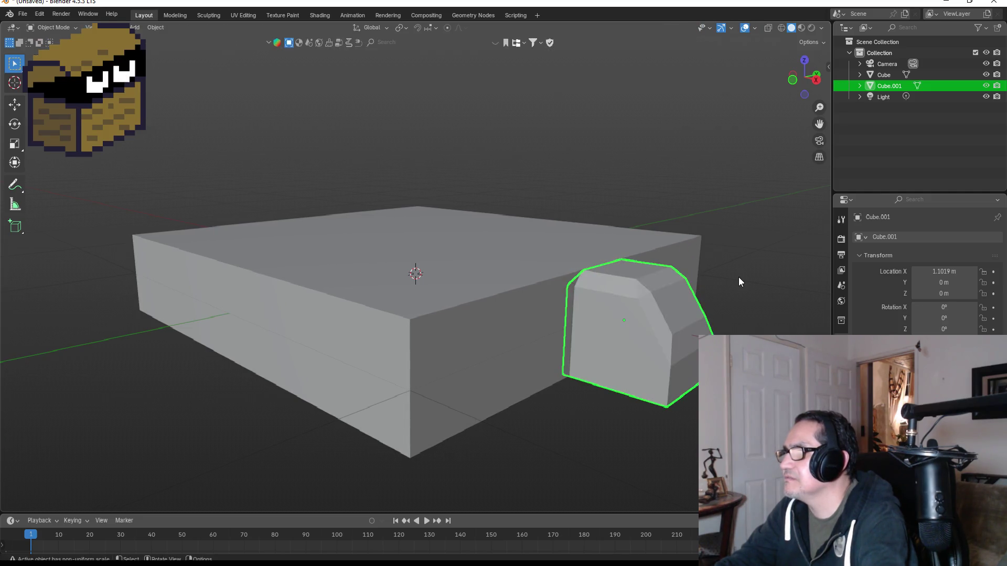
# Inspect the bevelled block from top view and start moving it along Y to about -0.807 m.
pyautogui.moveTo(738, 277)
pyautogui.mouseDown()
pyautogui.moveTo(721, 267)
pyautogui.moveTo(633, 265)
pyautogui.moveTo(722, 317)
pyautogui.moveTo(733, 292)
pyautogui.moveTo(642, 339)
pyautogui.mouseUp()
pyautogui.scroll(-3, 641, 338)
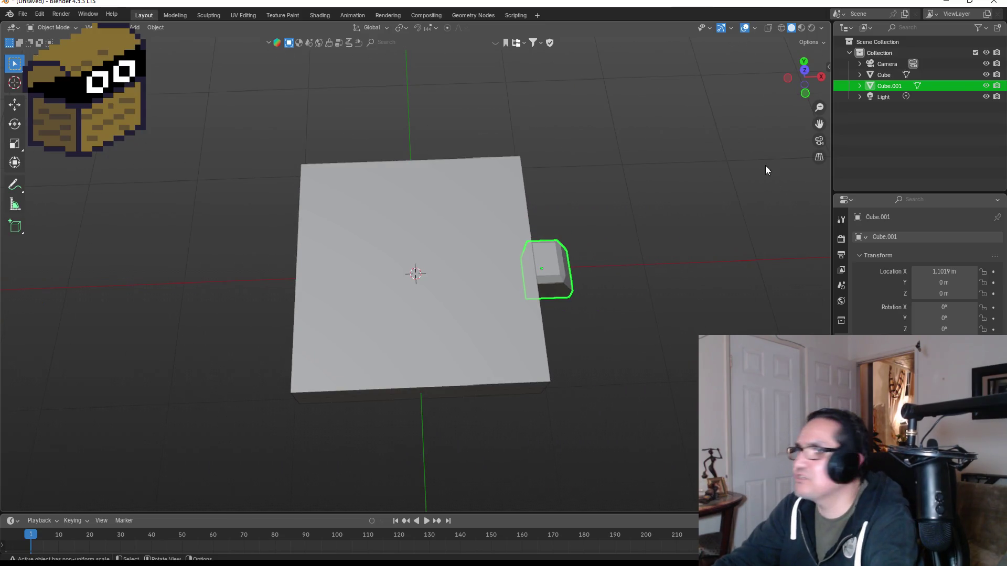
pyautogui.click(804, 62)
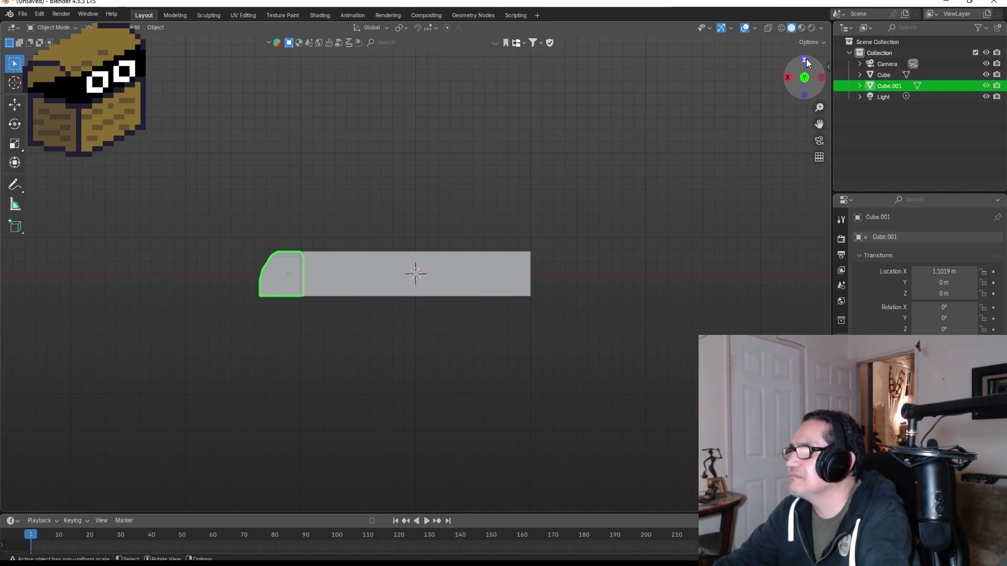
pyautogui.click(804, 61)
pyautogui.press('g')
pyautogui.press('z')
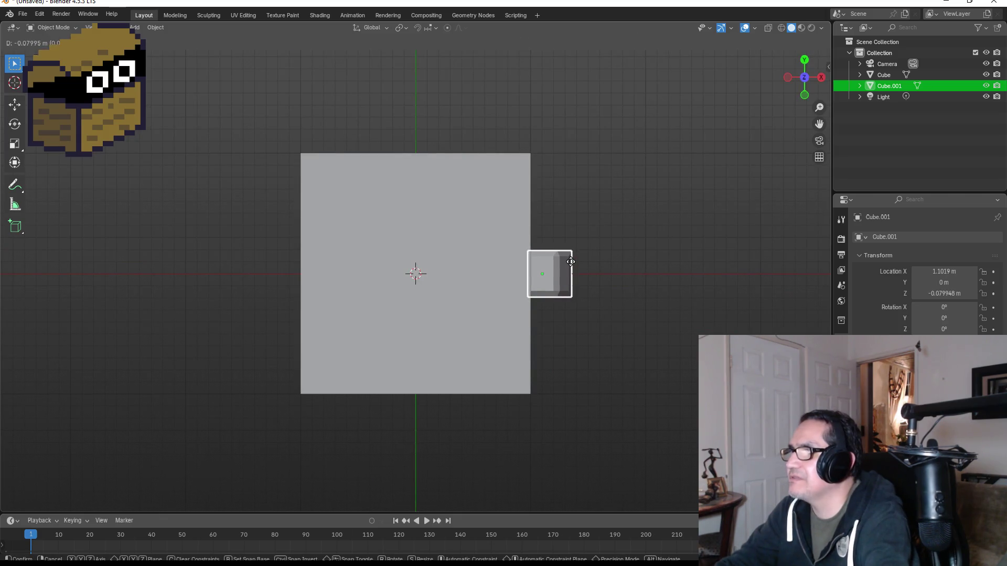
pyautogui.press('y')
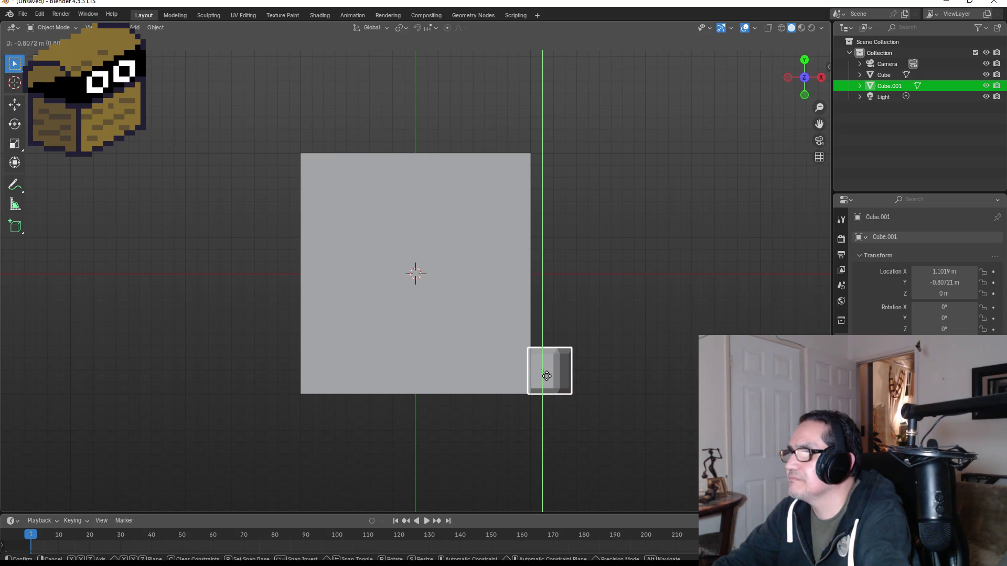
# Drop the bevelled block near the slab's bottom-right corner and orbit to check it.
pyautogui.click(547, 369)
pyautogui.moveTo(553, 238); pyautogui.dragTo(418, 333)
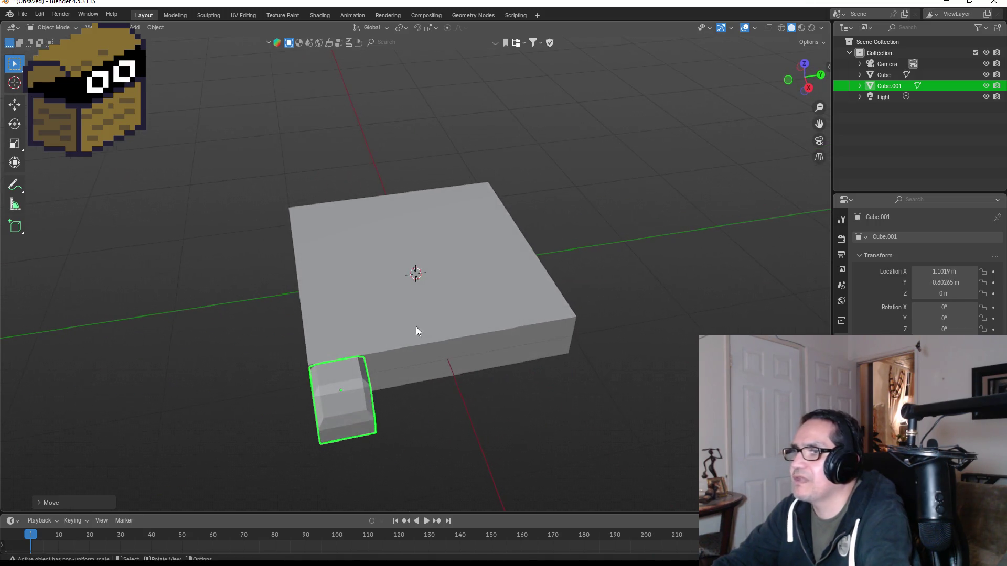
pyautogui.moveTo(482, 364); pyautogui.dragTo(615, 357)
pyautogui.moveTo(731, 136)
pyautogui.mouseDown()
pyautogui.moveTo(660, 169)
pyautogui.moveTo(564, 168)
pyautogui.moveTo(556, 181)
pyautogui.mouseUp()
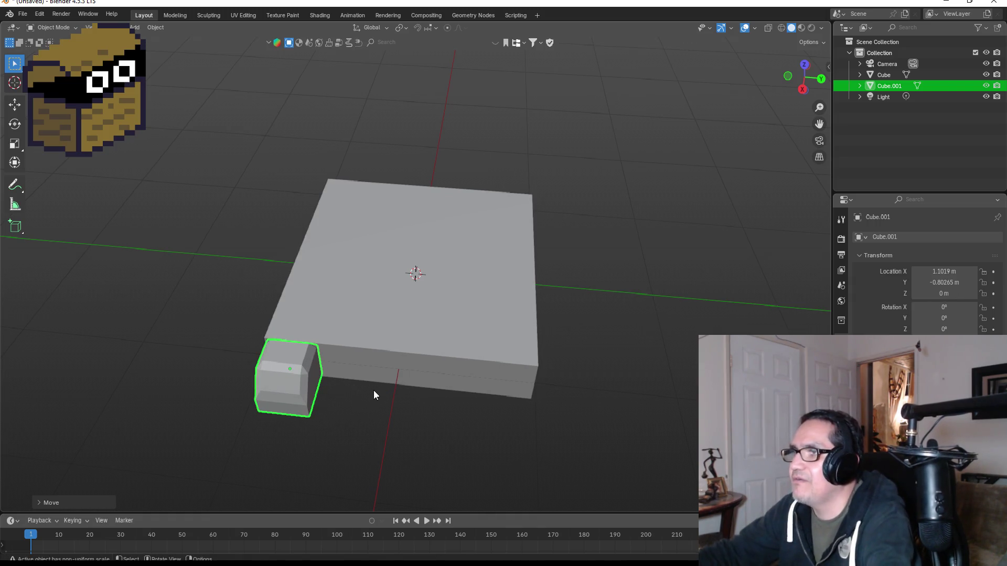
# Narrow the block along Y and shift it along Y toward the corner.
pyautogui.press('s')
pyautogui.press('y')
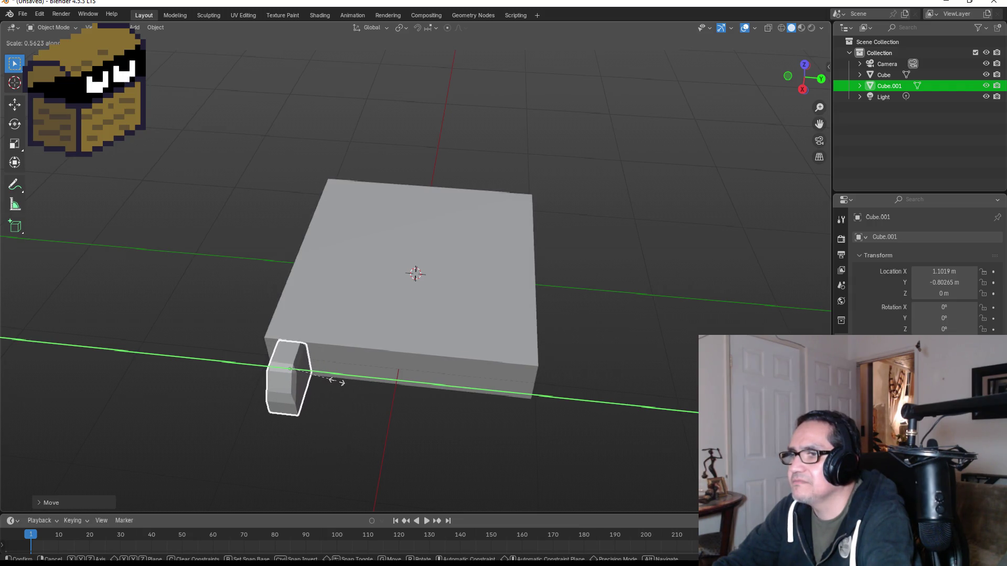
pyautogui.click(336, 382)
pyautogui.press('g')
pyautogui.press('z')
pyautogui.press('x')
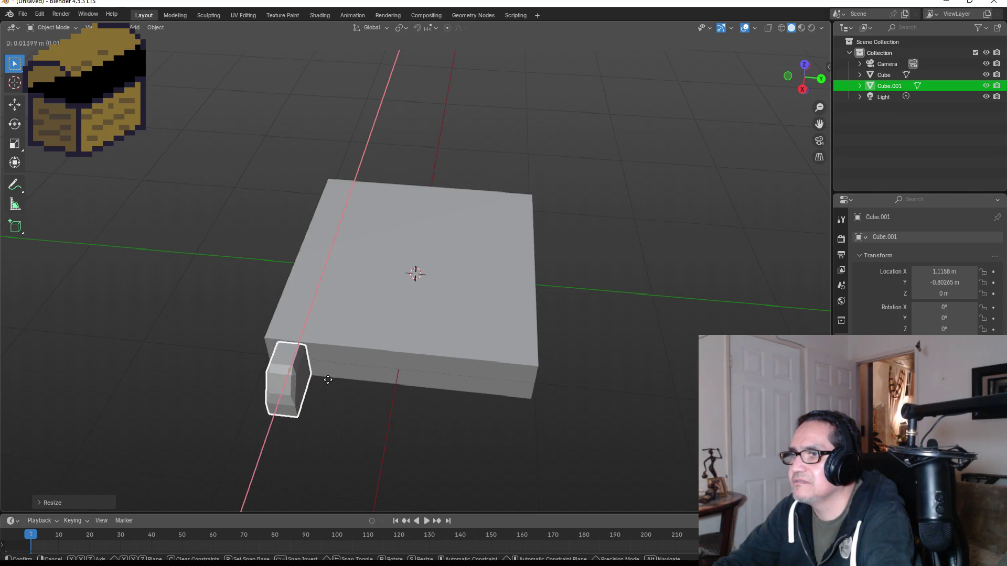
pyautogui.press('y')
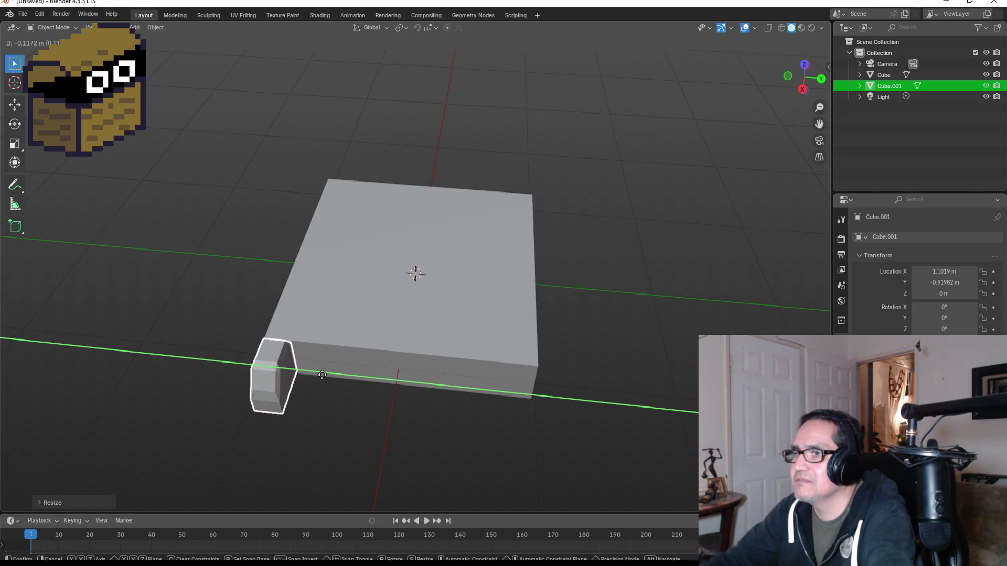
pyautogui.click(322, 374)
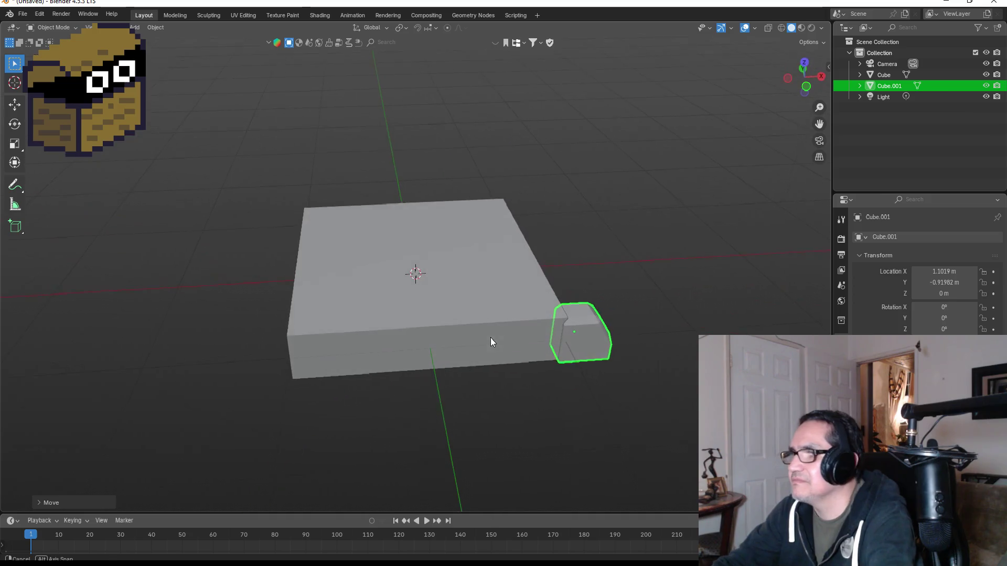
# In top view, fine-tune the block to Y -0.89246 m beside the slab's corner.
pyautogui.click(801, 59)
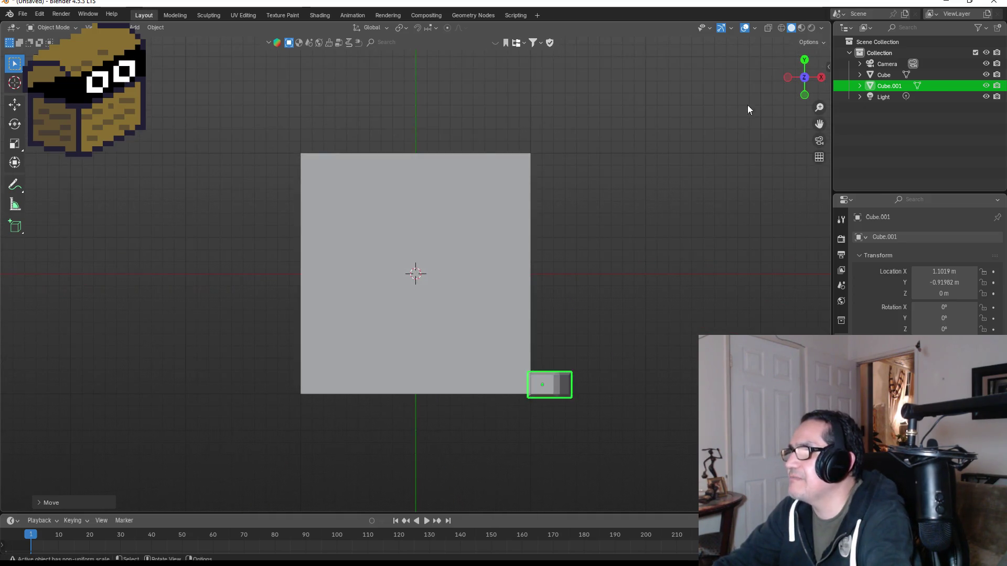
pyautogui.press('g')
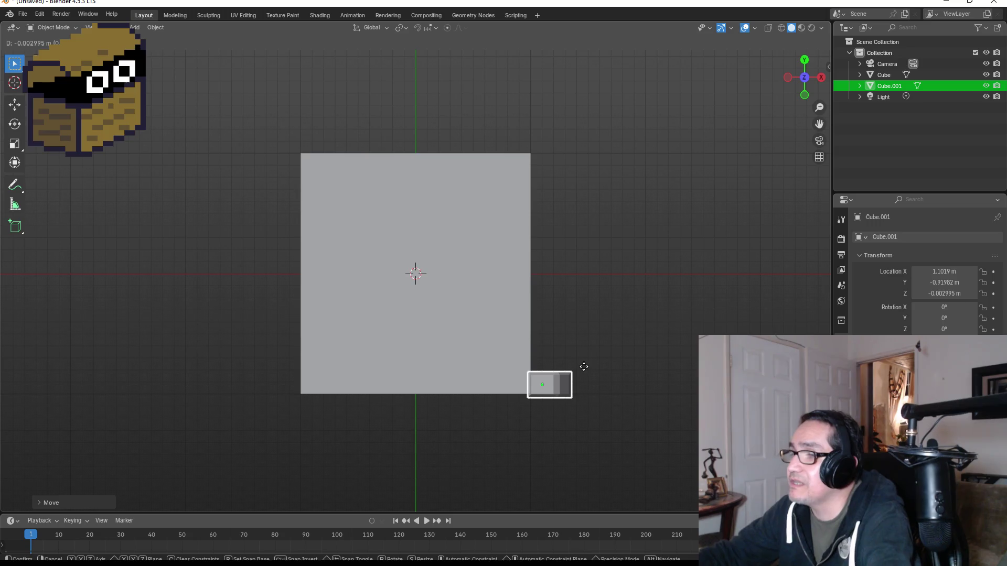
pyautogui.press('y')
pyautogui.click(584, 366)
pyautogui.click(606, 352)
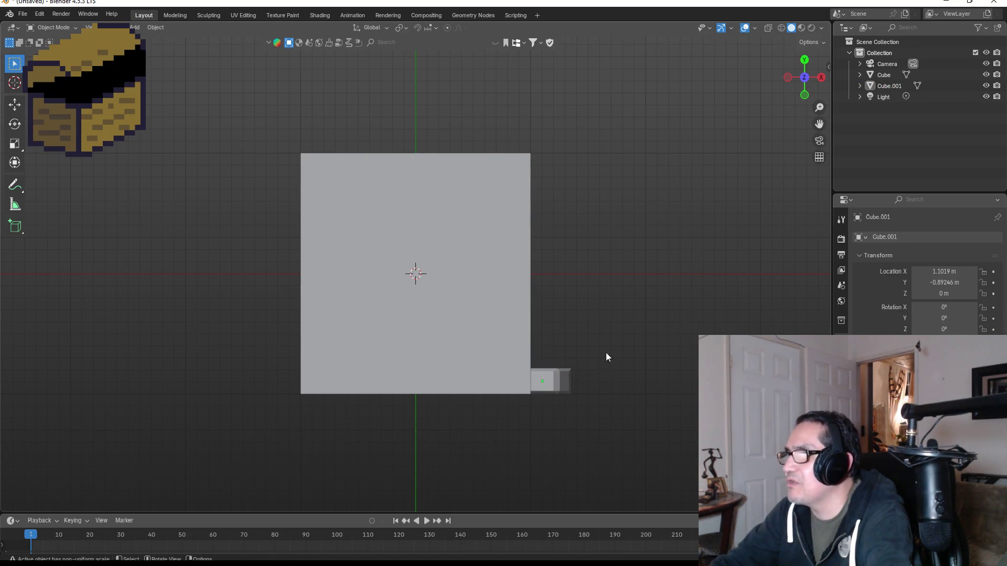
pyautogui.click(560, 386)
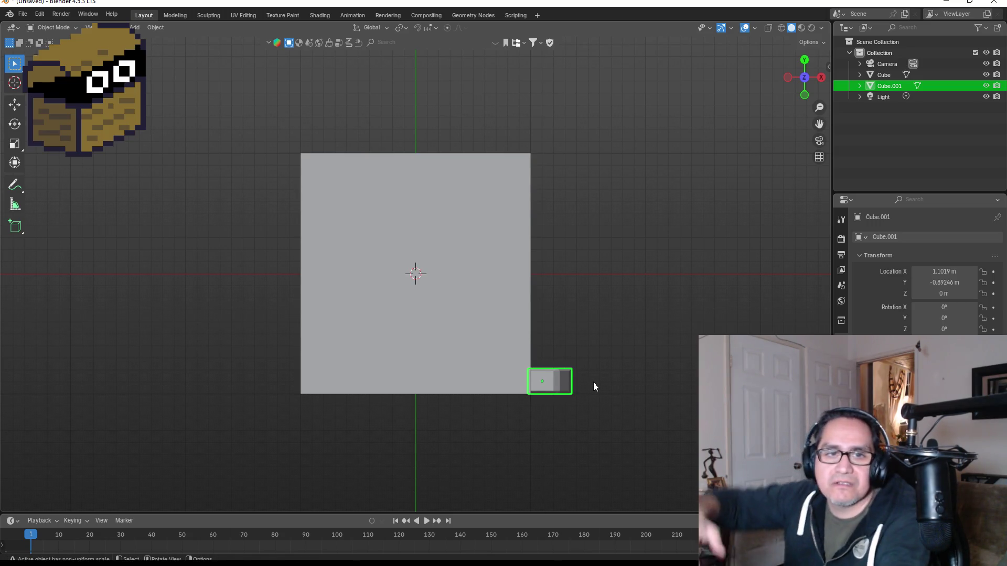
pyautogui.press('s')
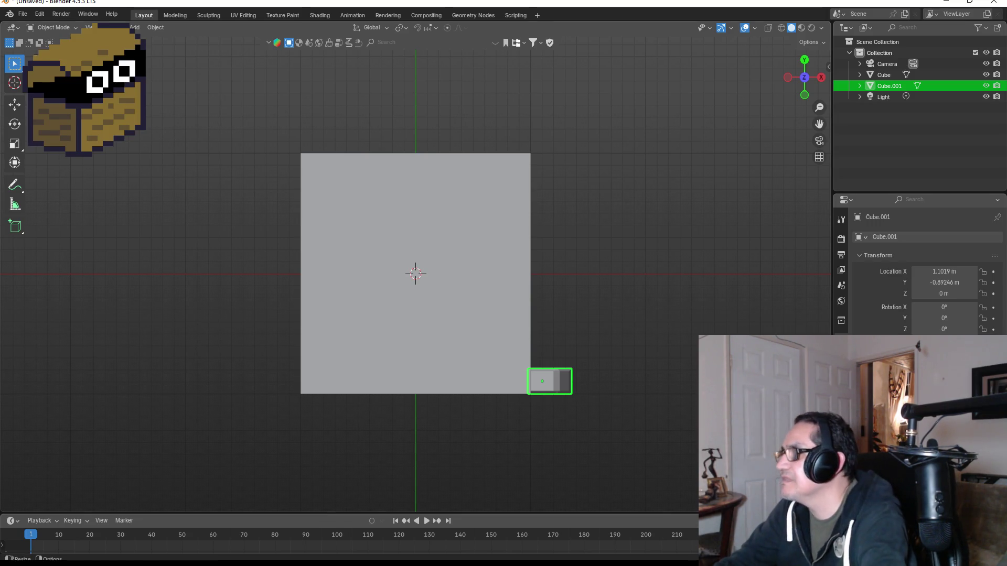
pyautogui.click(842, 355)
# Add an Array modifier to Cube.001 with relative offset X 0 and Y 1.5.
pyautogui.click(927, 233)
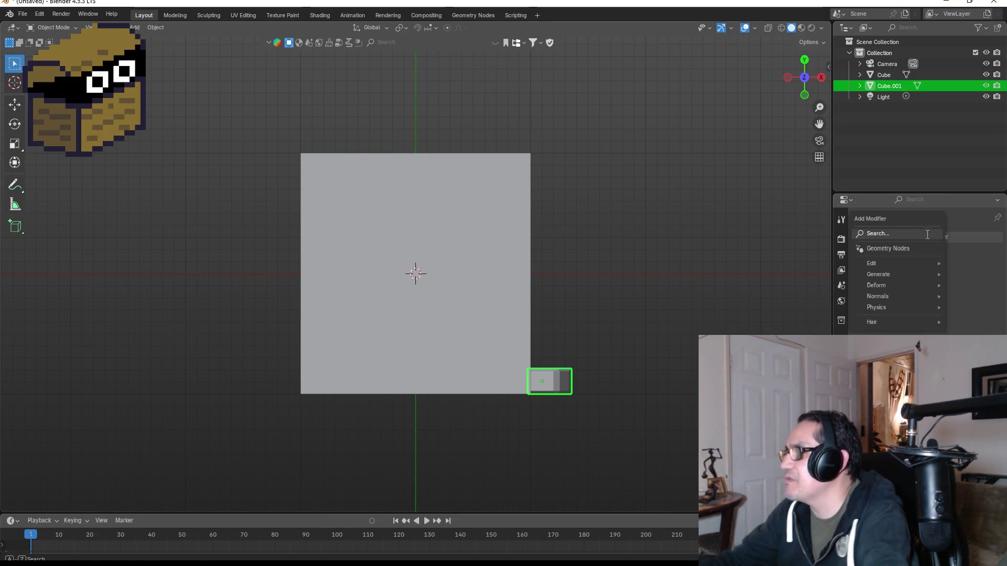
pyautogui.write('ar')
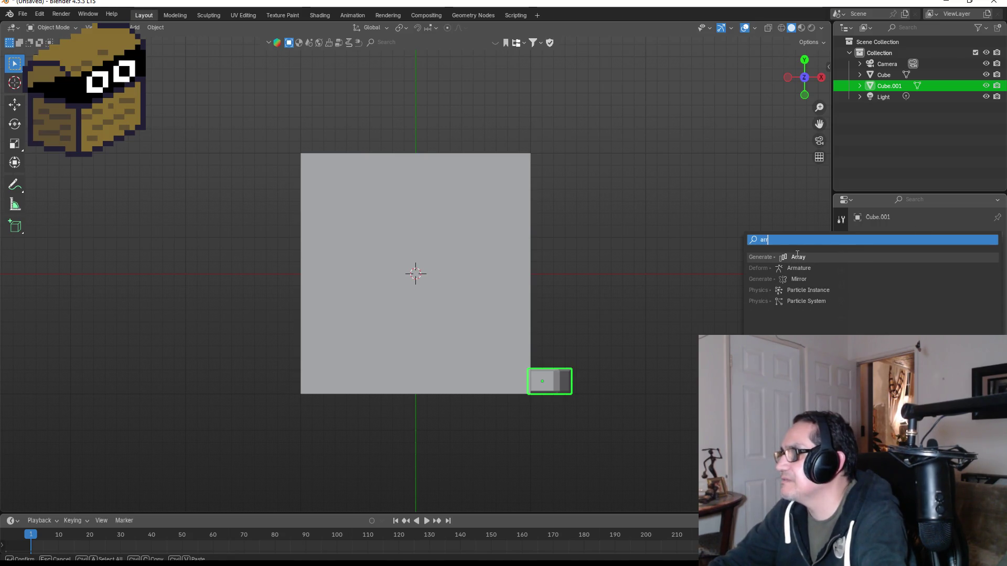
pyautogui.click(797, 256)
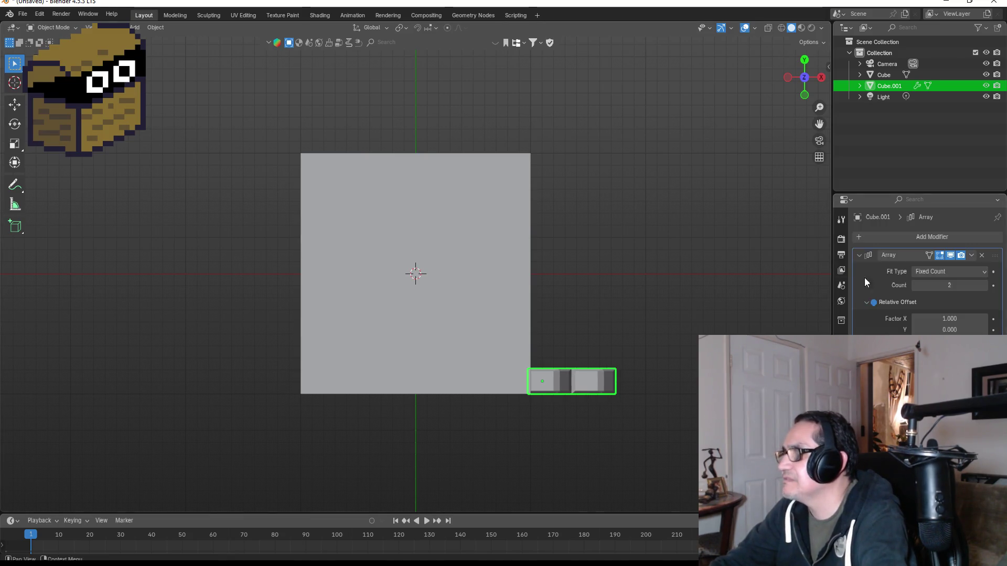
pyautogui.doubleClick(947, 318)
pyautogui.write('1.0')
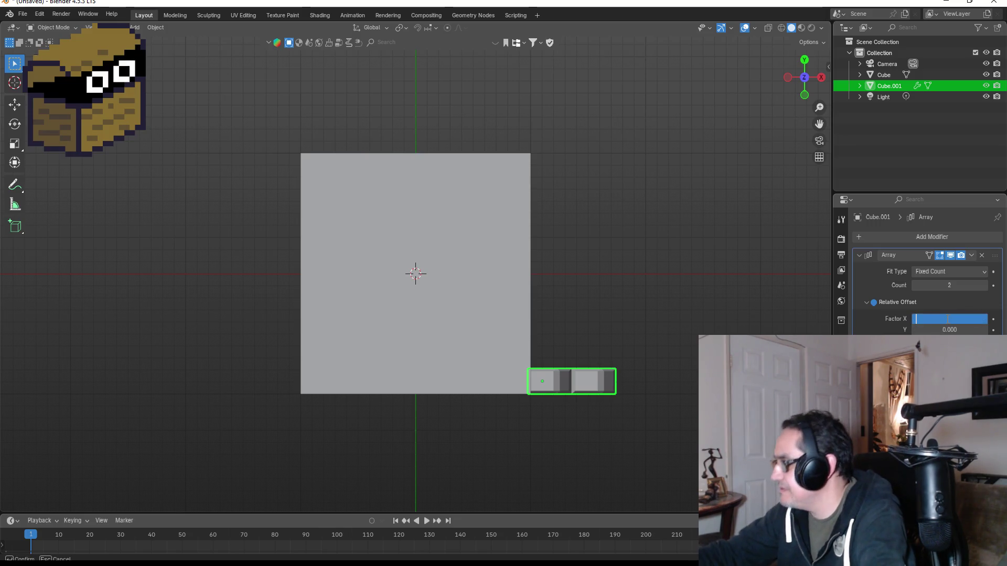
pyautogui.write('0.00')
pyautogui.doubleClick(963, 329)
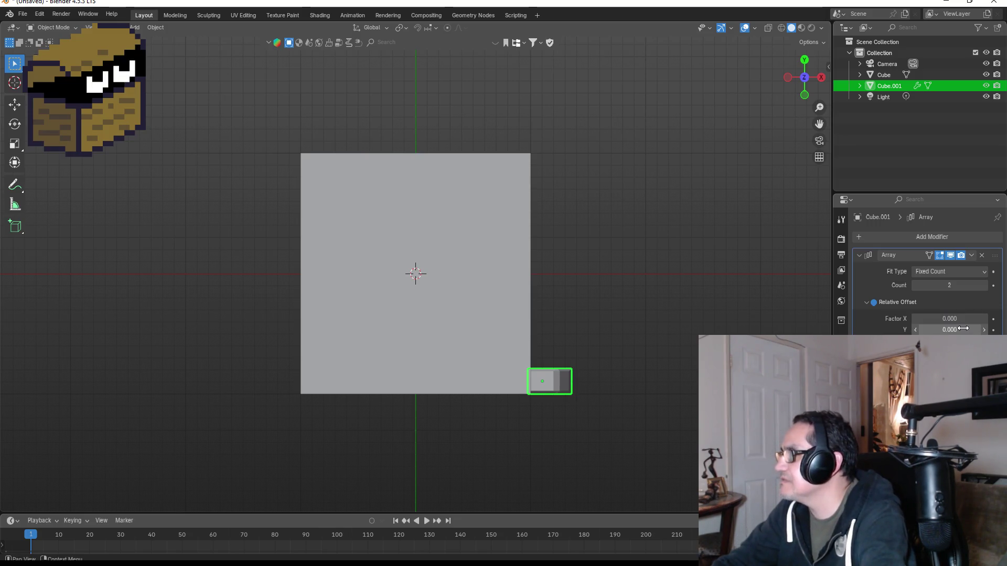
pyautogui.write('0.0')
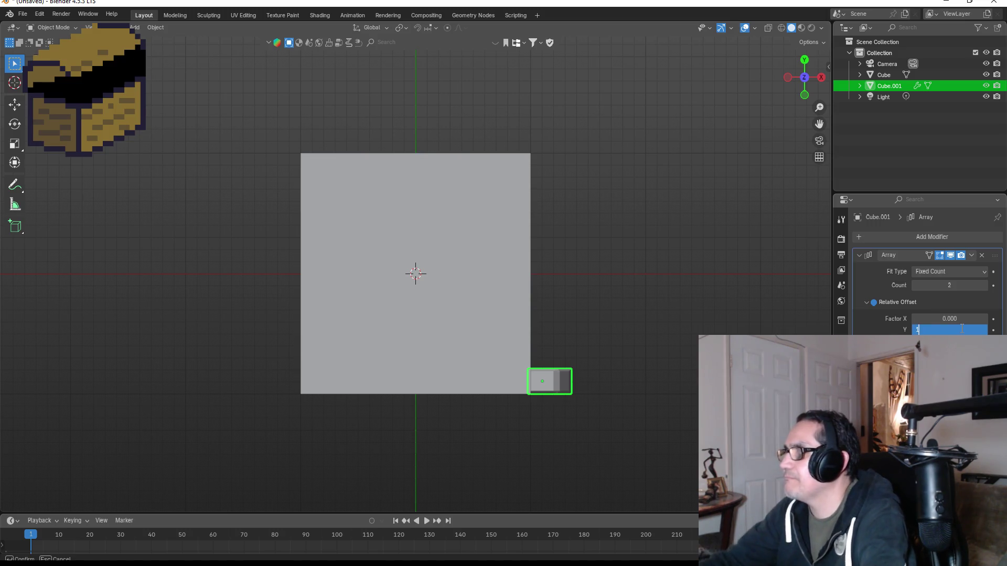
pyautogui.press('Return')
pyautogui.doubleClick(957, 330)
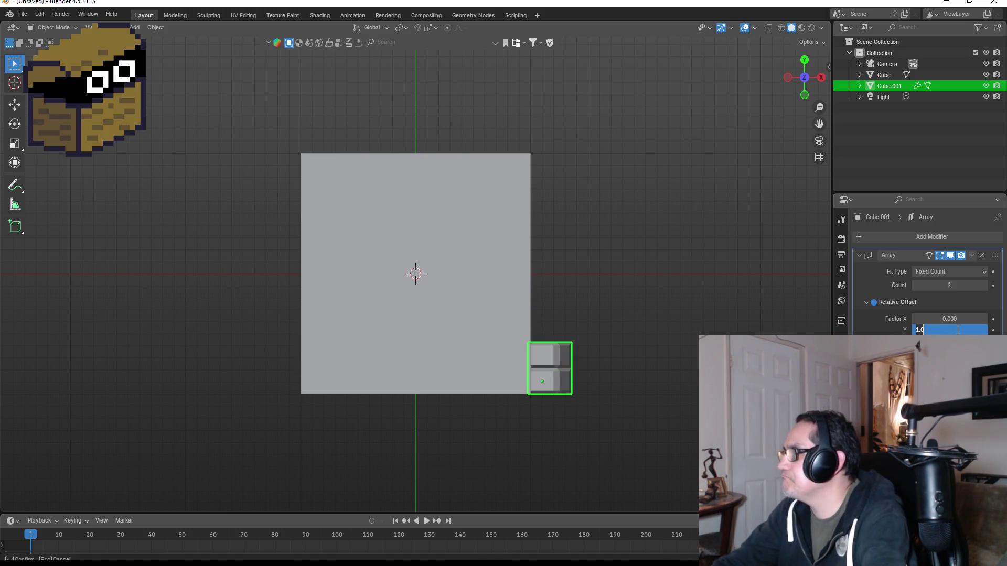
pyautogui.press('BackSpace')
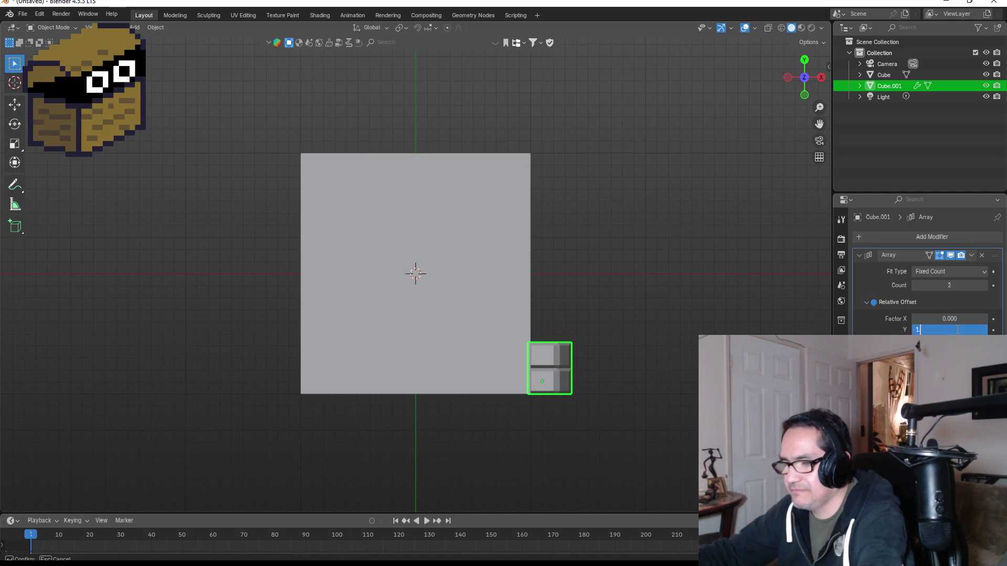
pyautogui.write('.500')
pyautogui.press('Return')
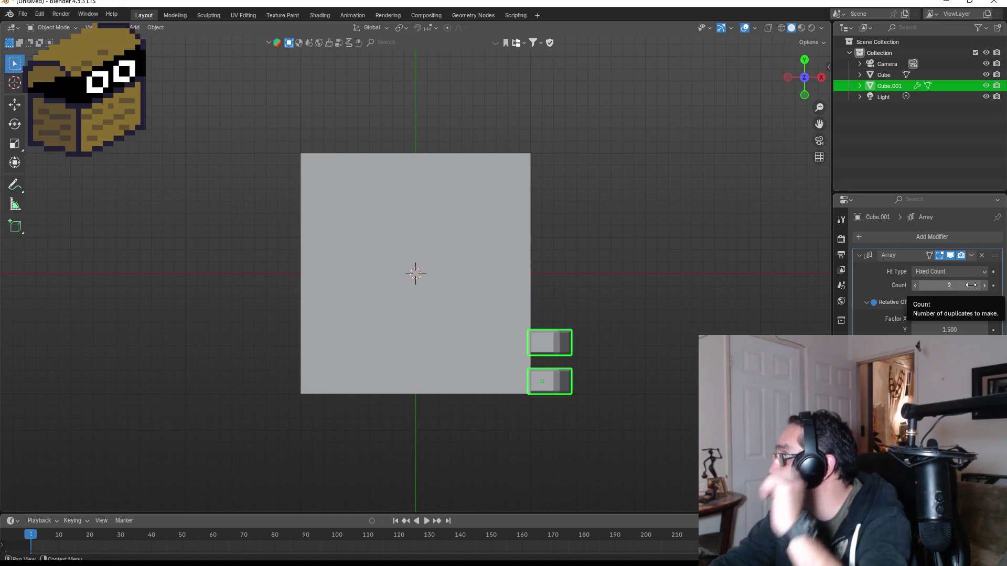
# Raise the array count to 6 and nudge the leg column along Y to line the slab's edge.
pyautogui.moveTo(949, 286)
pyautogui.mouseDown()
pyautogui.moveTo(981, 285)
pyautogui.moveTo(953, 285)
pyautogui.mouseUp()
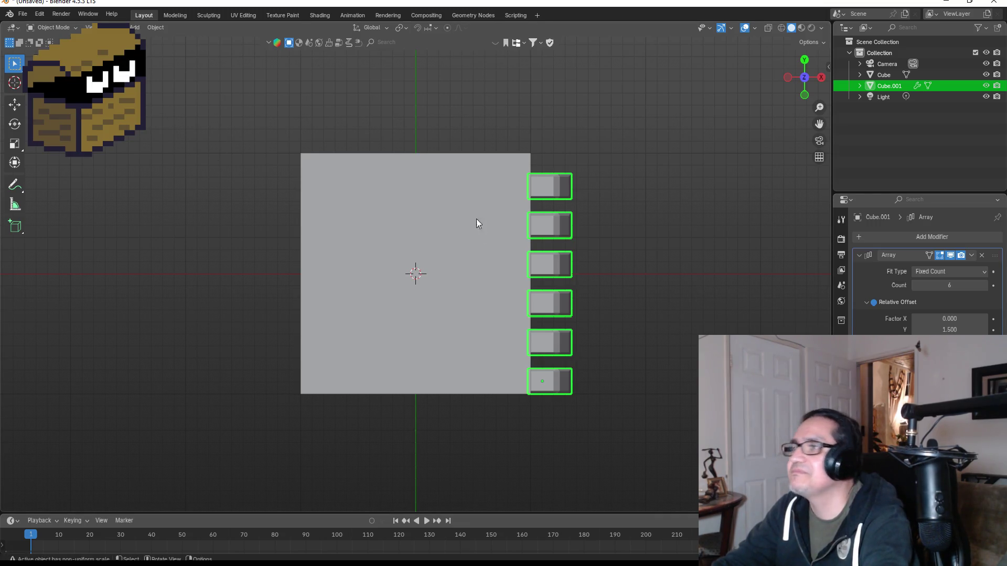
pyautogui.press('g')
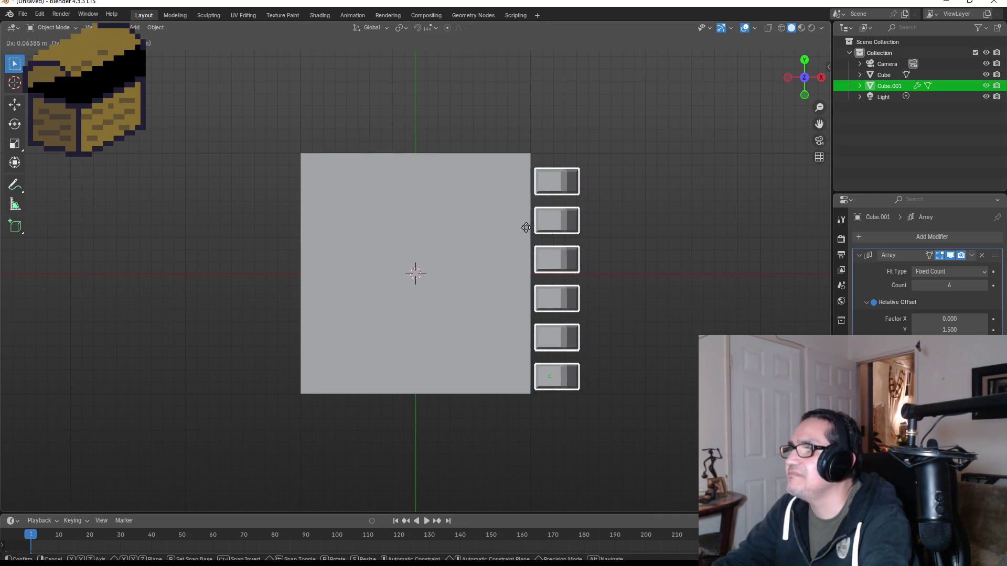
pyautogui.press('y')
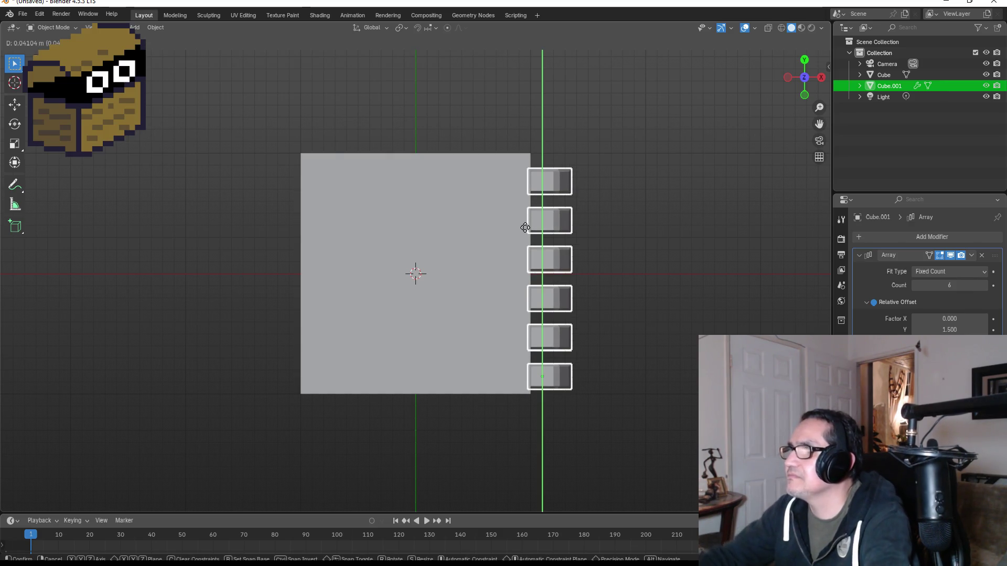
pyautogui.click(525, 226)
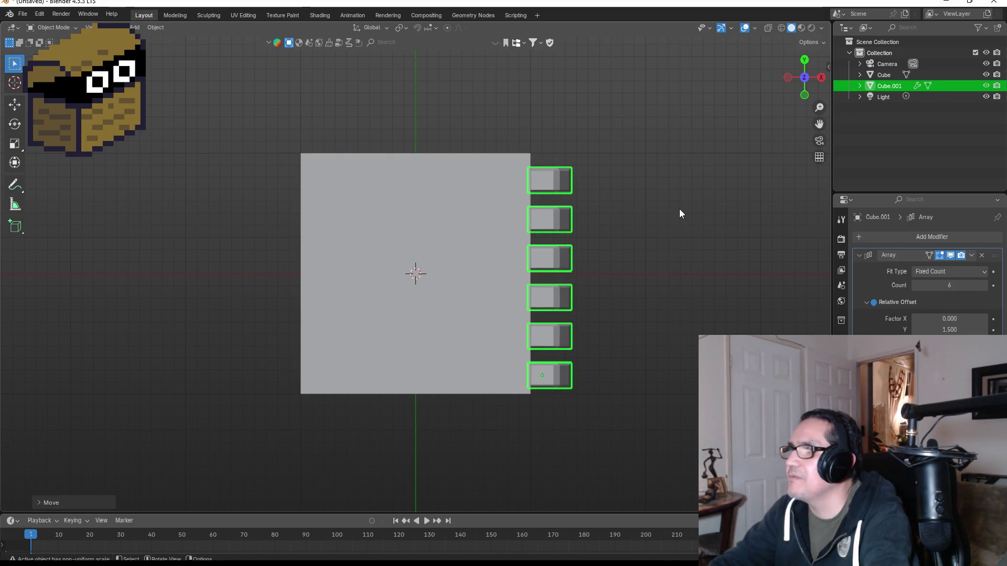
pyautogui.moveTo(678, 212)
pyautogui.mouseDown()
pyautogui.moveTo(585, 103)
pyautogui.moveTo(706, 164)
pyautogui.moveTo(614, 247)
pyautogui.mouseUp()
pyautogui.click(806, 61)
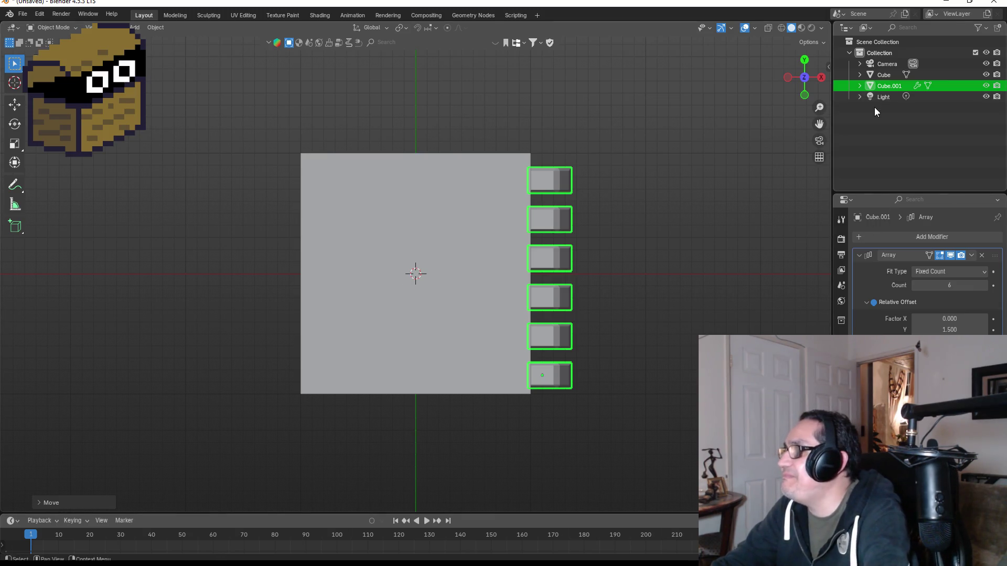
# Duplicate the leg column as Cube.002 and shift it toward the slab's left side.
pyautogui.hotkey('shift', 'd')
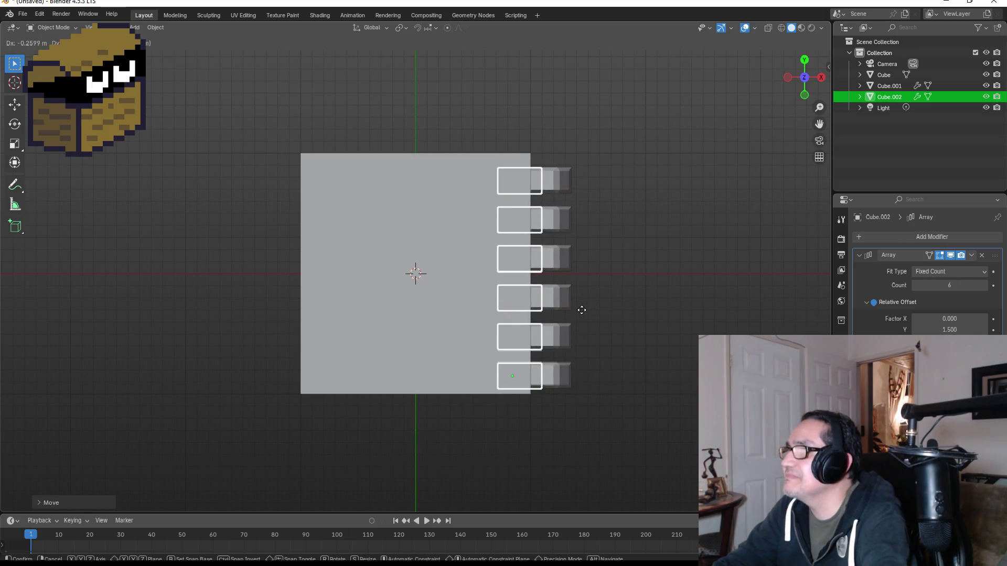
# Move the duplicate leg column left along X and rotate it exactly 180°.
pyautogui.rightClick(298, 303)
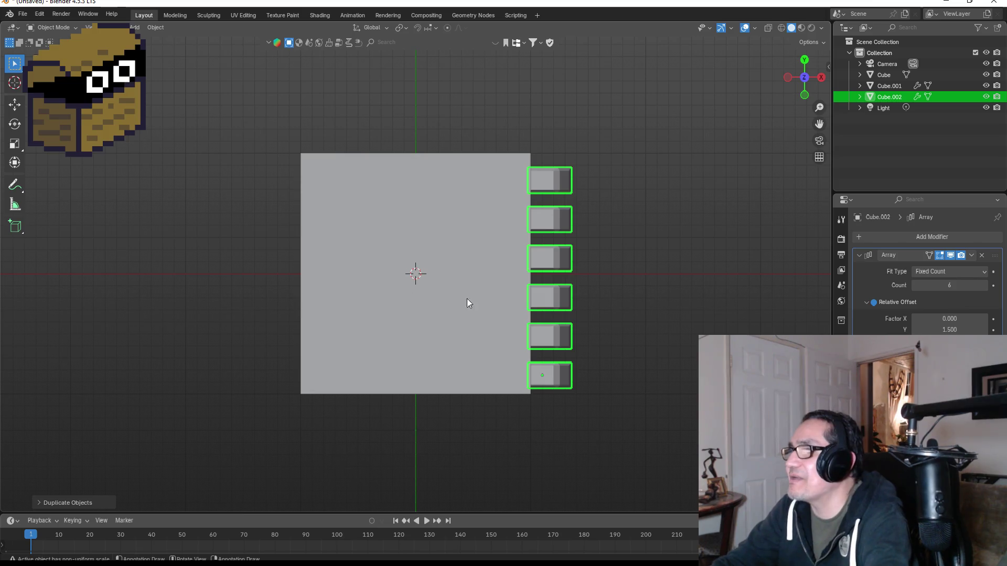
pyautogui.press('g')
pyautogui.press('x')
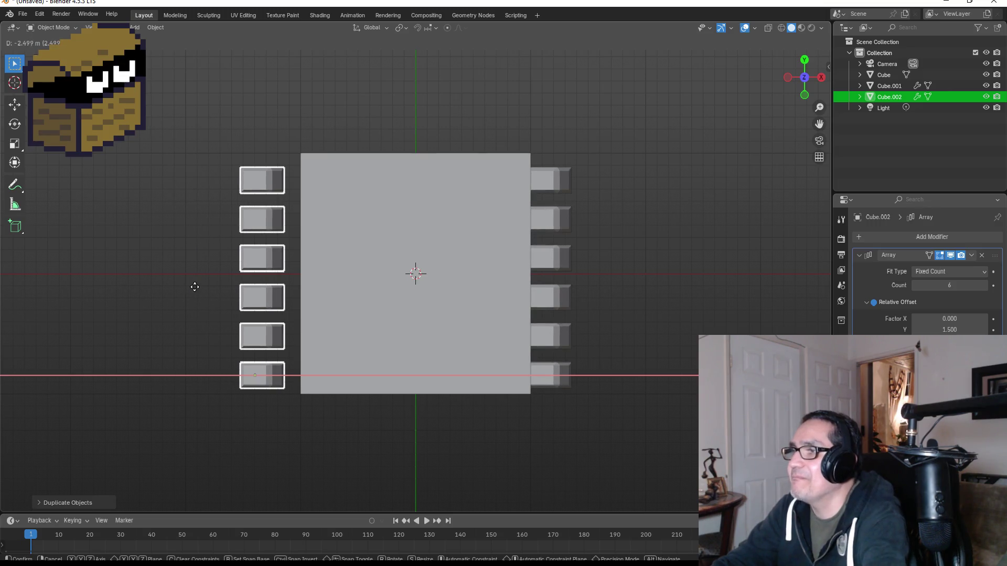
pyautogui.click(145, 288)
pyautogui.press('r')
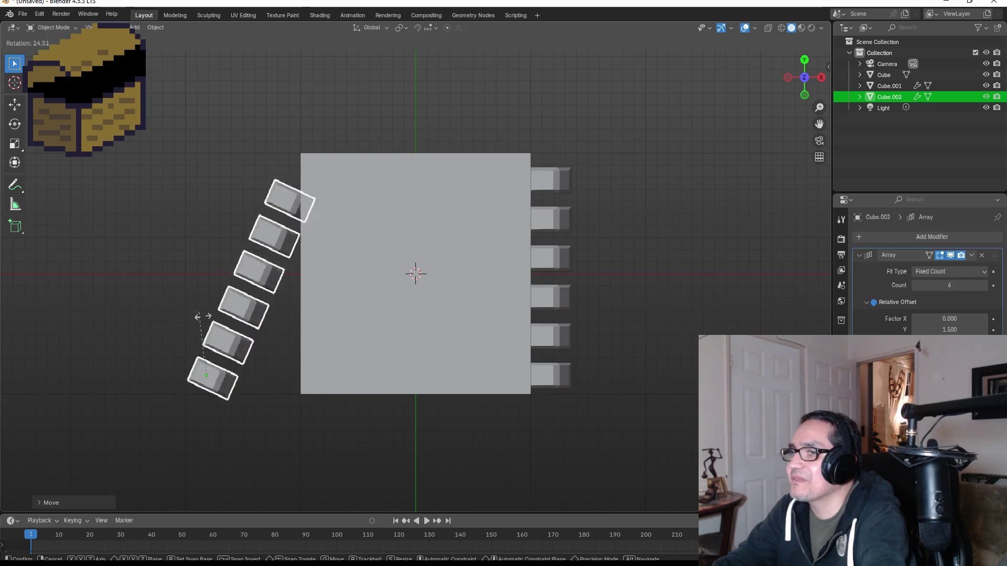
pyautogui.click(254, 422)
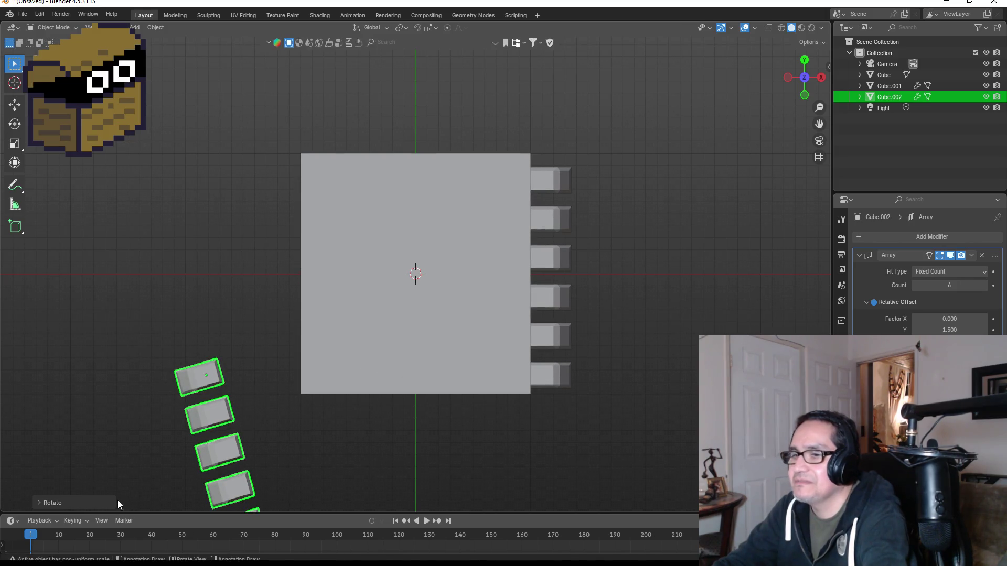
pyautogui.click(78, 503)
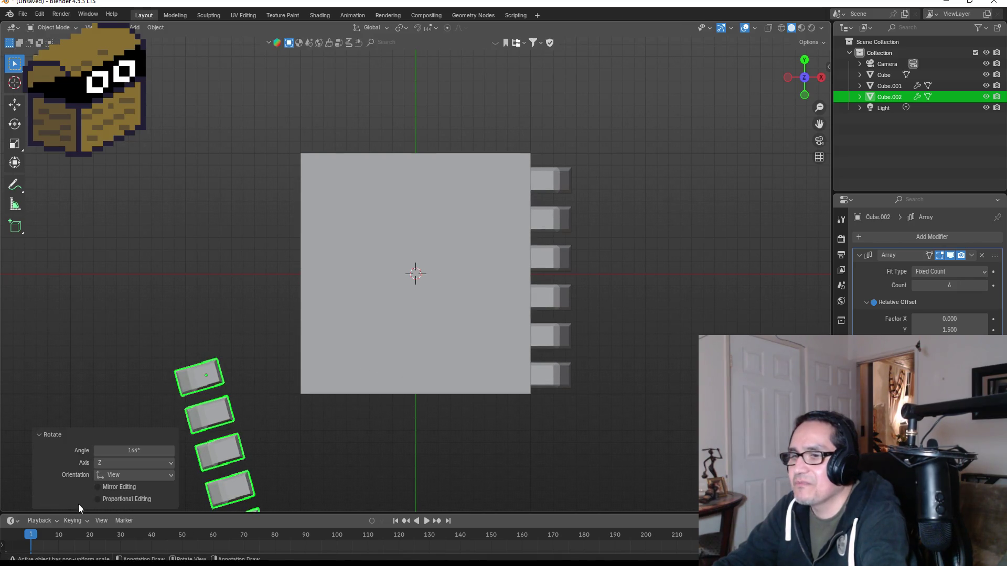
pyautogui.click(147, 451)
pyautogui.press('BackSpace')
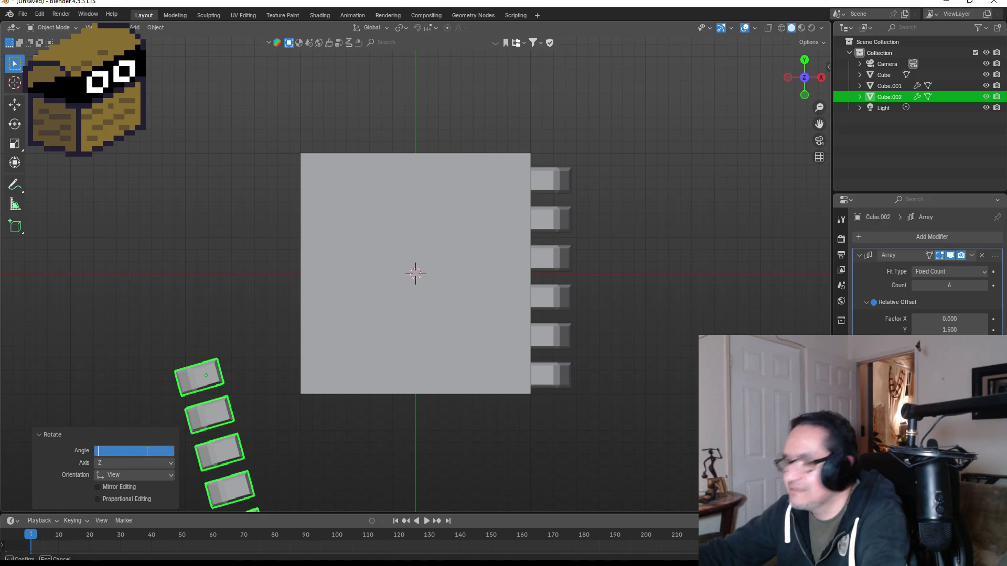
pyautogui.write('180')
pyautogui.press('Return')
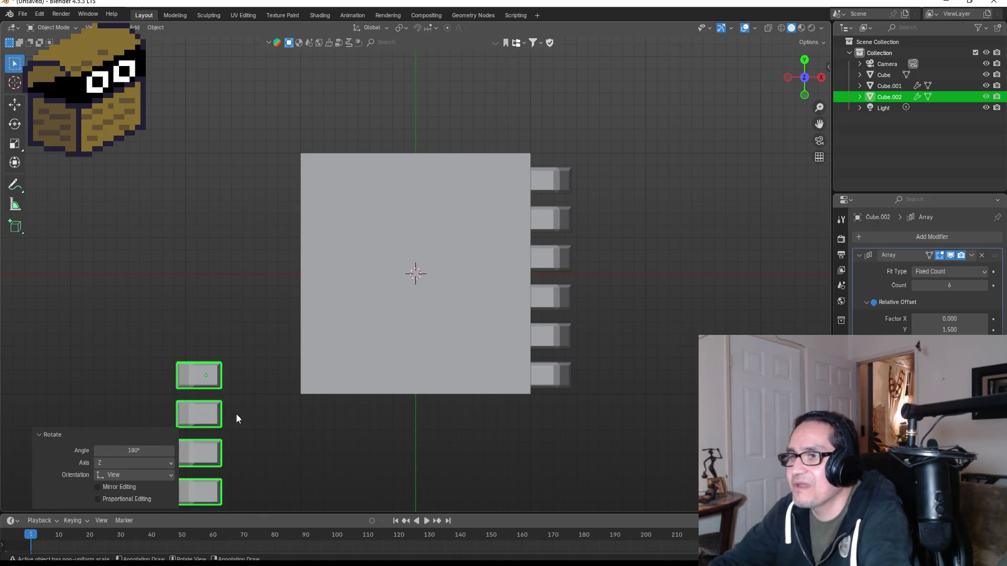
# Shift the rotated column up along Y and against the slab's left edge along X.
pyautogui.press('g')
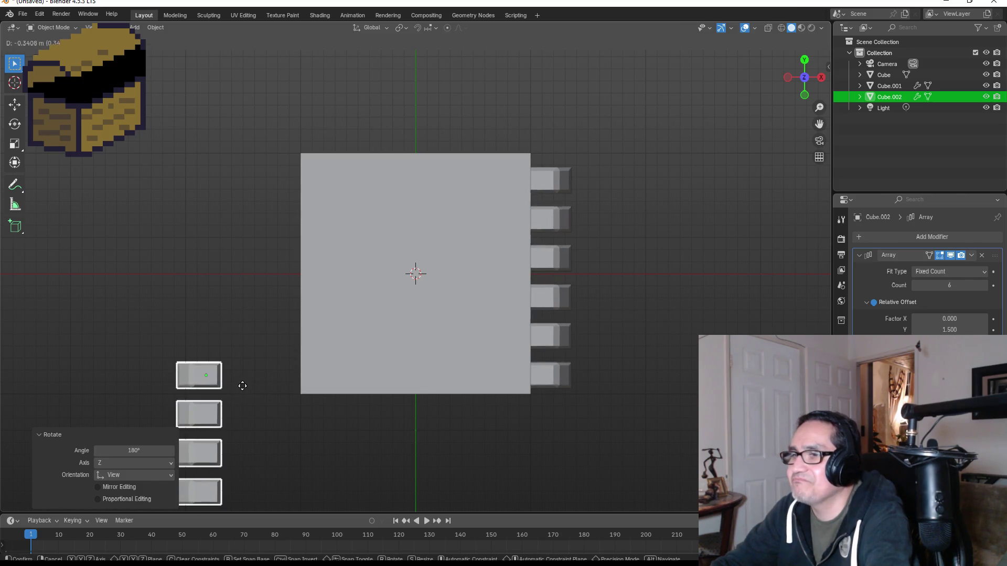
pyautogui.click(208, 398)
pyautogui.moveTo(209, 378)
pyautogui.mouseDown()
pyautogui.moveTo(211, 292)
pyautogui.moveTo(234, 169)
pyautogui.moveTo(242, 186)
pyautogui.mouseUp()
pyautogui.press('y')
pyautogui.press('g')
pyautogui.press('x')
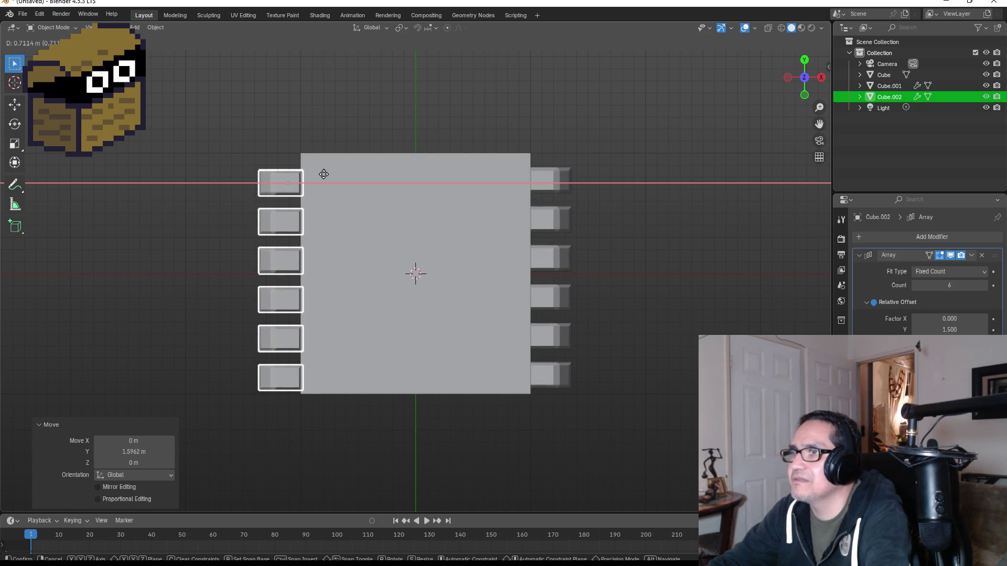
pyautogui.click(323, 174)
# Line the left legs up level with the right-hand legs and review the chip in perspective.
pyautogui.press('g')
pyautogui.press('x')
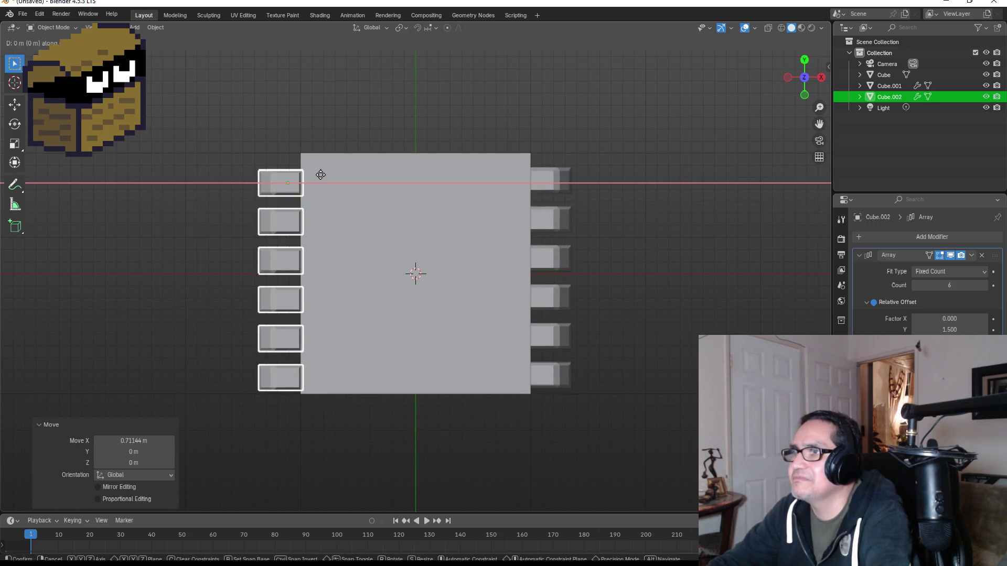
pyautogui.press('y')
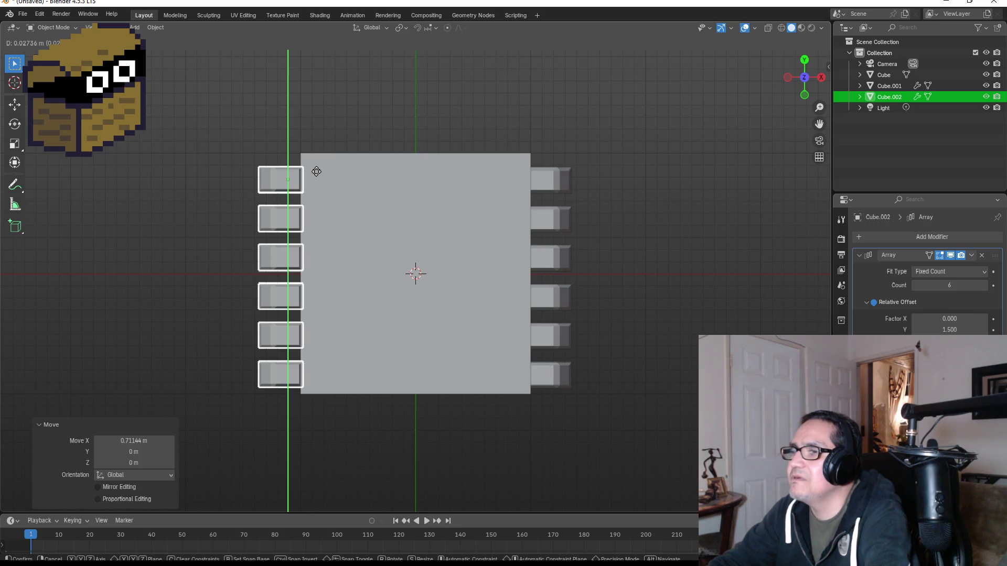
pyautogui.click(317, 173)
pyautogui.click(698, 286)
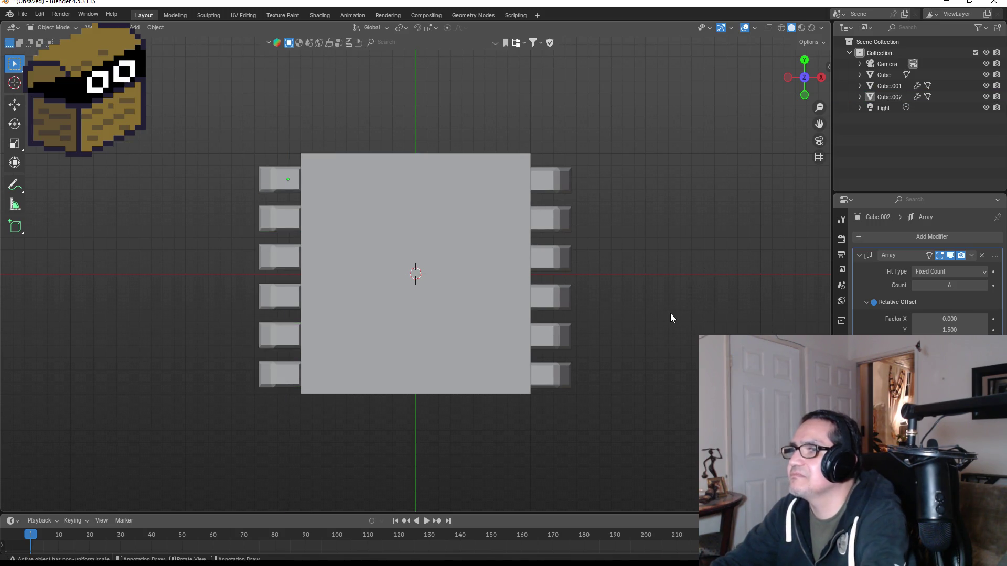
pyautogui.moveTo(418, 323)
pyautogui.mouseDown()
pyautogui.moveTo(455, 175)
pyautogui.moveTo(291, 325)
pyautogui.mouseUp()
# Raise the left leg column, then raise one of its vertices vertically in front view.
pyautogui.click(294, 327)
pyautogui.press('g')
pyautogui.press('z')
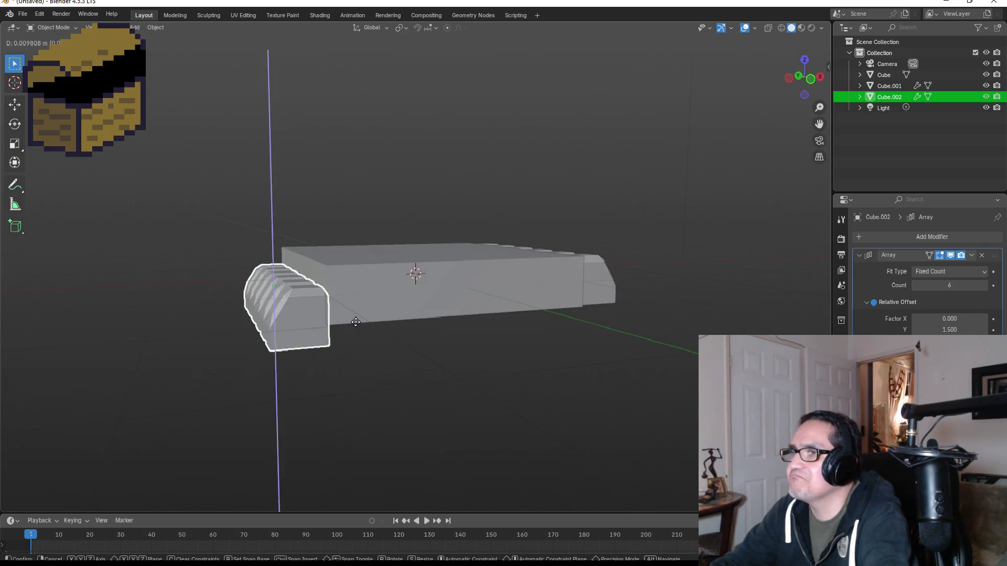
pyautogui.click(439, 281)
pyautogui.moveTo(439, 281)
pyautogui.mouseDown()
pyautogui.moveTo(507, 244)
pyautogui.moveTo(505, 252)
pyautogui.mouseUp()
pyautogui.press('KP_1')
pyautogui.press('Tab')
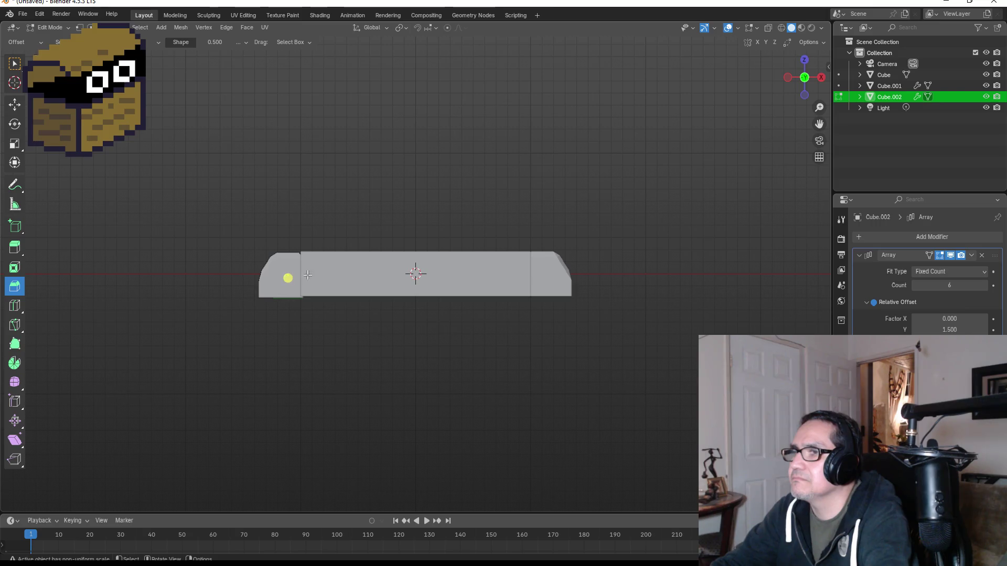
pyautogui.click(15, 63)
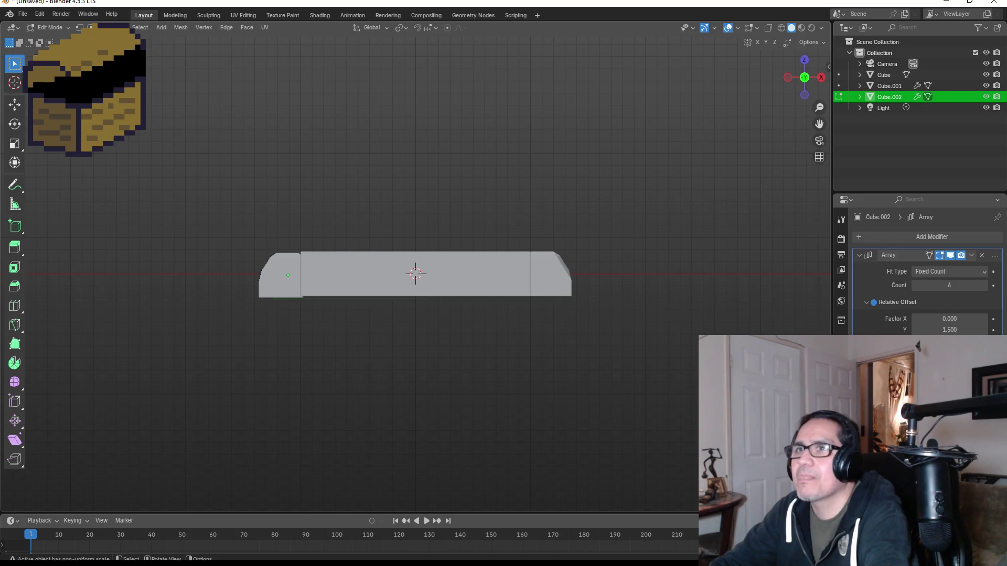
pyautogui.press('g')
pyautogui.press('z')
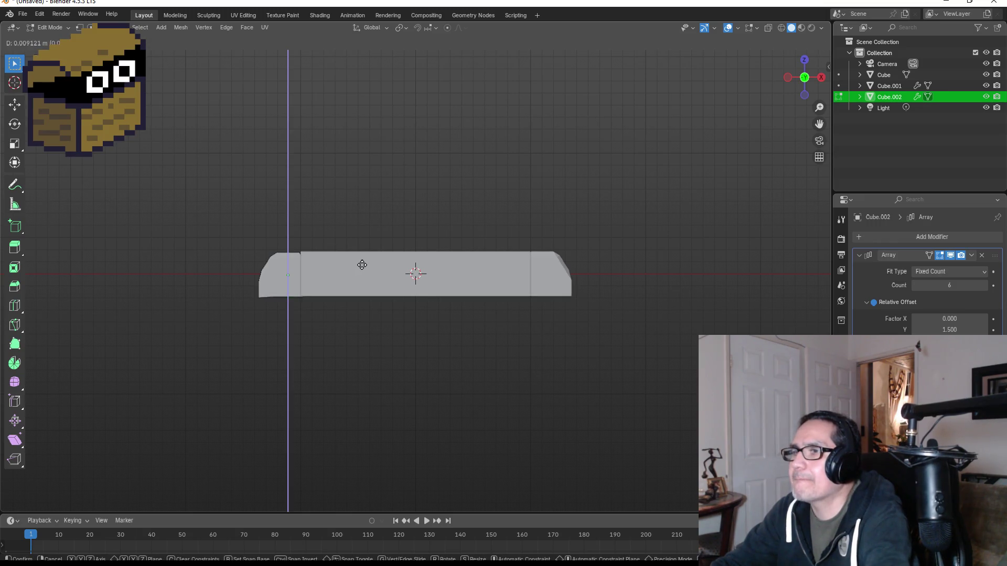
pyautogui.click(327, 272)
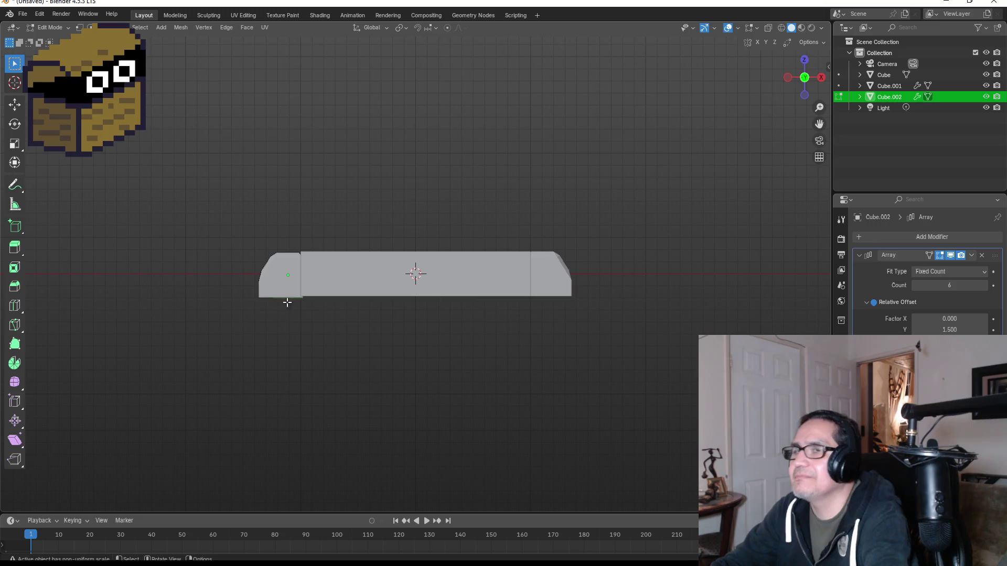
pyautogui.press('Tab')
# Set the left pin row's height and slide it along X against the chip body.
pyautogui.press('g')
pyautogui.press('z')
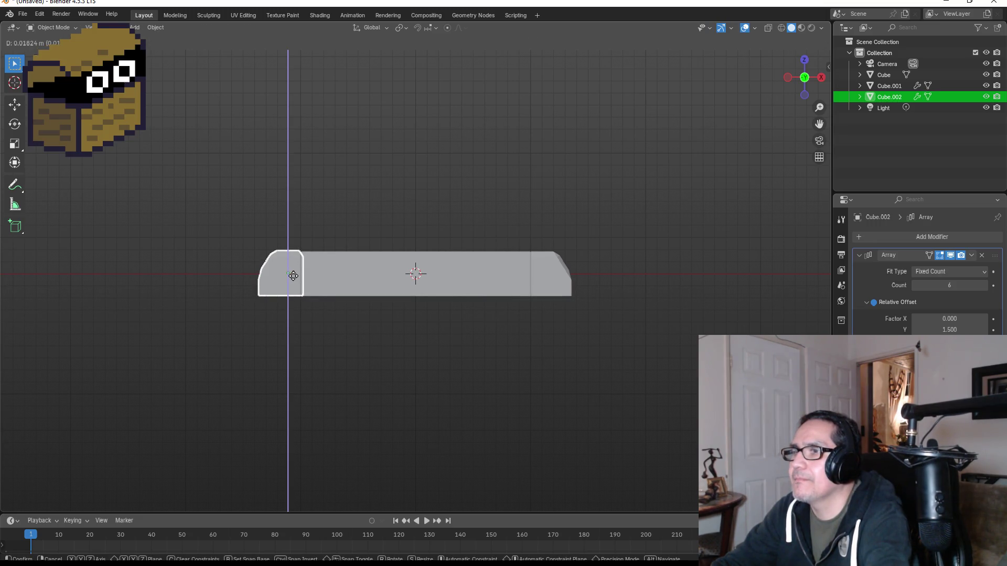
pyautogui.click(293, 276)
pyautogui.moveTo(365, 226)
pyautogui.mouseDown()
pyautogui.moveTo(380, 252)
pyautogui.moveTo(413, 268)
pyautogui.moveTo(379, 288)
pyautogui.mouseUp()
pyautogui.press('g')
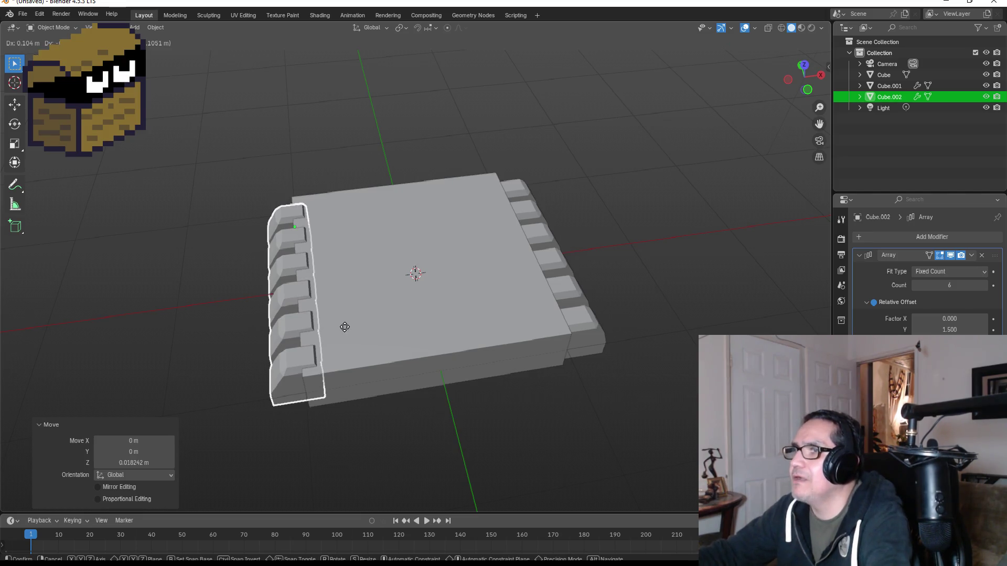
pyautogui.press('x')
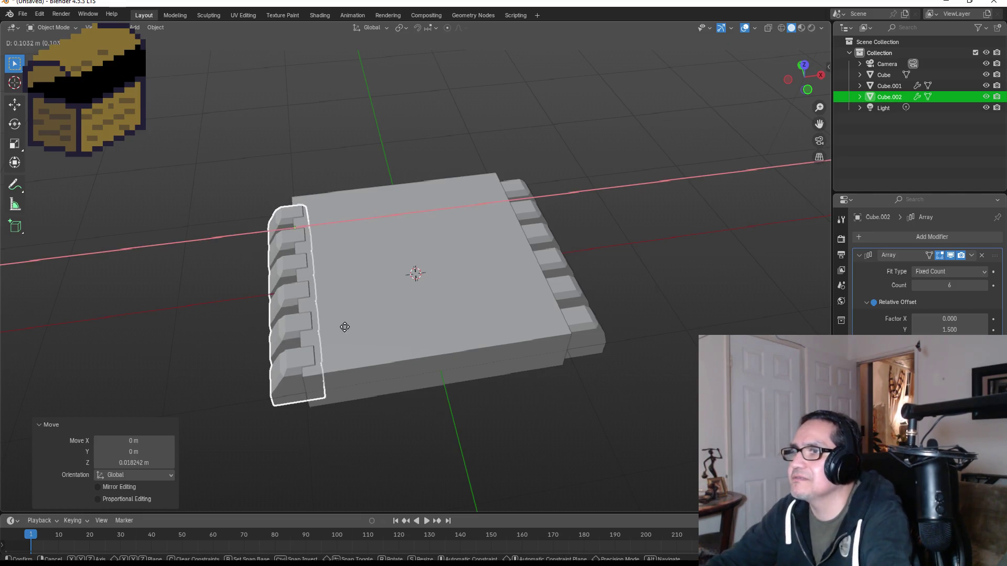
pyautogui.click(345, 328)
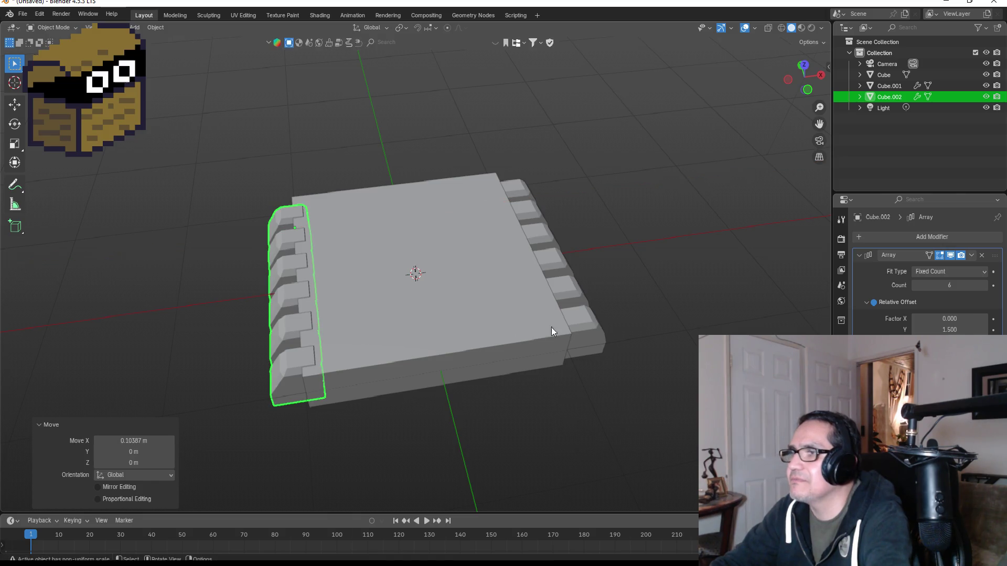
# Raise the right pin row and push it along X snugly against the body.
pyautogui.click(601, 339)
pyautogui.press('KP_1')
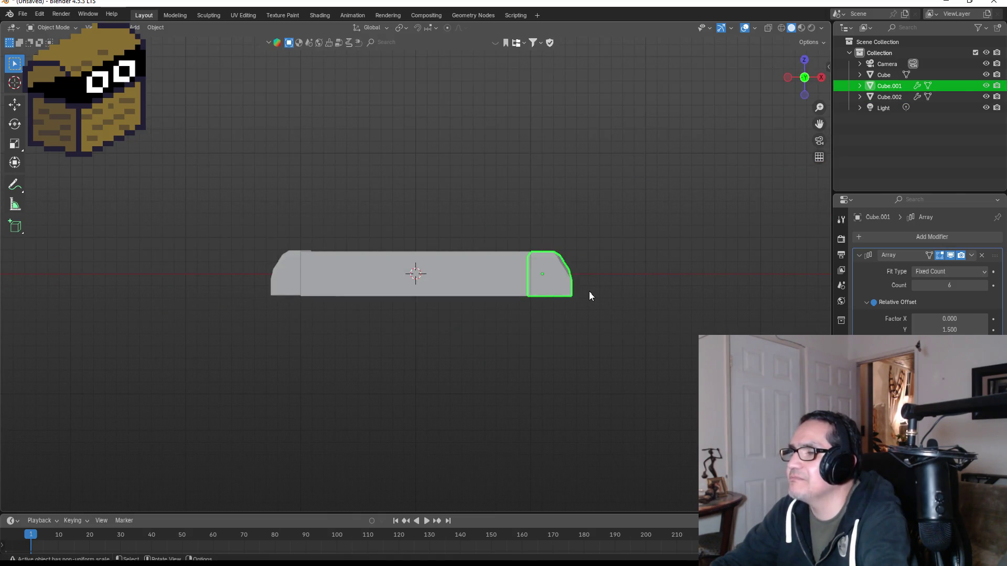
pyautogui.press('g')
pyautogui.press('z')
pyautogui.click(586, 288)
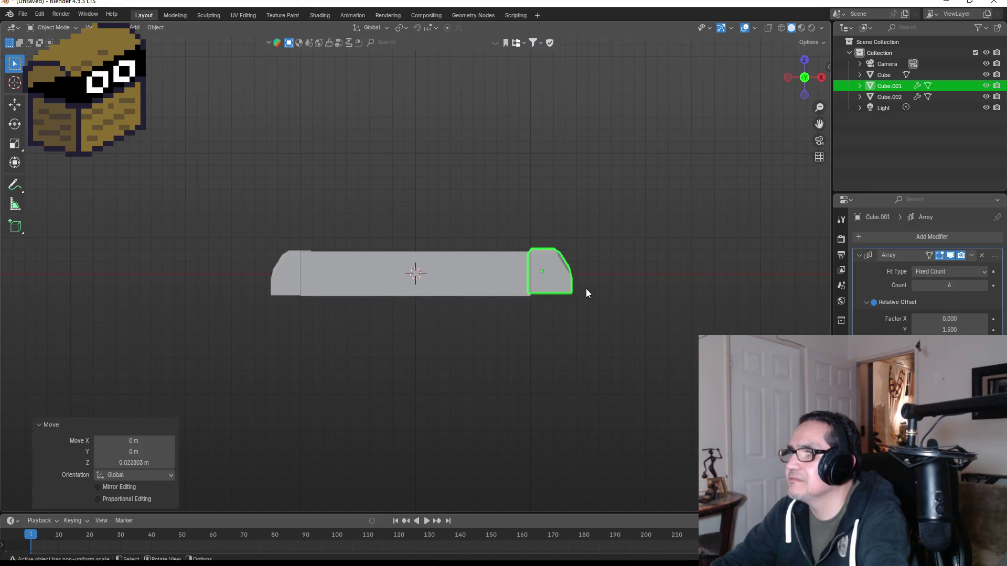
pyautogui.moveTo(587, 288)
pyautogui.mouseDown()
pyautogui.moveTo(629, 260)
pyautogui.moveTo(617, 322)
pyautogui.mouseUp()
pyautogui.press('g')
pyautogui.press('x')
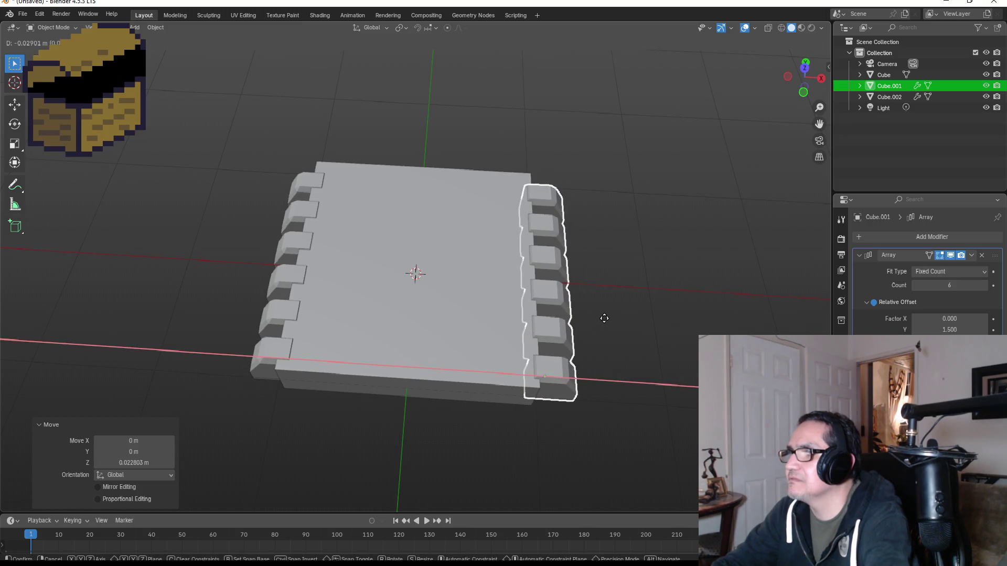
pyautogui.click(608, 318)
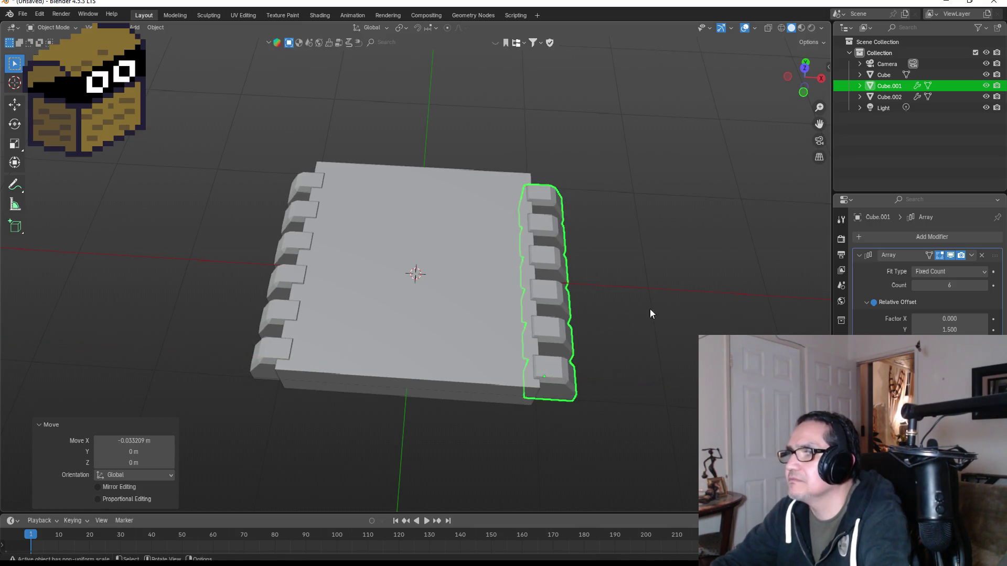
# Check the pin placement from top and front views and orbit around the chip.
pyautogui.click(653, 308)
pyautogui.press('KP_7')
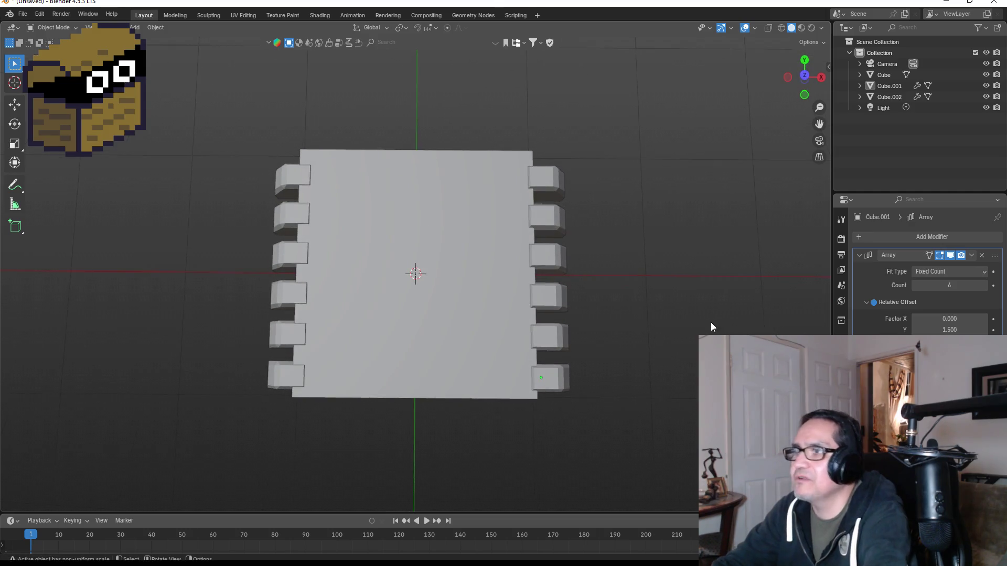
pyautogui.press('KP_1')
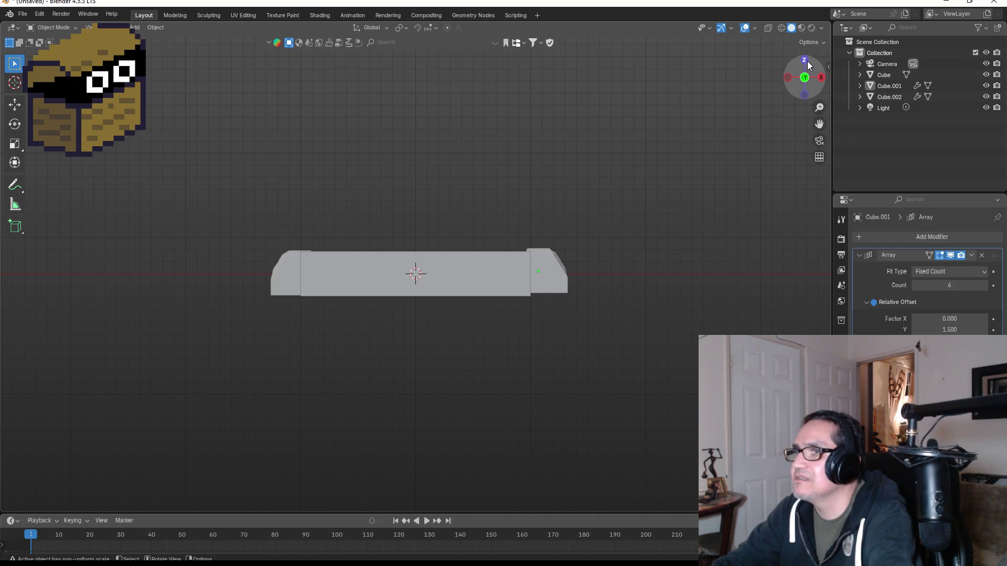
pyautogui.press('KP_7')
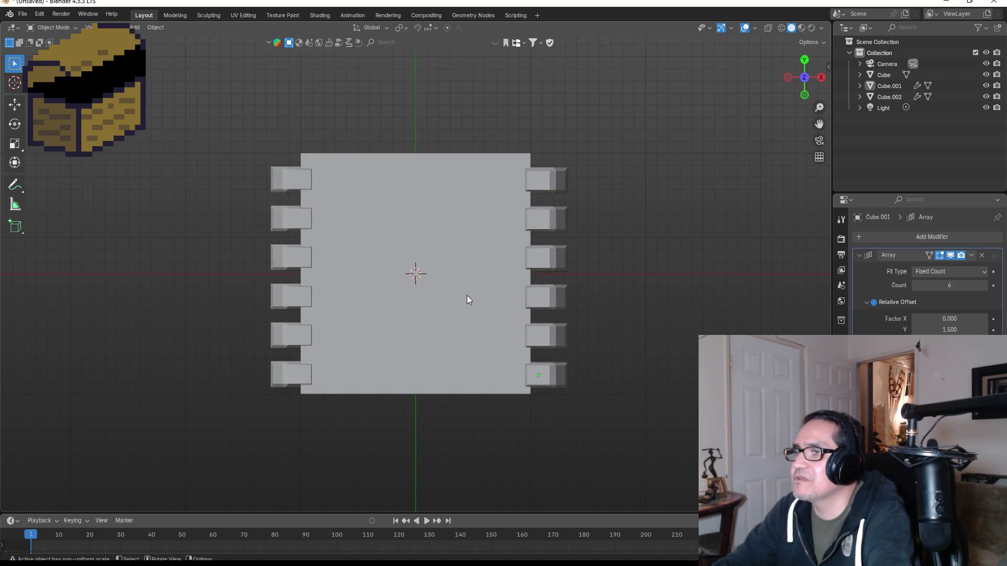
pyautogui.press('Tab')
pyautogui.press('Tab')
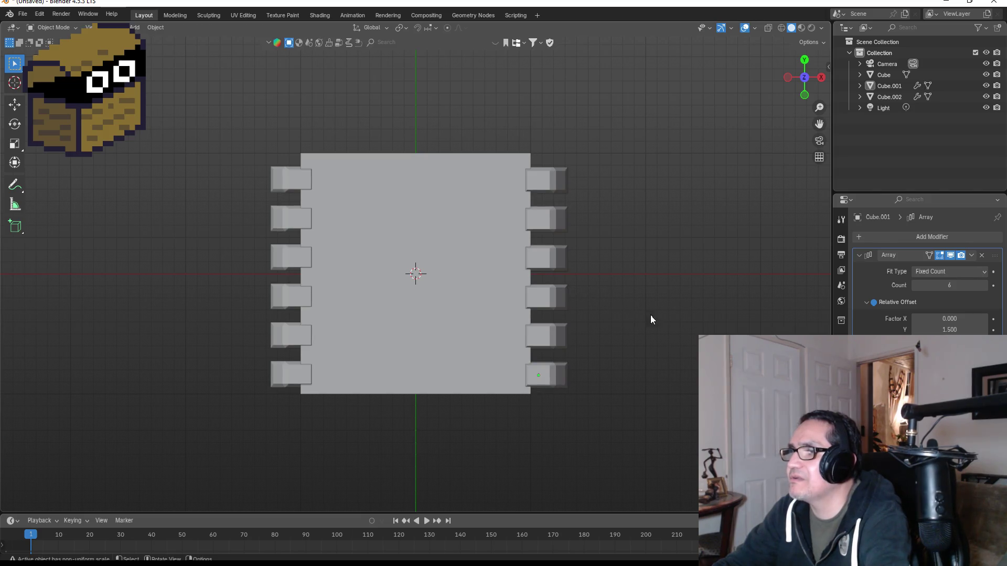
pyautogui.moveTo(652, 319)
pyautogui.mouseDown()
pyautogui.moveTo(701, 195)
pyautogui.moveTo(689, 272)
pyautogui.moveTo(395, 296)
pyautogui.mouseUp()
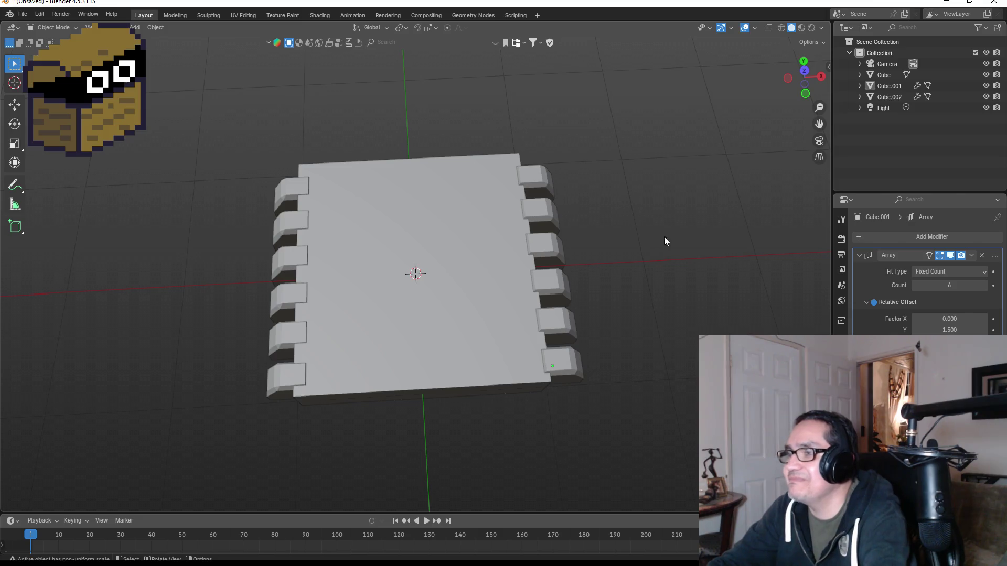
pyautogui.moveTo(663, 238)
pyautogui.mouseDown()
pyautogui.moveTo(652, 234)
pyautogui.moveTo(661, 229)
pyautogui.mouseUp()
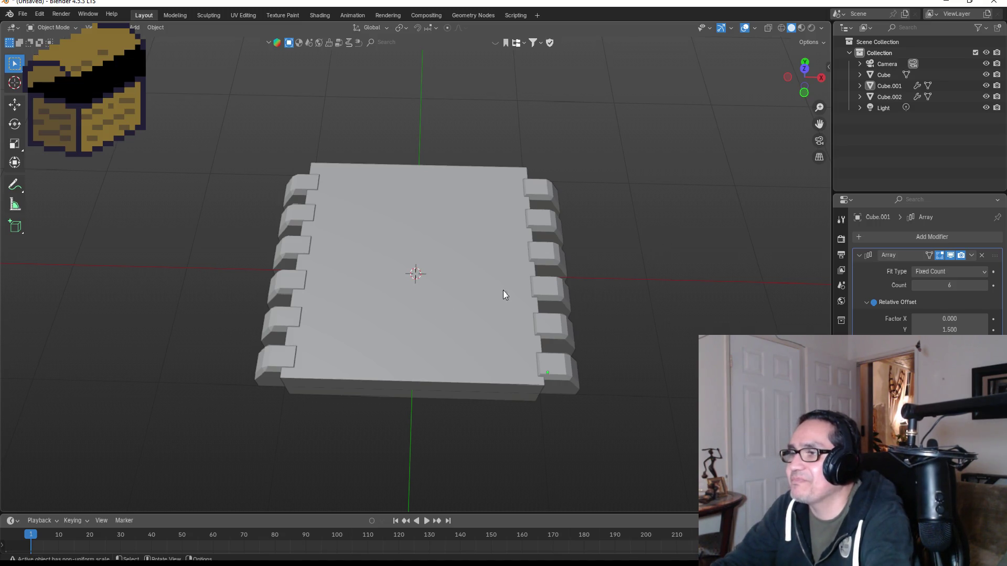
pyautogui.moveTo(662, 268)
pyautogui.mouseDown()
pyautogui.moveTo(663, 207)
pyautogui.moveTo(672, 254)
pyautogui.mouseUp()
# Add a text object and change its content to a capital M.
pyautogui.hotkey('shift', 'a')
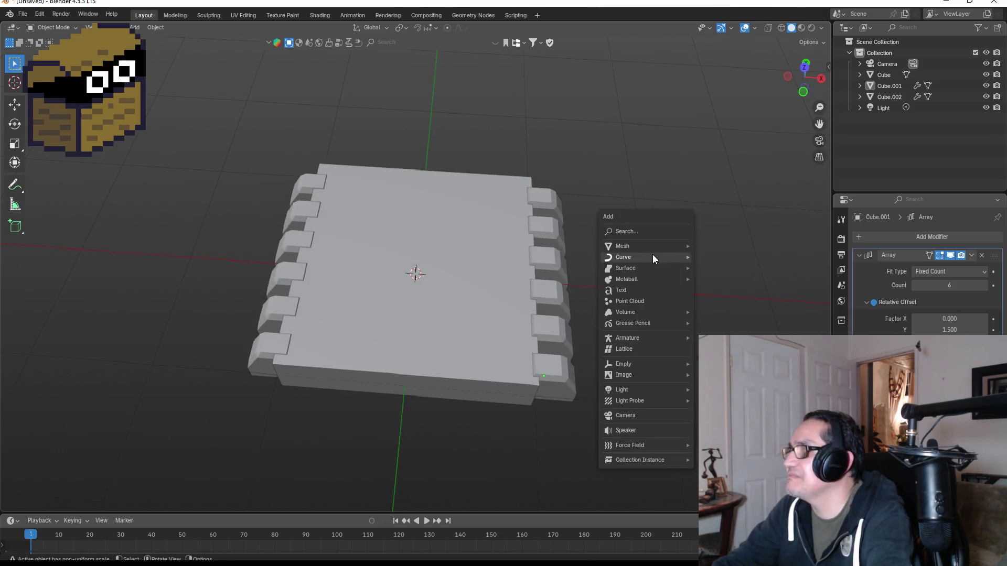
pyautogui.click(638, 291)
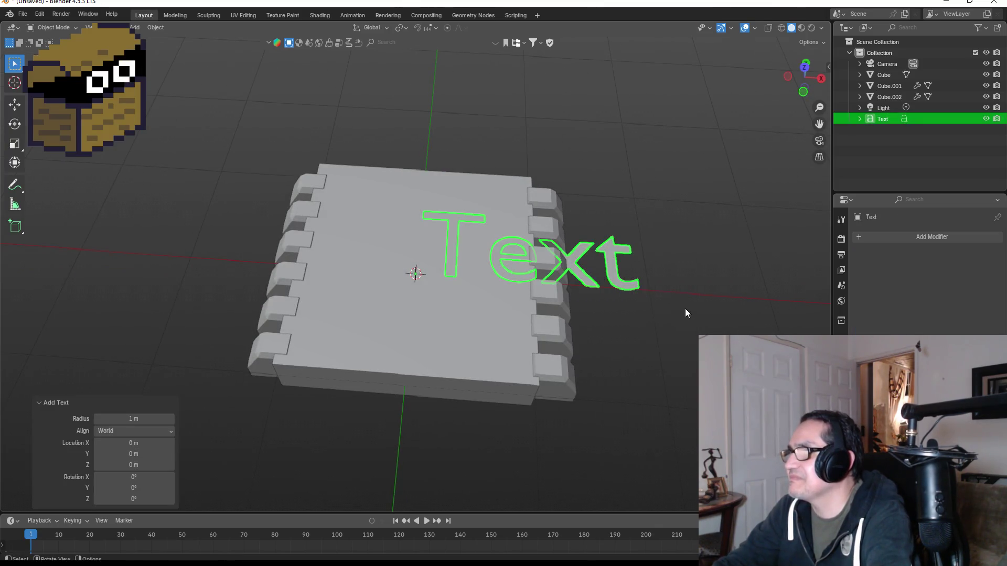
pyautogui.press('Tab')
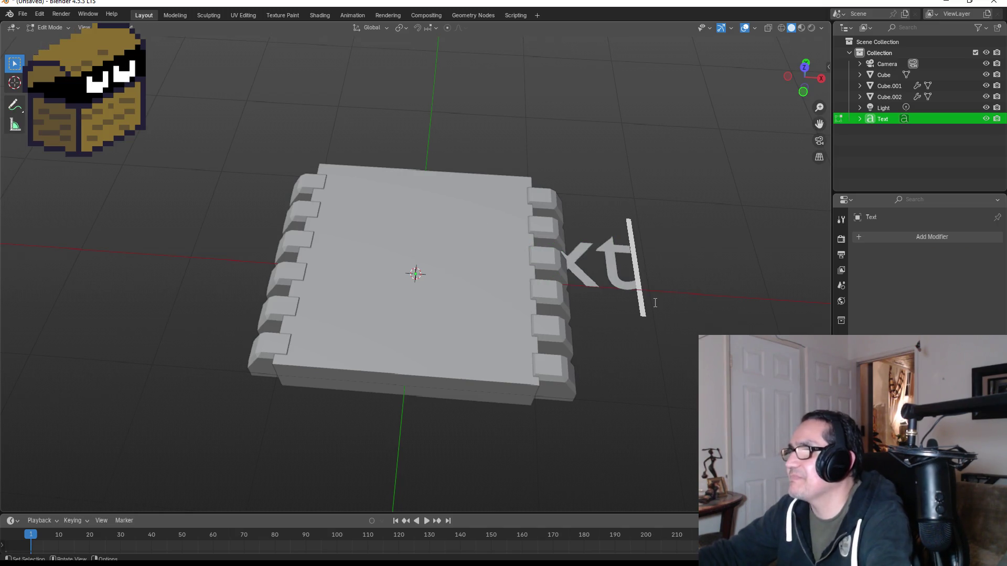
pyautogui.press('BackSpace')
pyautogui.press('BackSpace')
pyautogui.press('BackSpace')
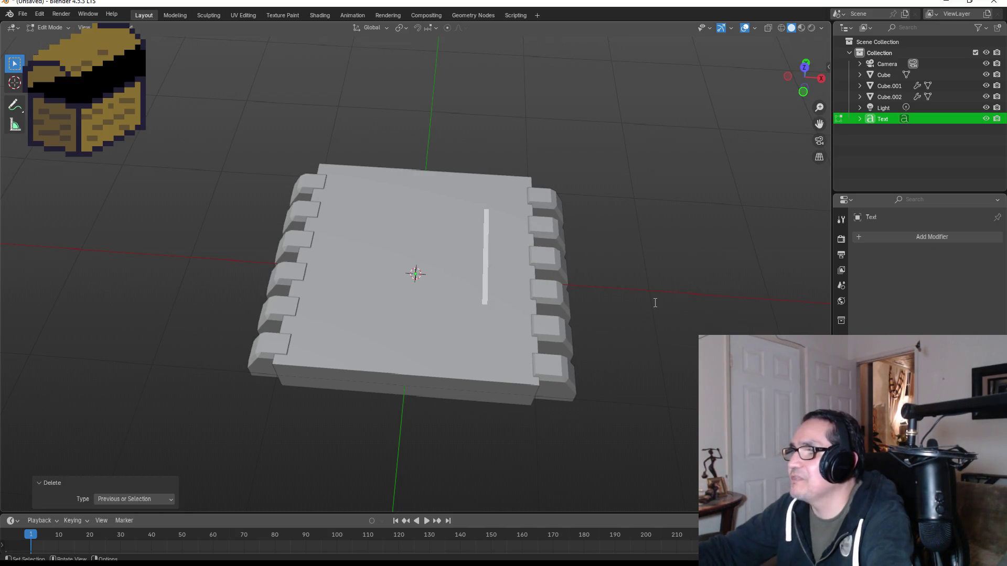
pyautogui.press('BackSpace')
pyautogui.press('Tab')
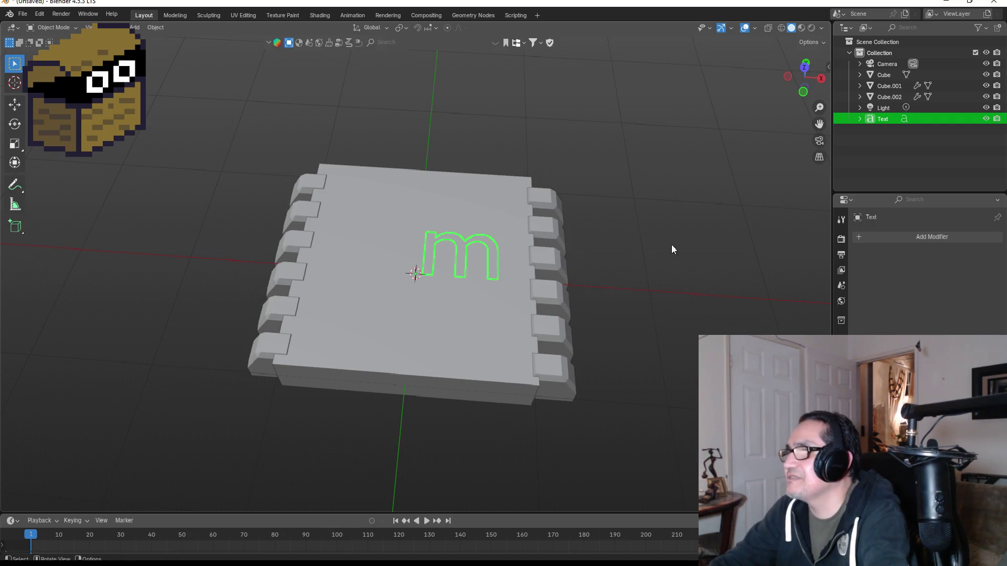
pyautogui.press('Tab')
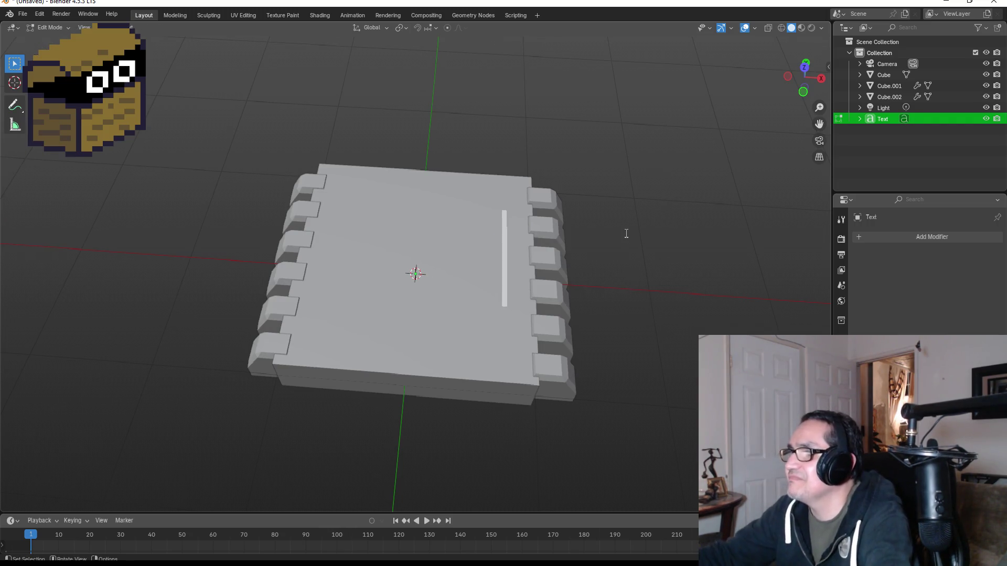
pyautogui.press('BackSpace')
pyautogui.write('M')
pyautogui.press('Tab')
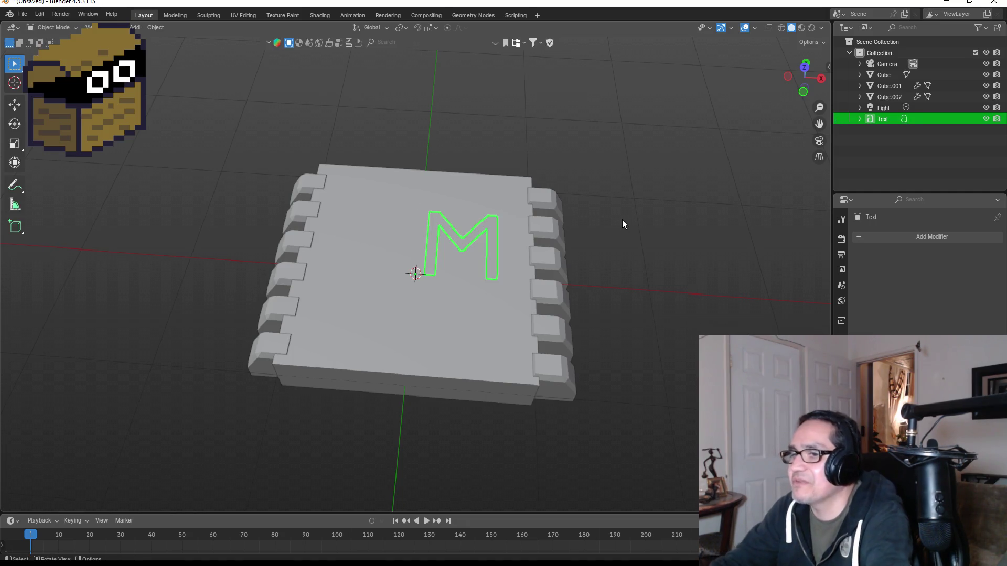
# Move the M above the chip and centre it over the top face in top view.
pyautogui.moveTo(625, 232); pyautogui.dragTo(624, 171)
pyautogui.press('g')
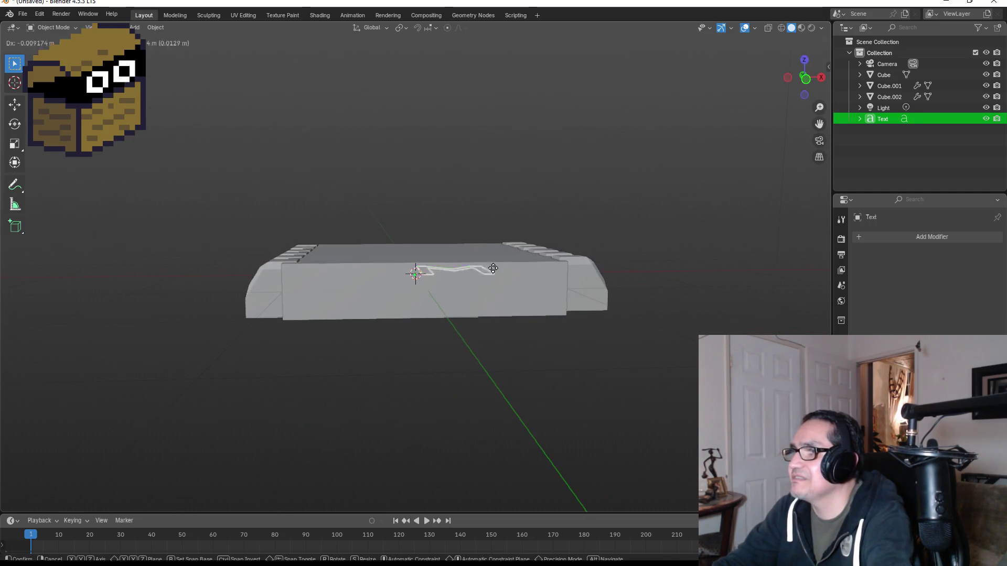
pyautogui.click(452, 225)
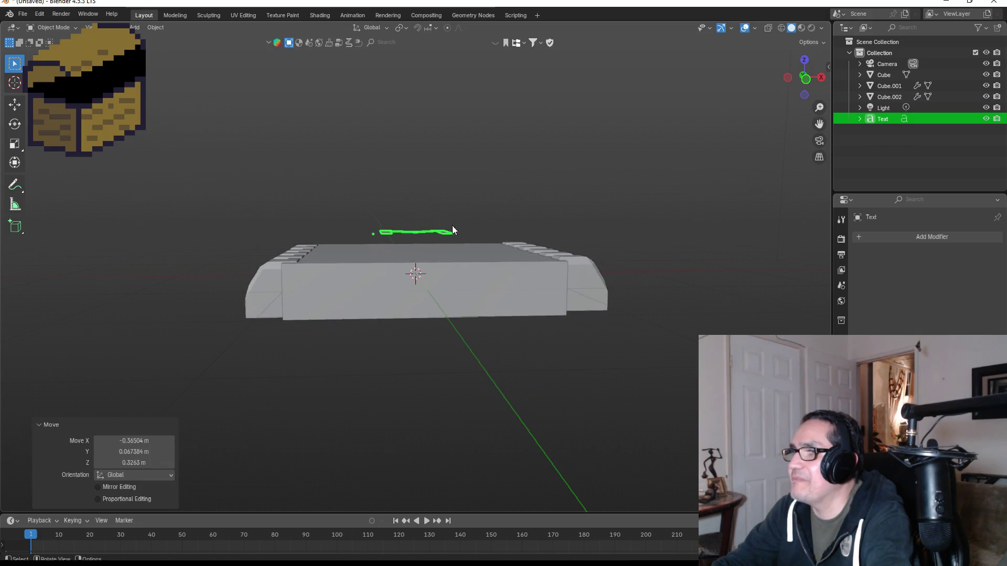
pyautogui.click(805, 61)
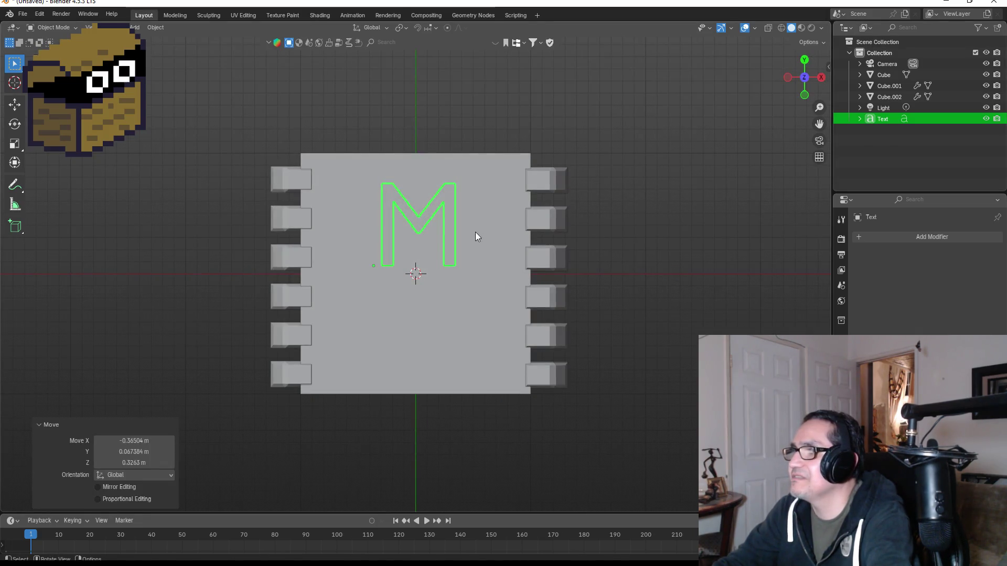
pyautogui.press('g')
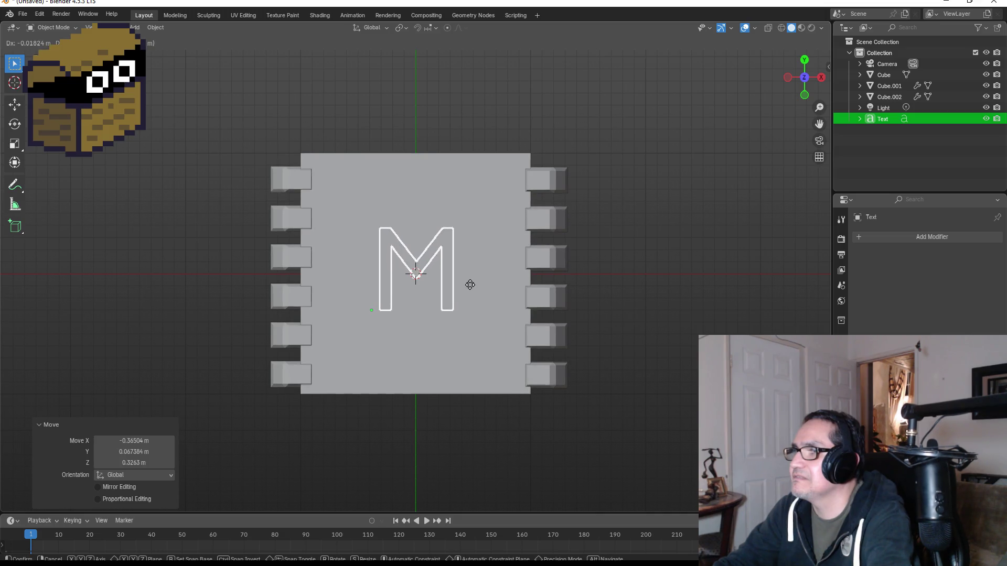
pyautogui.click(471, 285)
pyautogui.moveTo(649, 320)
pyautogui.mouseDown()
pyautogui.moveTo(659, 303)
pyautogui.moveTo(651, 206)
pyautogui.mouseUp()
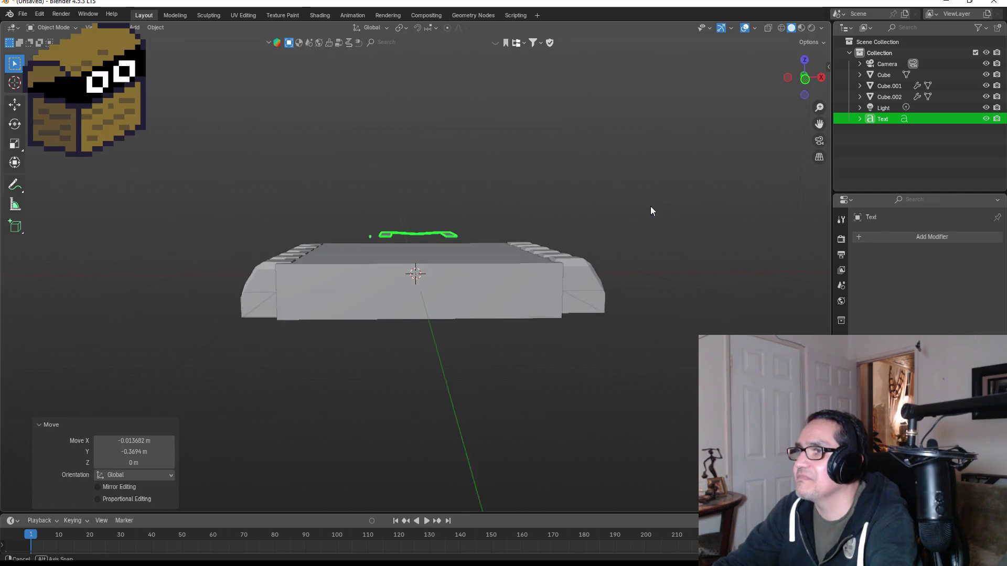
pyautogui.click(508, 260)
pyautogui.moveTo(566, 231)
pyautogui.mouseDown()
pyautogui.moveTo(554, 307)
pyautogui.moveTo(552, 283)
pyautogui.mouseUp()
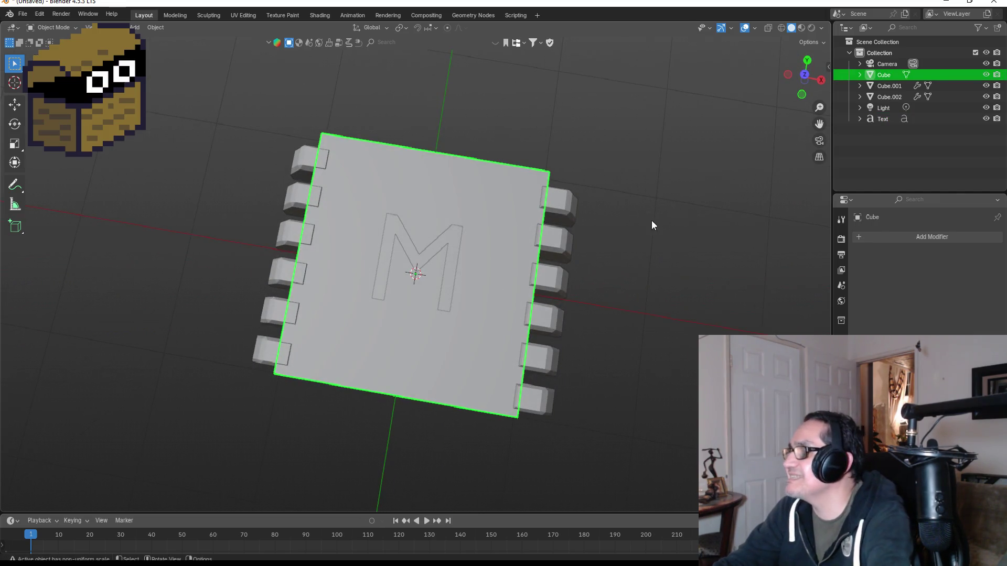
# Knife-project the M outline onto the chip's top face and delete the text object.
pyautogui.press('Tab')
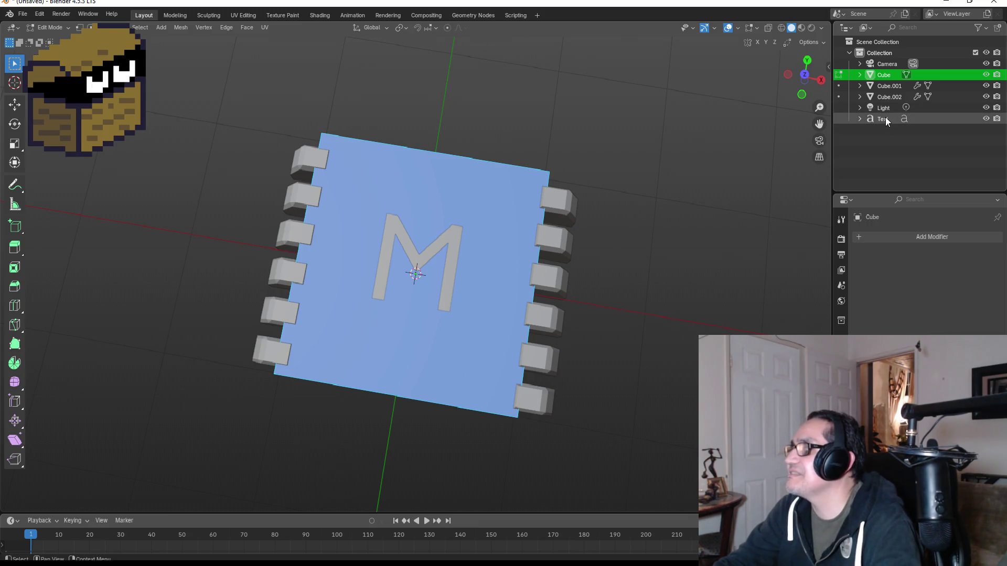
pyautogui.click(886, 117)
pyautogui.click(230, 28)
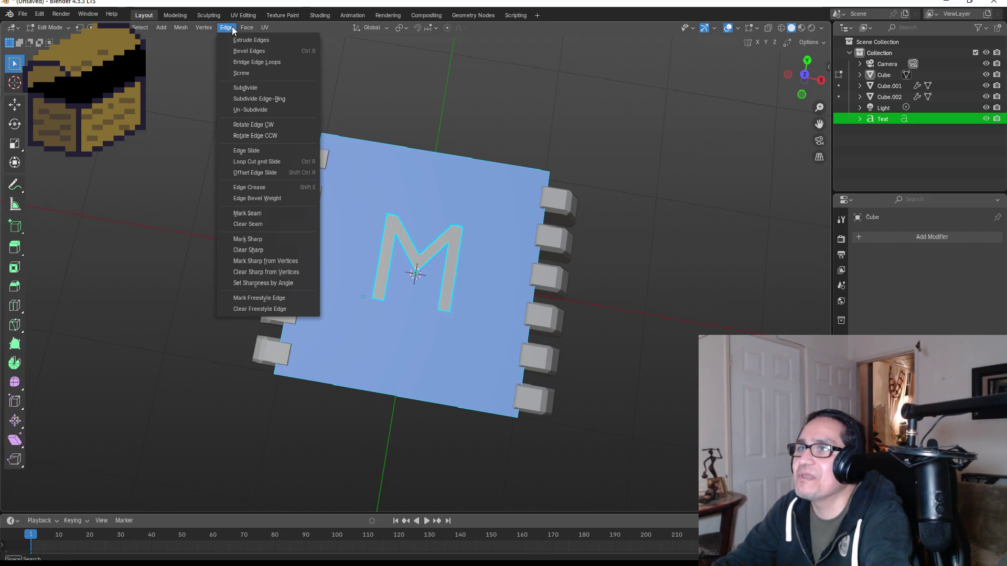
pyautogui.moveTo(181, 27)
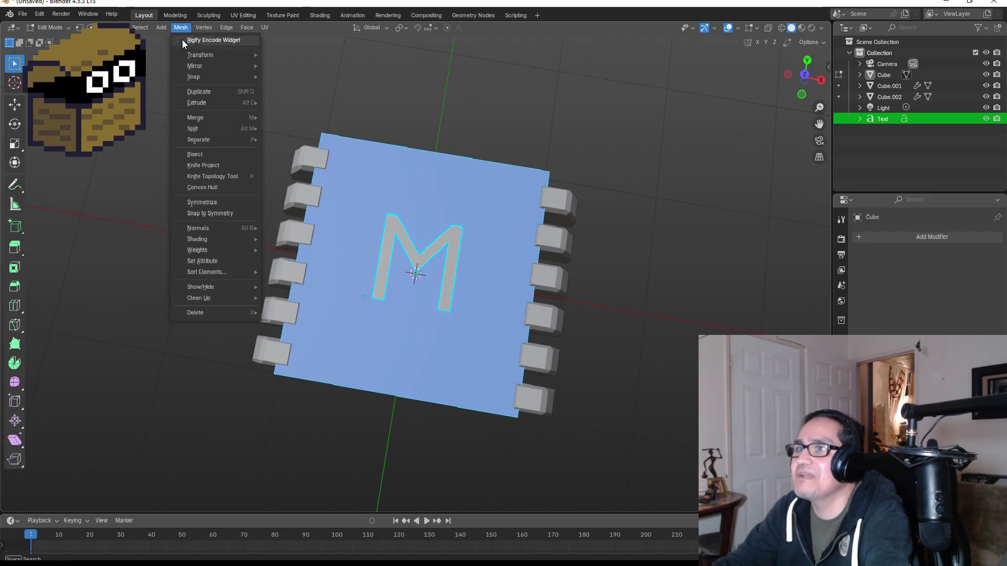
pyautogui.click(209, 164)
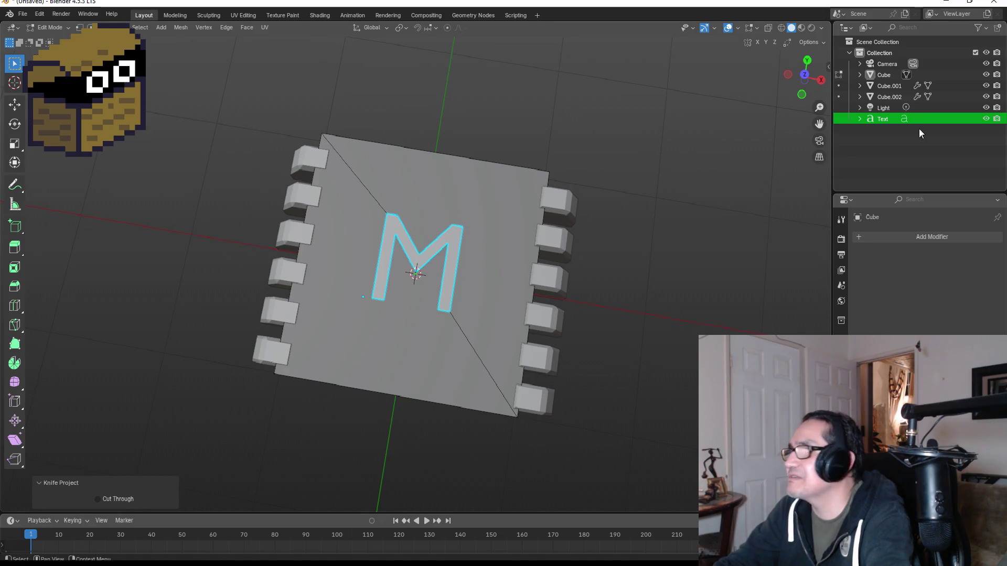
pyautogui.click(879, 121)
pyautogui.press('Delete')
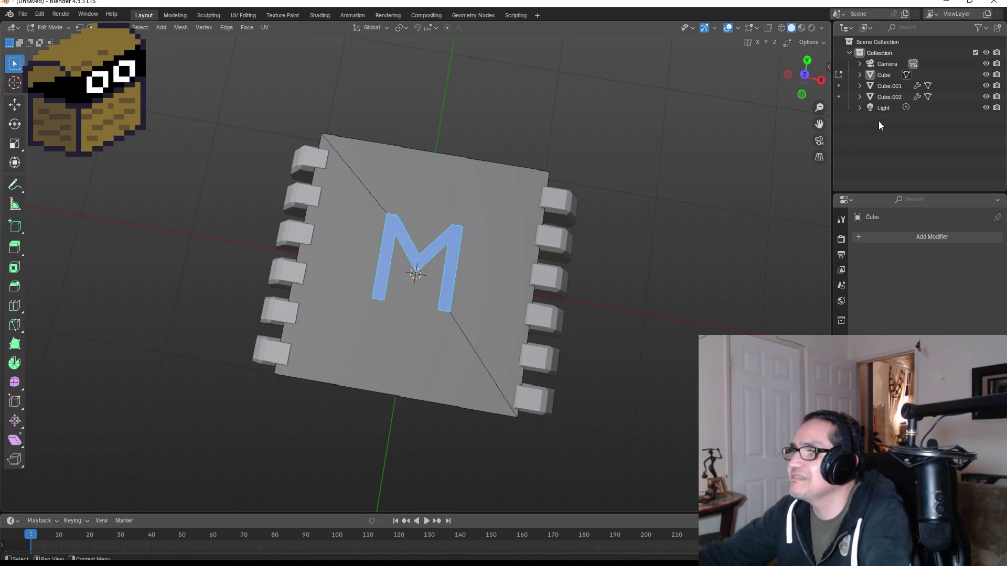
# Extrude the M faces into relief, return to Object Mode, and inspect them.
pyautogui.moveTo(492, 300)
pyautogui.mouseDown()
pyautogui.moveTo(512, 265)
pyautogui.moveTo(522, 198)
pyautogui.mouseUp()
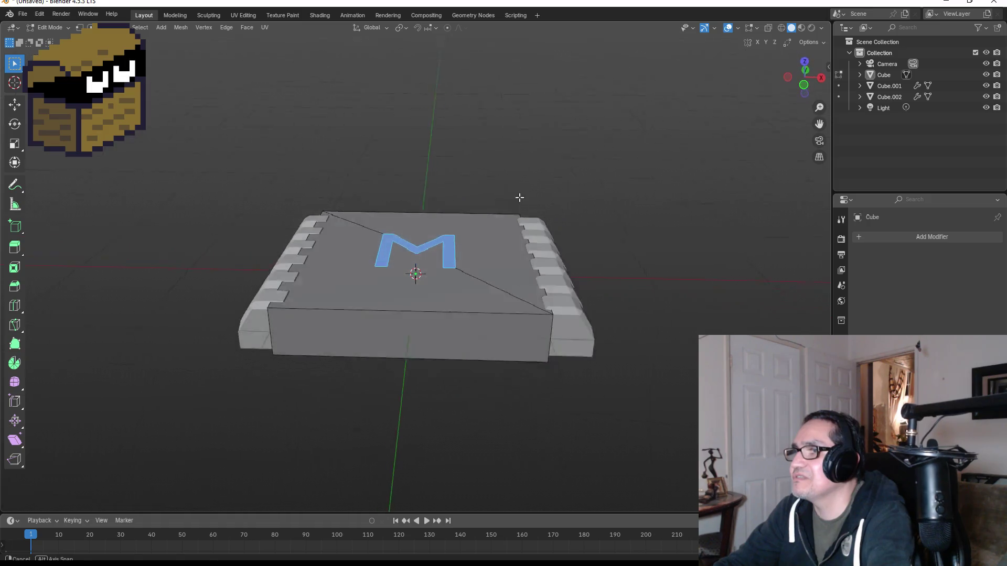
pyautogui.press('e')
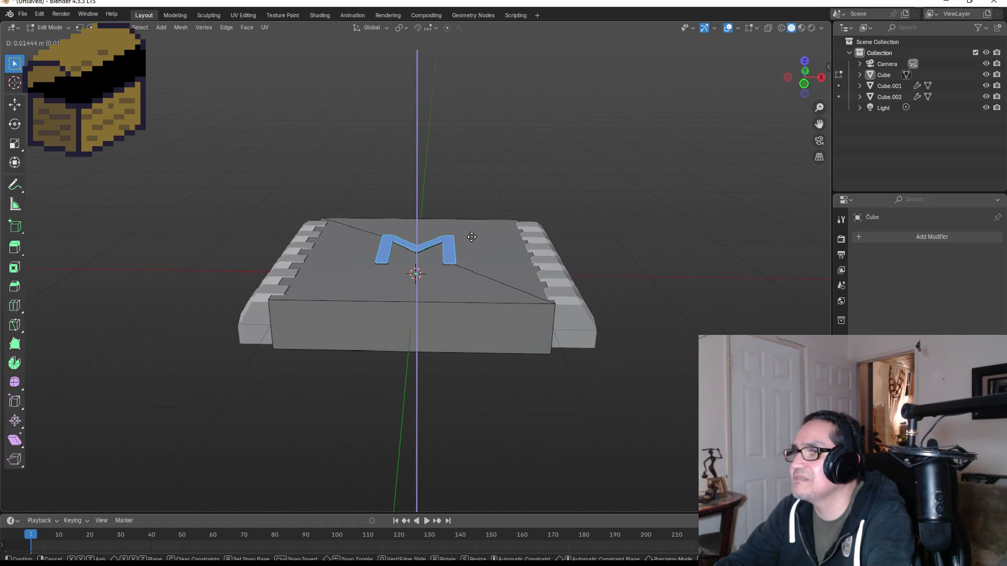
pyautogui.click(471, 236)
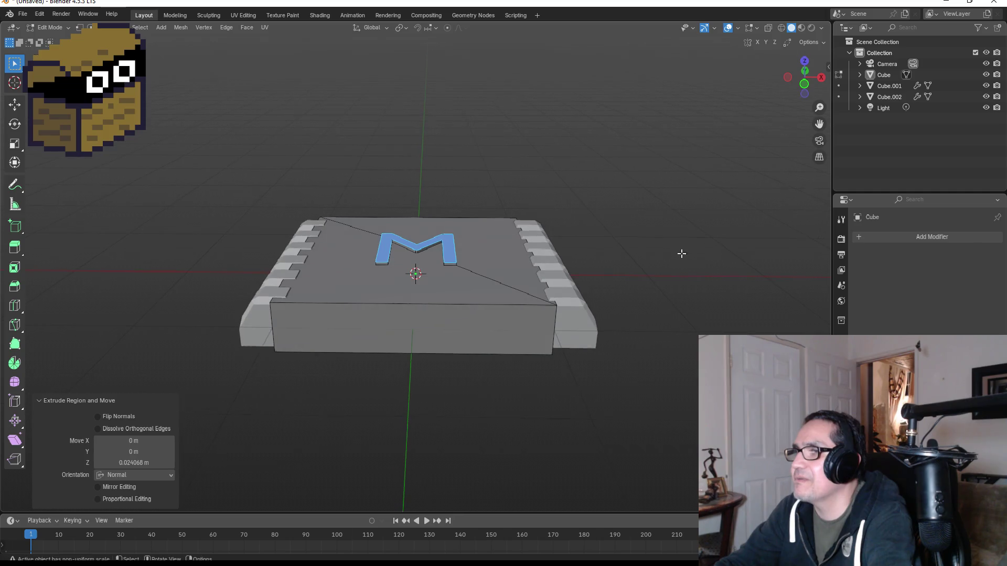
pyautogui.click(675, 270)
pyautogui.press('Tab')
pyautogui.moveTo(650, 278)
pyautogui.mouseDown()
pyautogui.moveTo(654, 266)
pyautogui.moveTo(586, 301)
pyautogui.mouseUp()
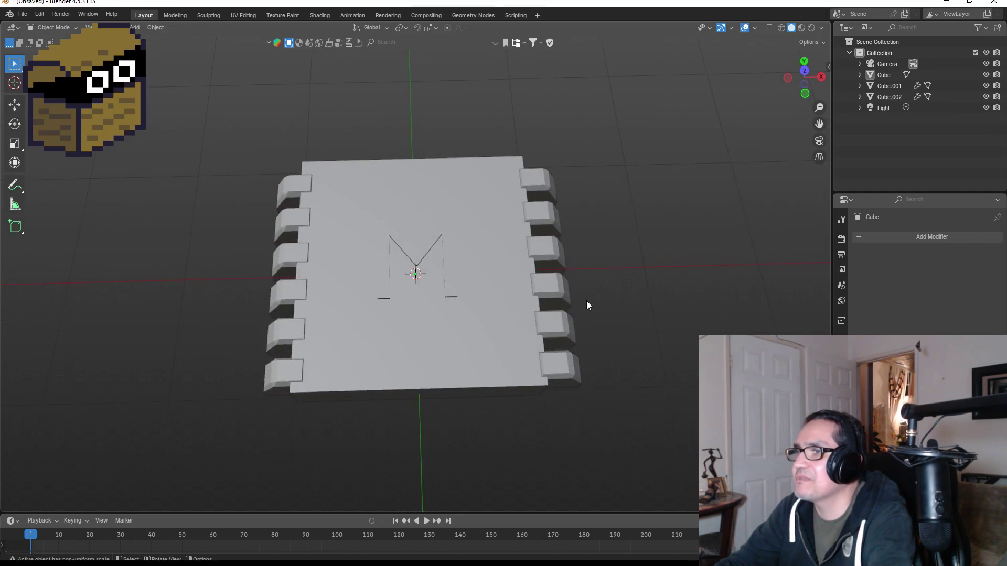
pyautogui.scroll(4, 415, 310)
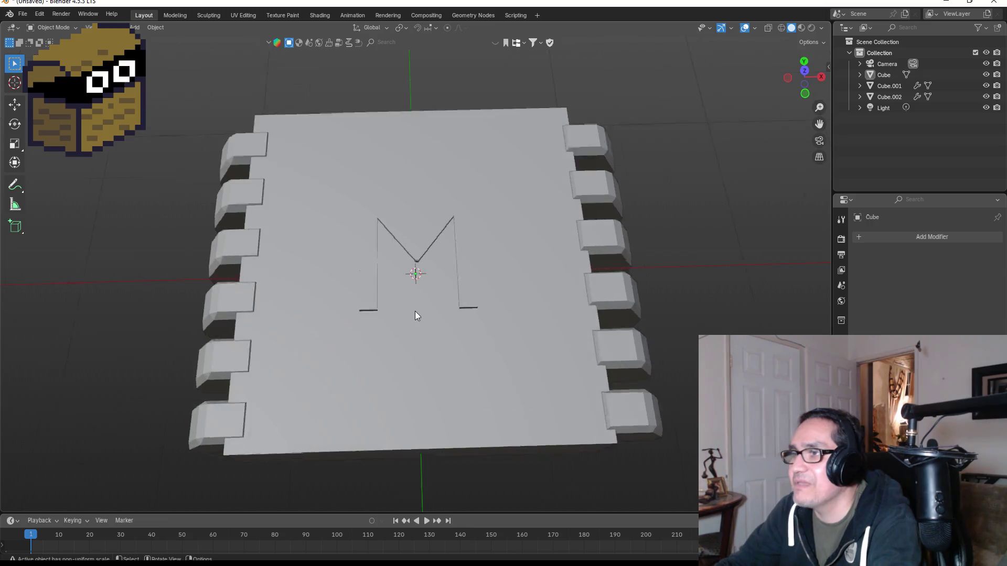
pyautogui.moveTo(517, 341)
pyautogui.mouseDown()
pyautogui.moveTo(552, 339)
pyautogui.moveTo(537, 263)
pyautogui.moveTo(522, 290)
pyautogui.mouseUp()
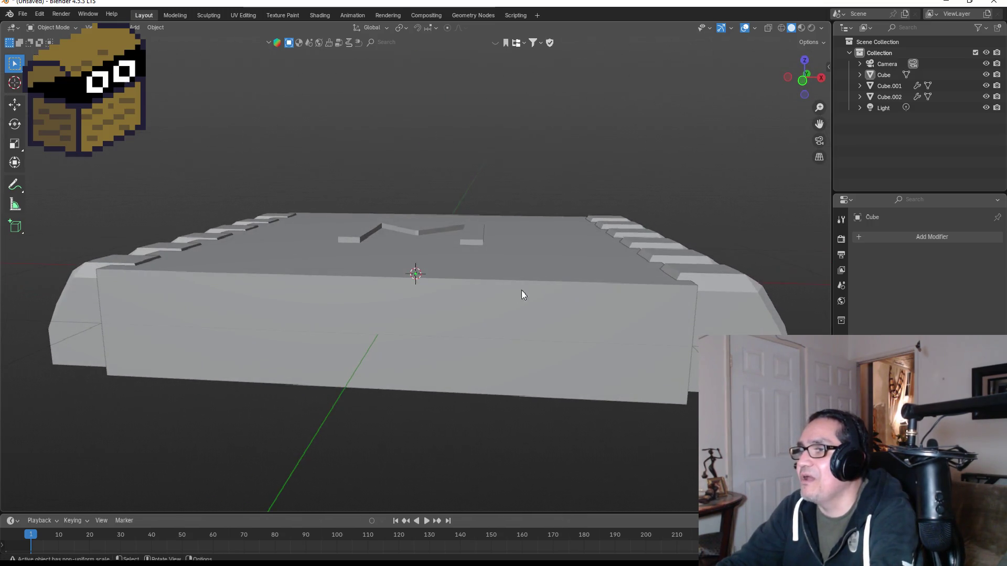
pyautogui.moveTo(483, 217)
pyautogui.mouseDown()
pyautogui.moveTo(517, 256)
pyautogui.moveTo(468, 234)
pyautogui.mouseUp()
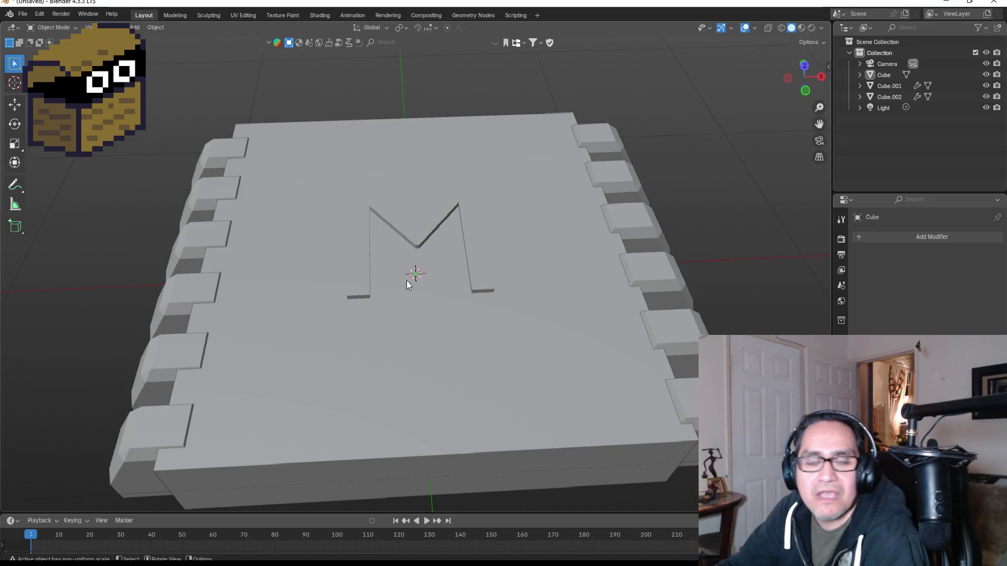
pyautogui.moveTo(602, 247); pyautogui.dragTo(241, 330)
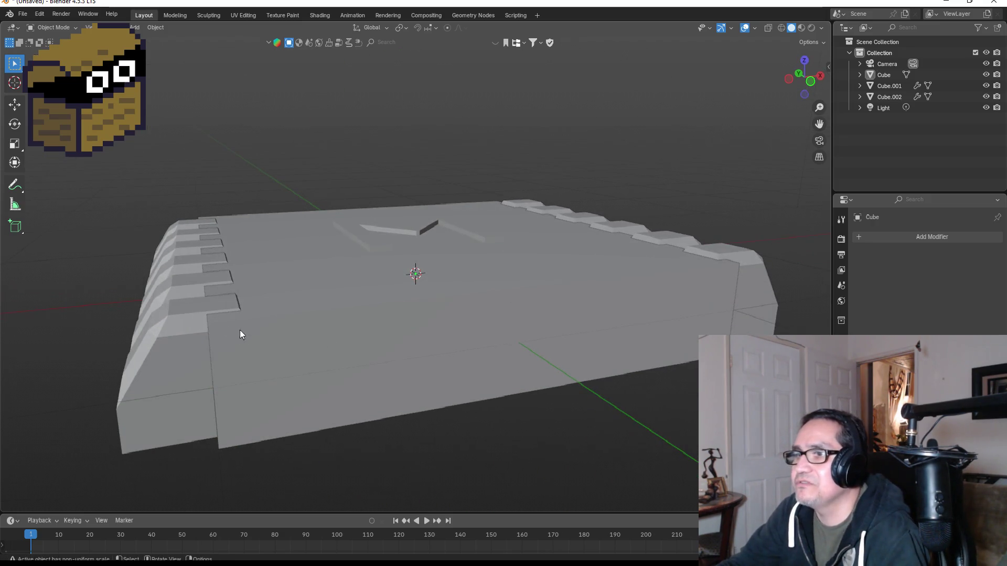
pyautogui.moveTo(495, 215)
pyautogui.mouseDown()
pyautogui.moveTo(464, 226)
pyautogui.moveTo(467, 247)
pyautogui.moveTo(451, 262)
pyautogui.mouseUp()
pyautogui.moveTo(431, 305)
pyautogui.mouseDown()
pyautogui.moveTo(386, 283)
pyautogui.moveTo(416, 306)
pyautogui.mouseUp()
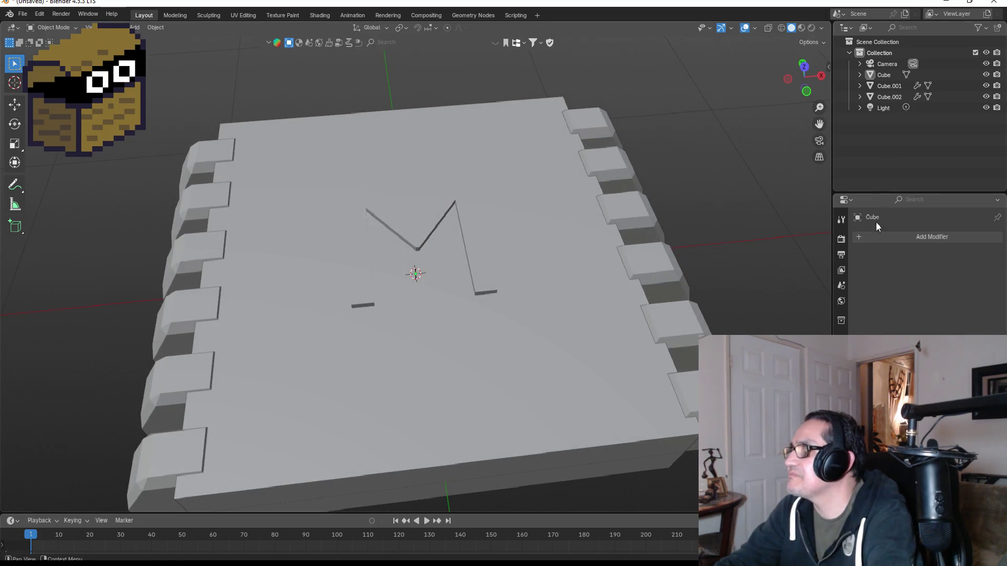
# Rename the chip's material to Blue and give it a strong blue colour.
pyautogui.click(841, 435)
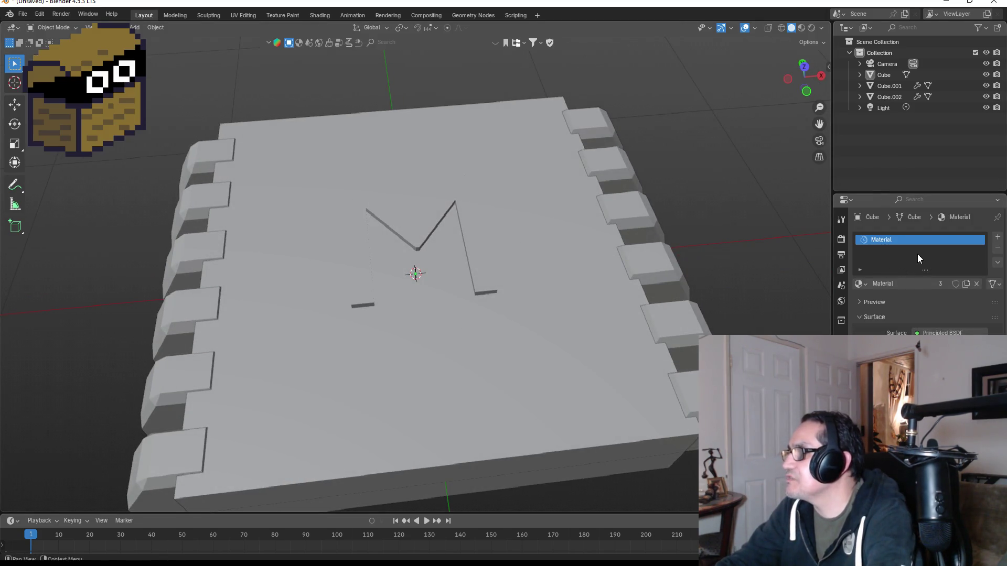
pyautogui.doubleClick(899, 243)
pyautogui.press('BackSpace')
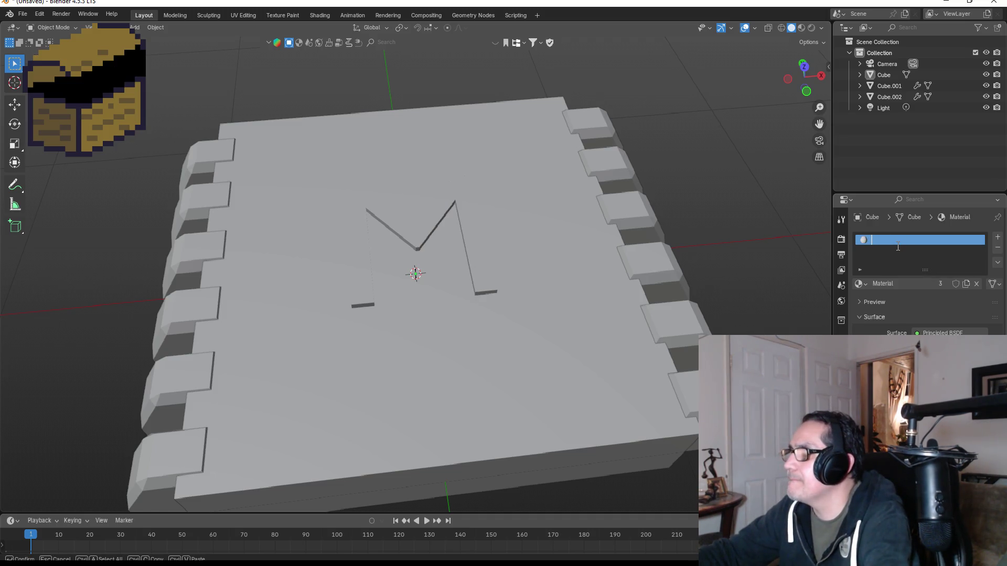
pyautogui.write('Blue')
pyautogui.press('Return')
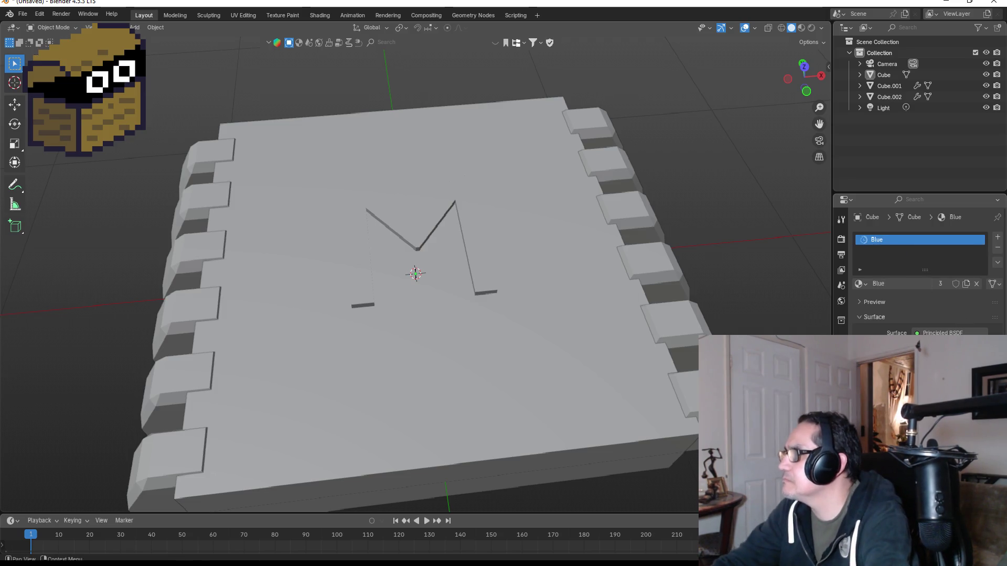
pyautogui.click(939, 368)
pyautogui.moveTo(936, 202)
pyautogui.mouseDown()
pyautogui.moveTo(956, 190)
pyautogui.moveTo(979, 199)
pyautogui.mouseUp()
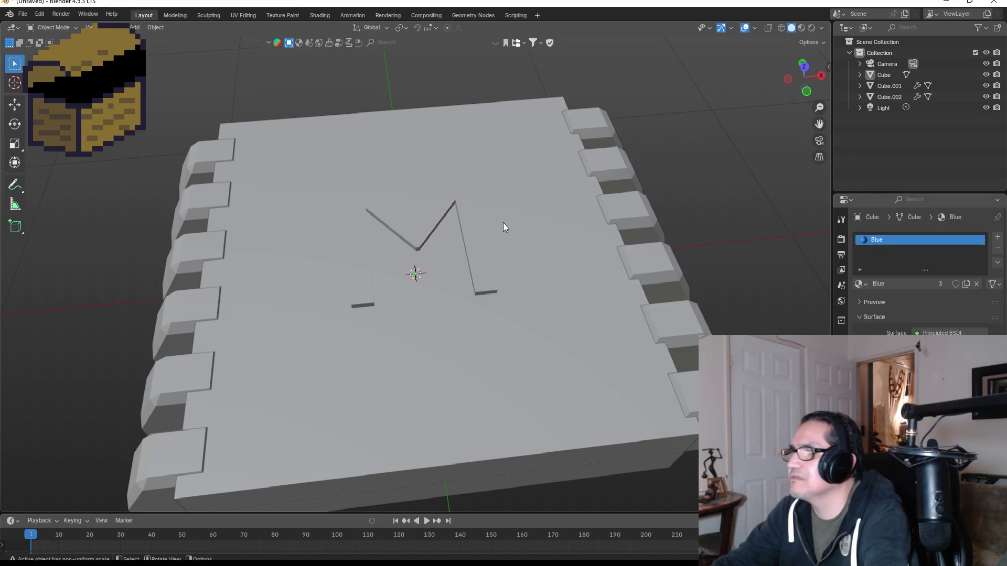
# Assign Blue to the whole chip mesh and preview materials in the viewport.
pyautogui.click(467, 229)
pyautogui.press('Tab')
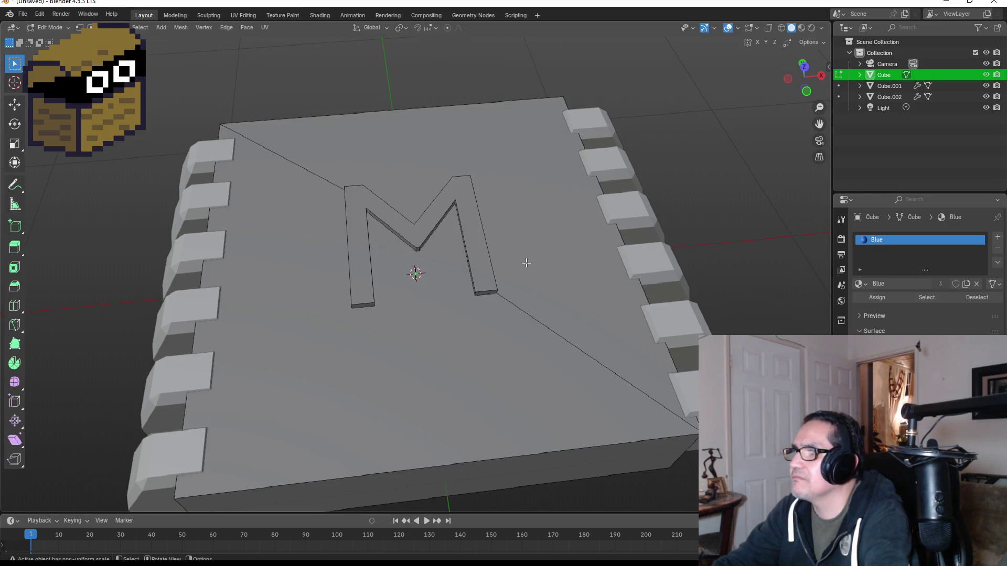
pyautogui.click(877, 297)
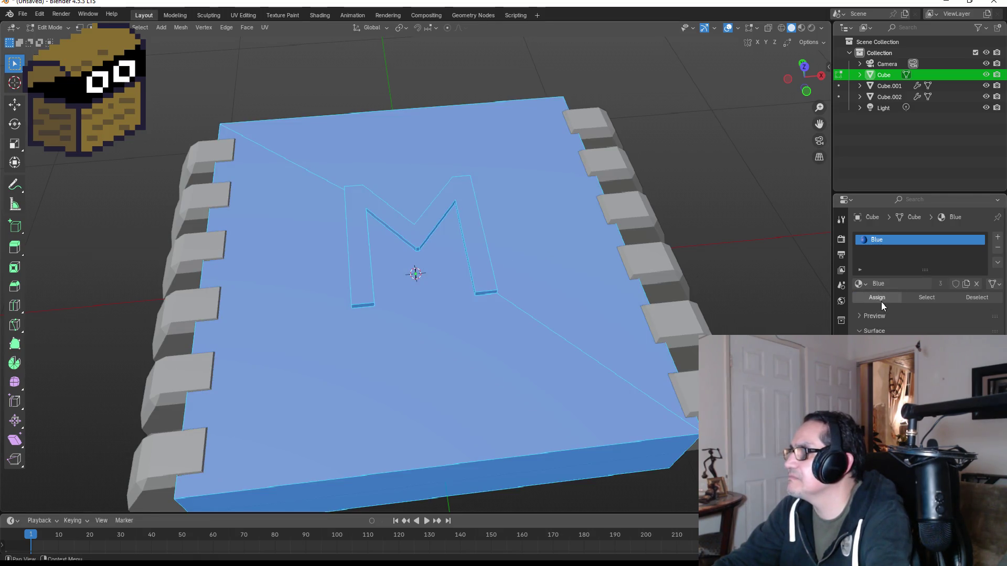
pyautogui.click(802, 29)
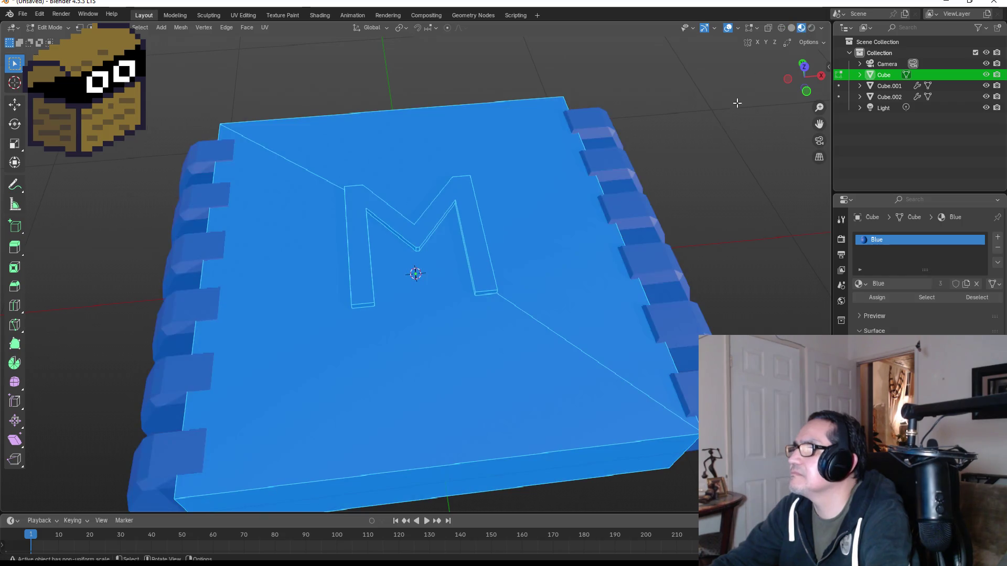
pyautogui.click(740, 175)
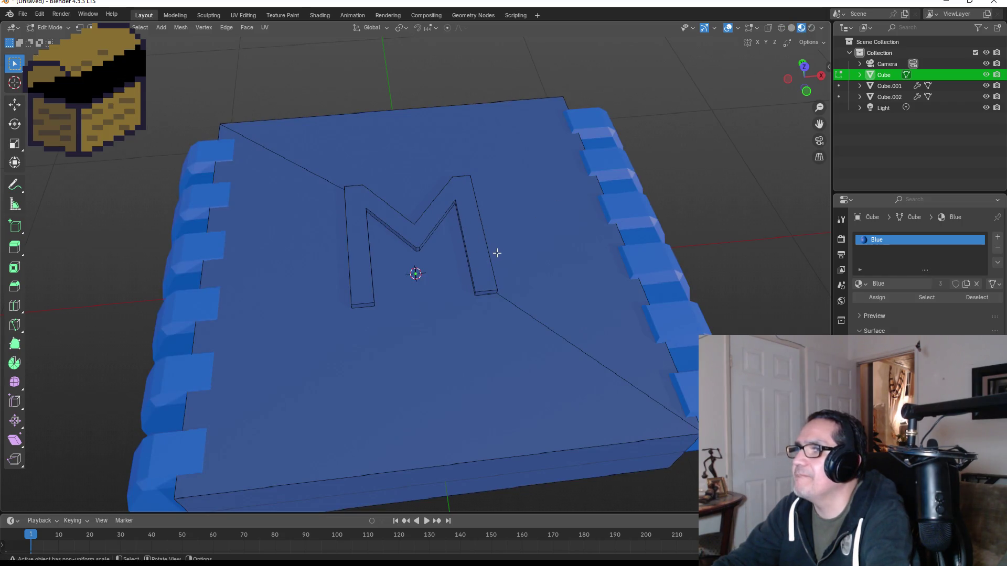
# Add a second material slot with a new near-black material named Black.
pyautogui.click(997, 238)
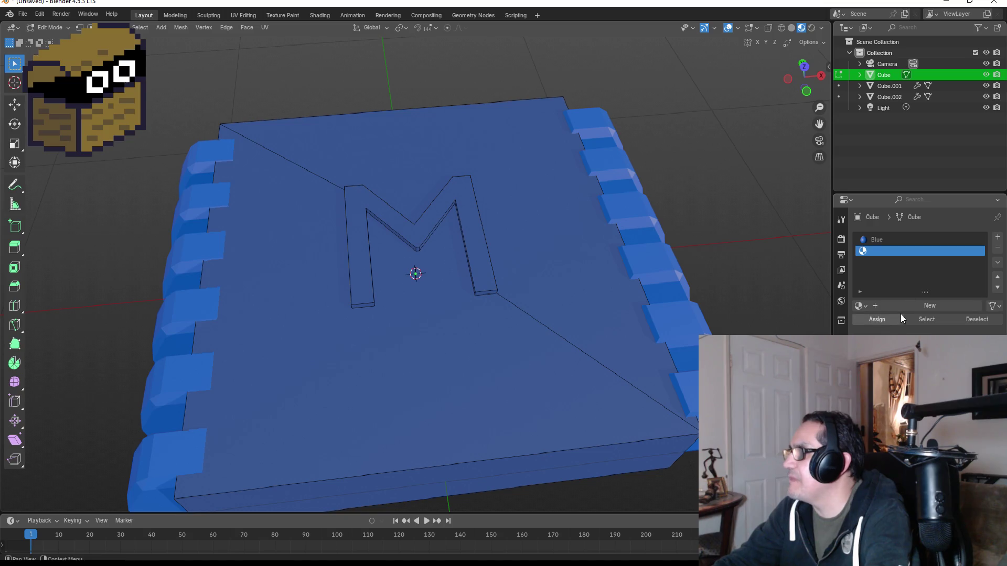
pyautogui.click(914, 307)
pyautogui.doubleClick(901, 253)
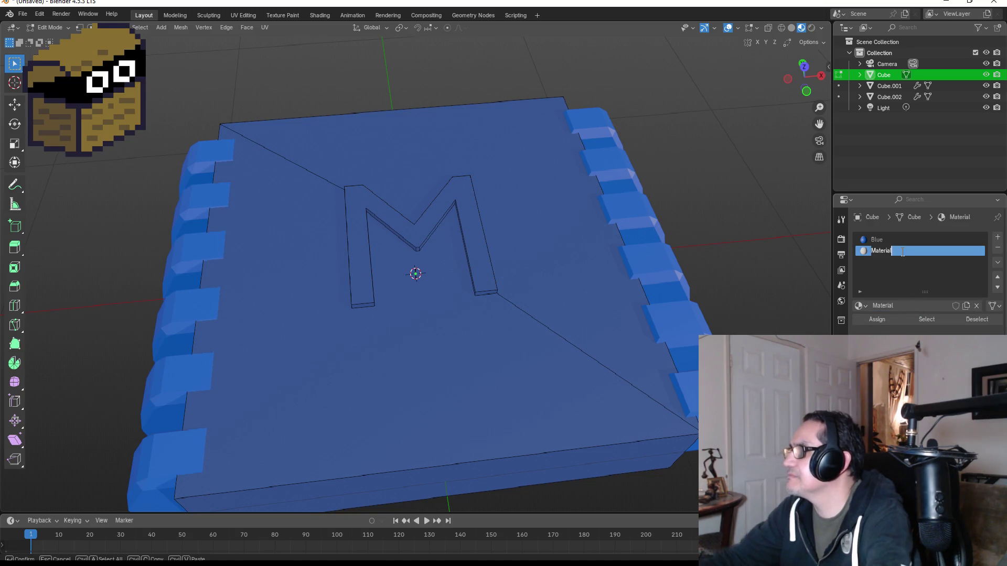
pyautogui.write('Black')
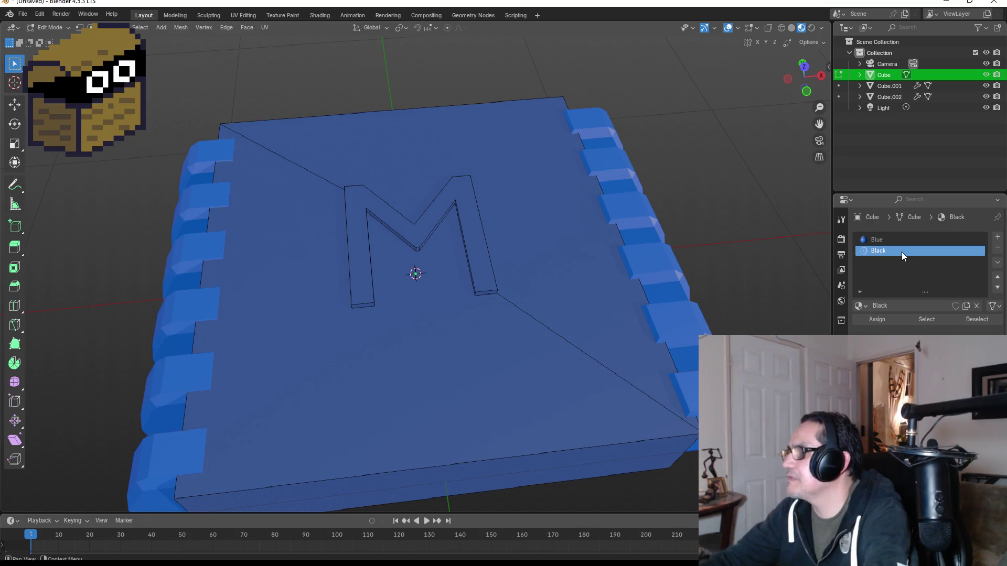
pyautogui.press('Return')
pyautogui.click(928, 388)
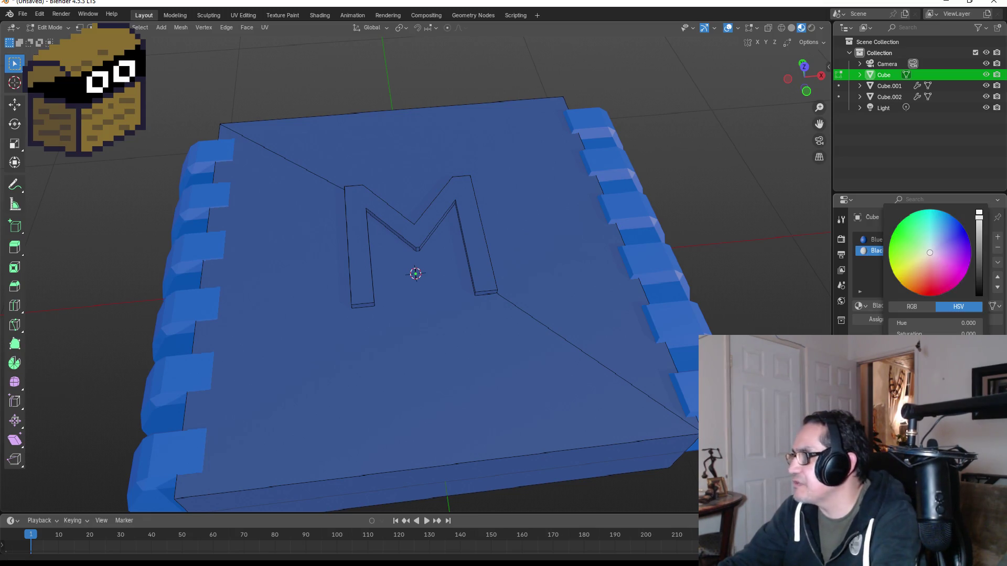
pyautogui.moveTo(978, 270); pyautogui.dragTo(979, 293)
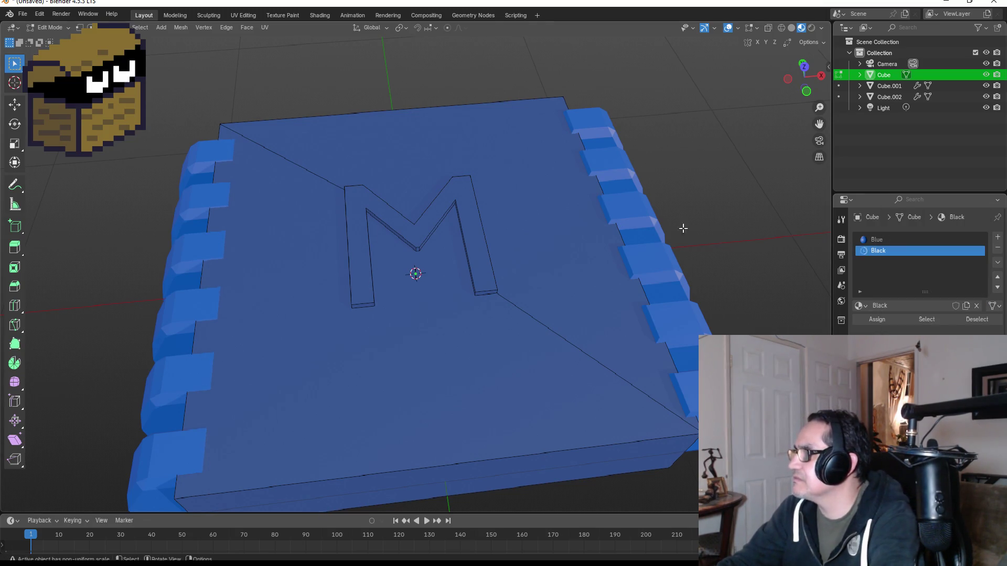
# Assign the Black material to the chip's plate body.
pyautogui.click(590, 257)
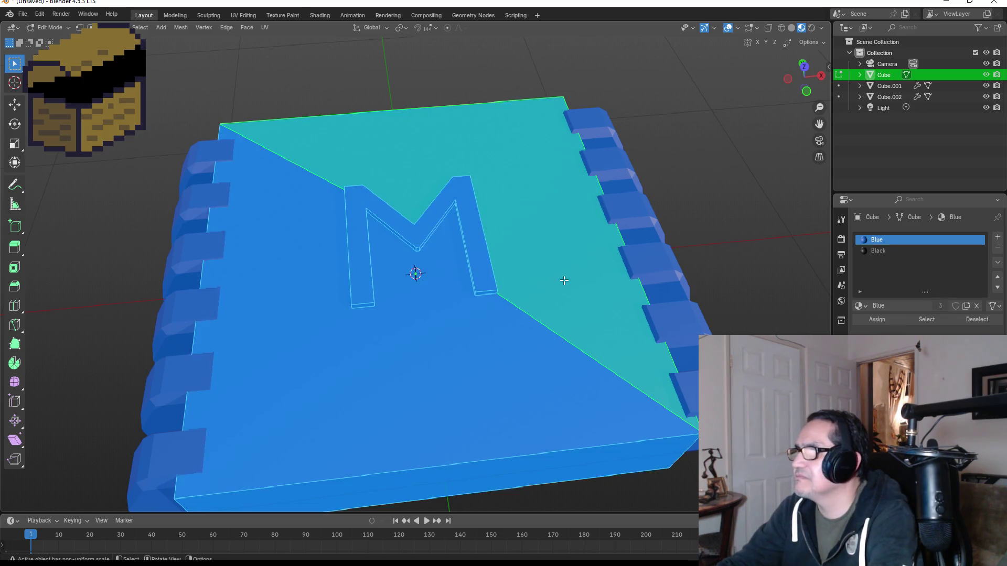
pyautogui.press('a')
pyautogui.click(883, 253)
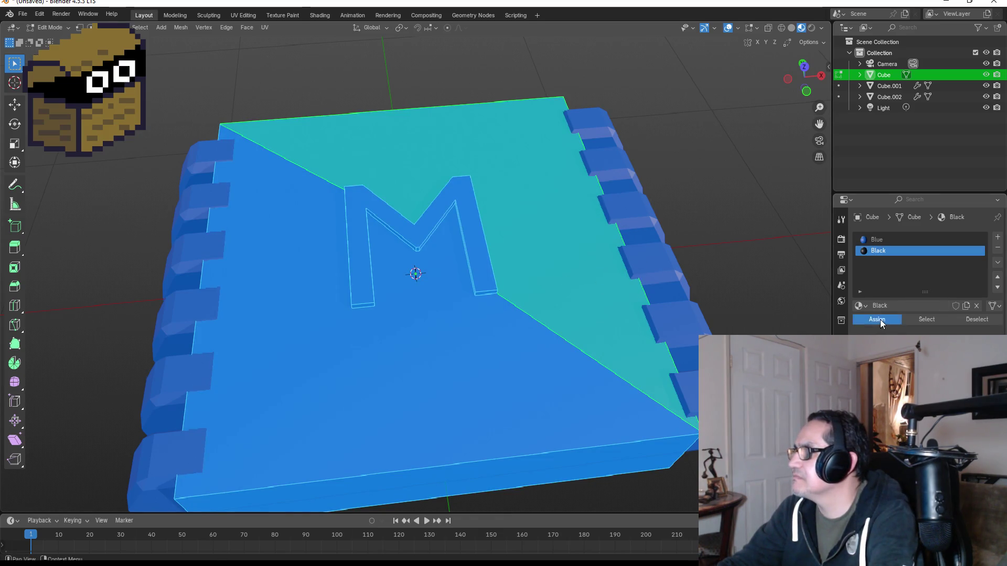
pyautogui.click(881, 318)
pyautogui.click(750, 252)
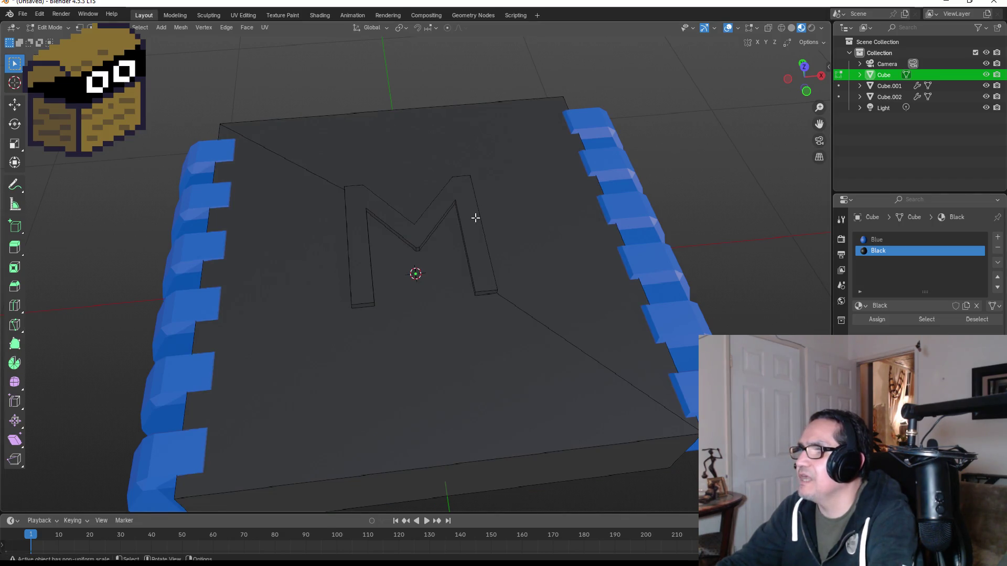
# Select and grow the M letter faces and assign them the Blue material.
pyautogui.press('l')
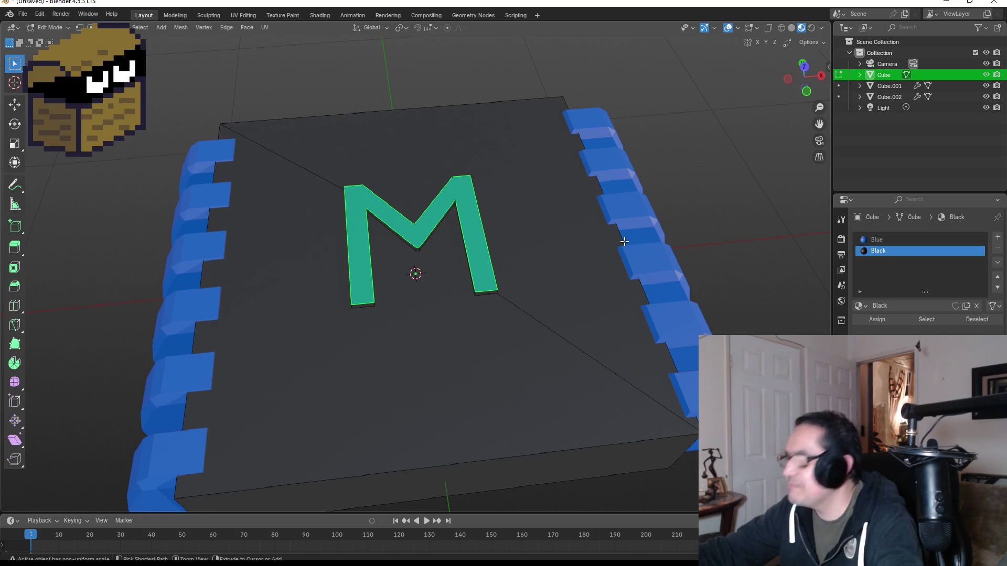
pyautogui.press('ctrl+KP_Add')
pyautogui.click(874, 240)
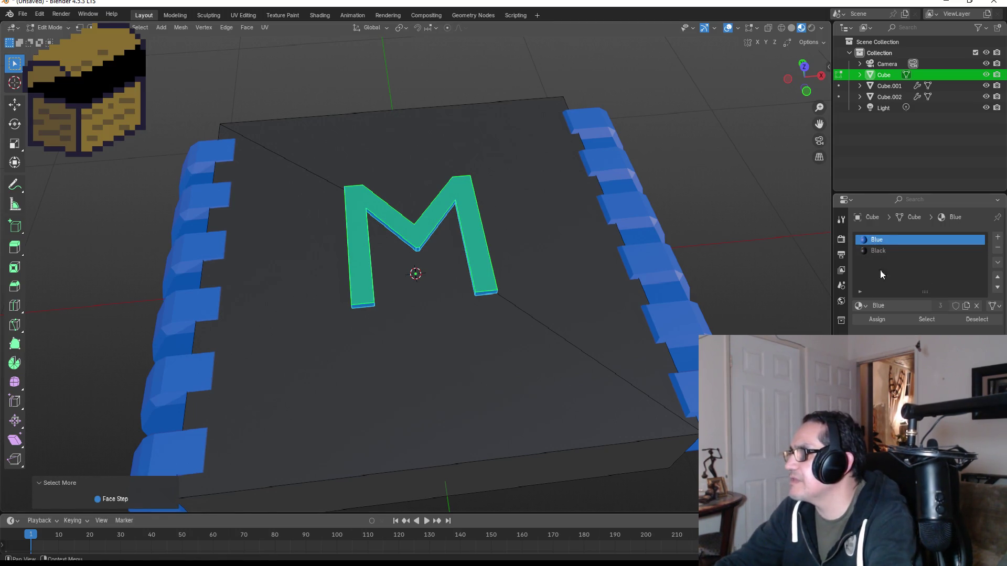
pyautogui.click(877, 320)
pyautogui.press('Tab')
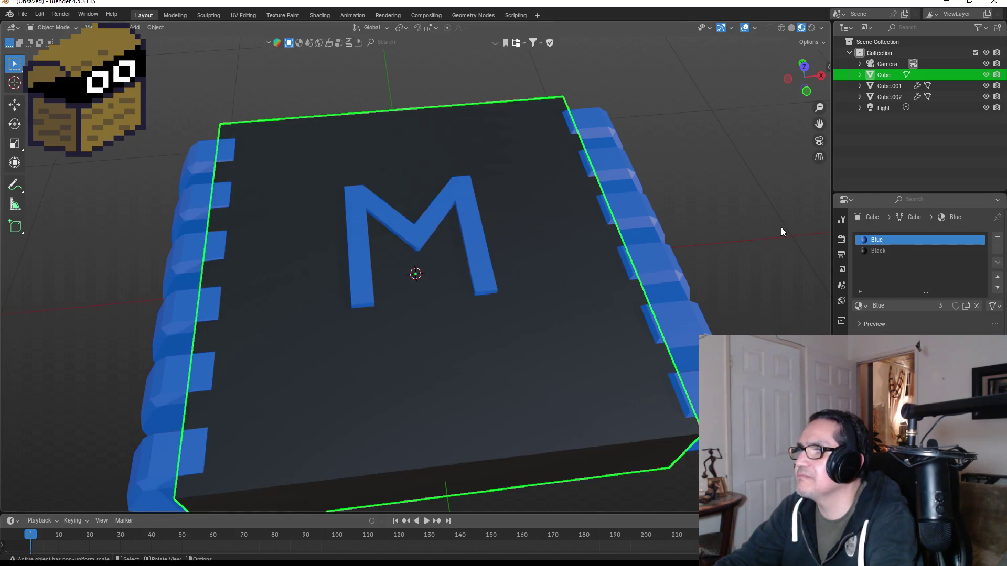
pyautogui.moveTo(782, 227)
pyautogui.mouseDown()
pyautogui.moveTo(747, 196)
pyautogui.moveTo(774, 209)
pyautogui.mouseUp()
pyautogui.press('Tab')
pyautogui.scroll(-5, 692, 210)
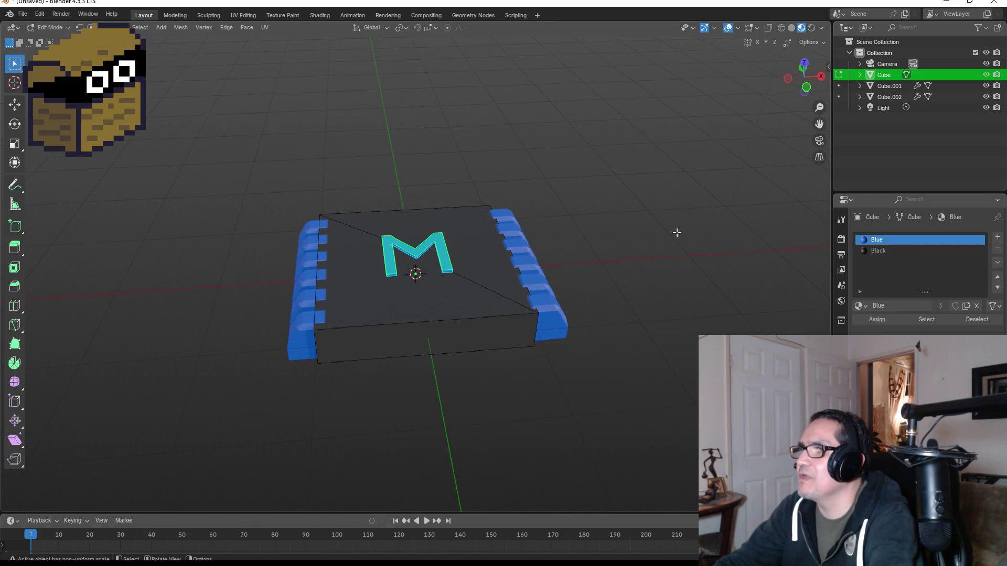
# Return to Object Mode and pick out the two pin strips in the outliner.
pyautogui.click(885, 86)
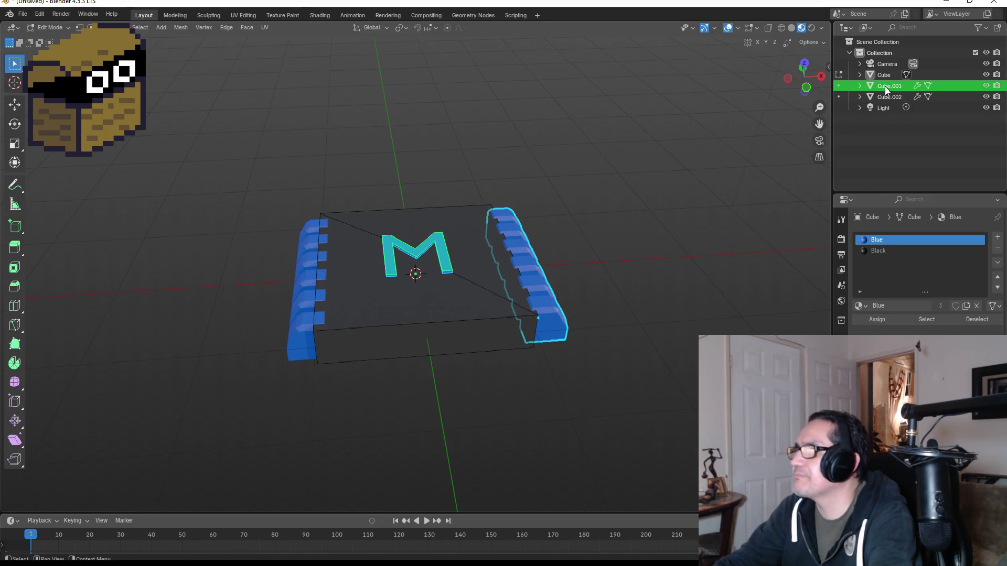
pyautogui.keyDown('ctrl'); pyautogui.click(883, 99); pyautogui.keyUp('ctrl')
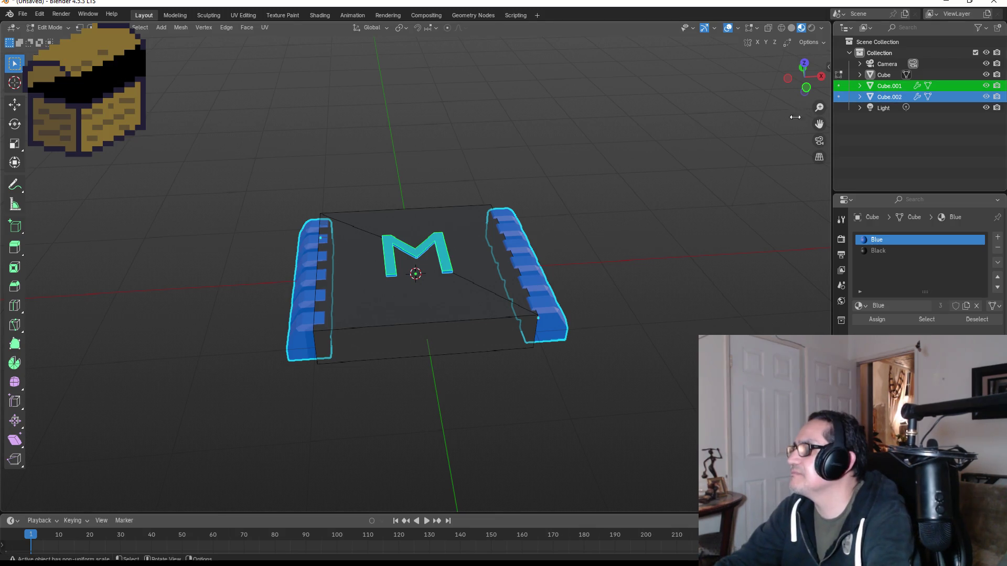
pyautogui.press('Tab')
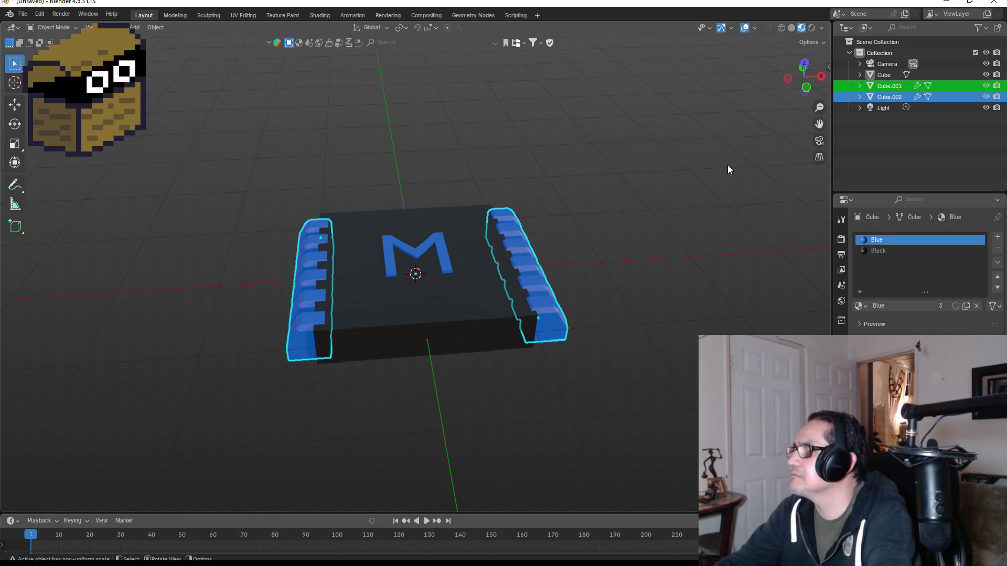
pyautogui.click(728, 165)
pyautogui.click(900, 87)
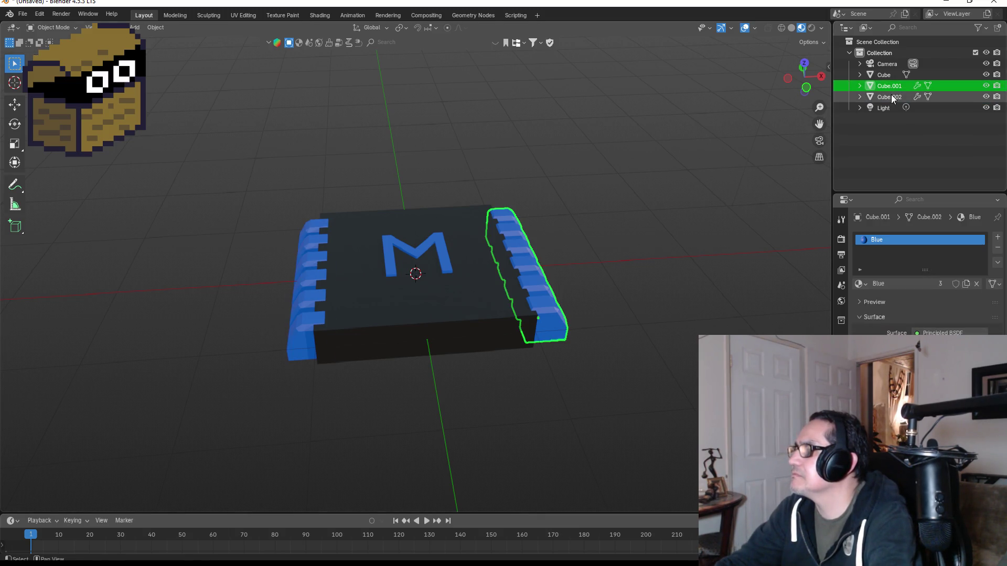
pyautogui.keyDown('shift'); pyautogui.click(892, 96); pyautogui.keyUp('shift')
pyautogui.click(711, 291)
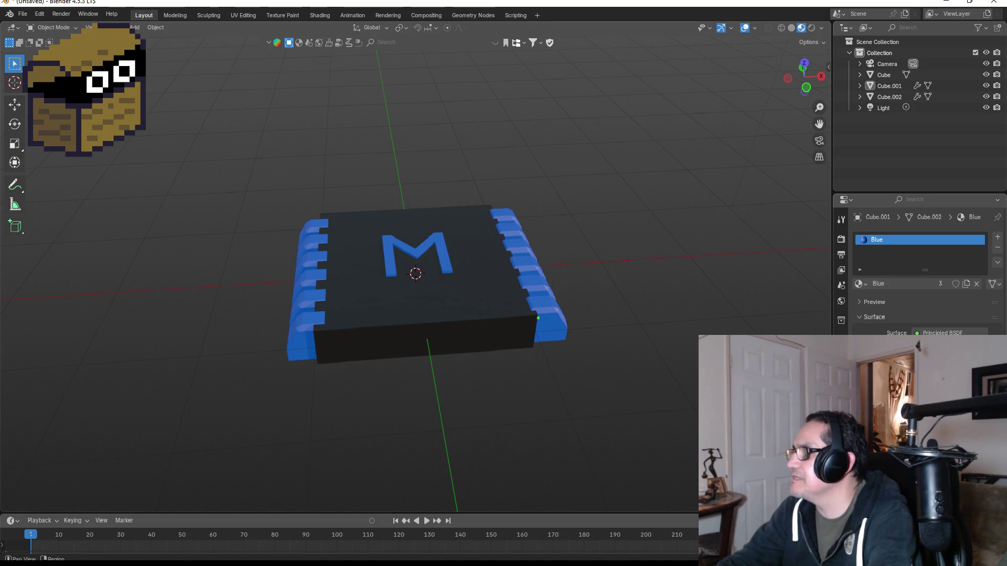
# Apply the Array modifiers on both the right and left pin strips.
pyautogui.click(841, 351)
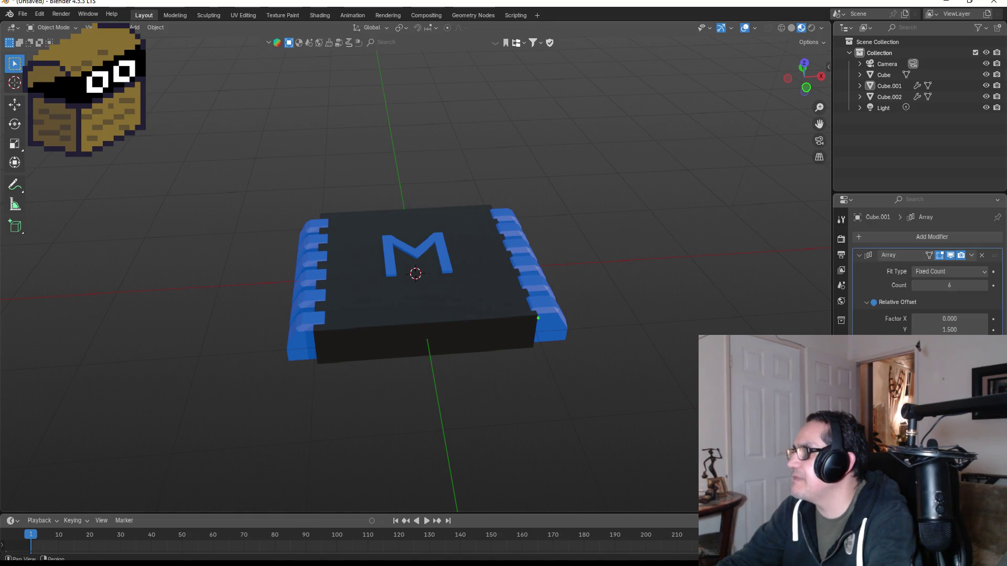
pyautogui.click(972, 255)
pyautogui.click(943, 272)
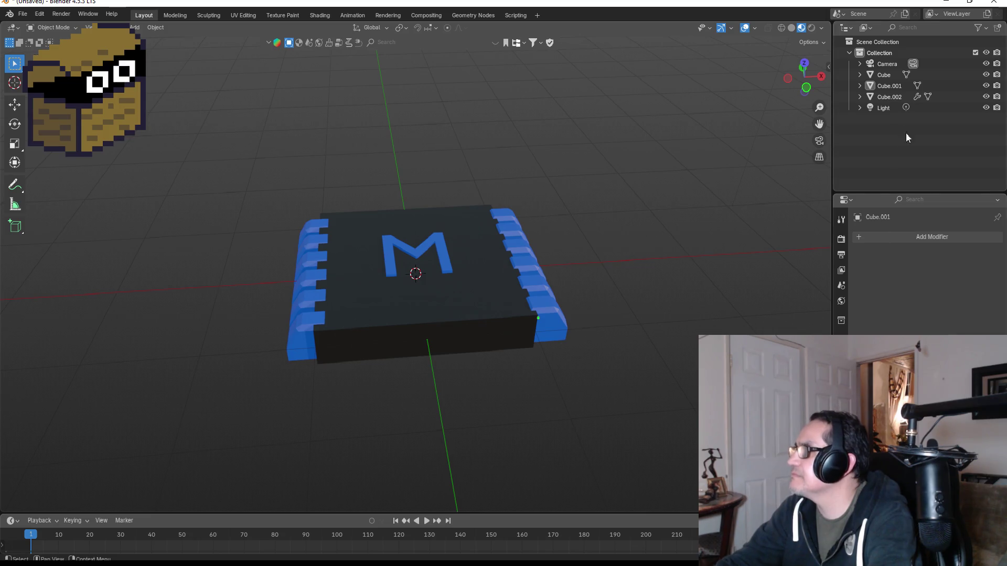
pyautogui.click(888, 88)
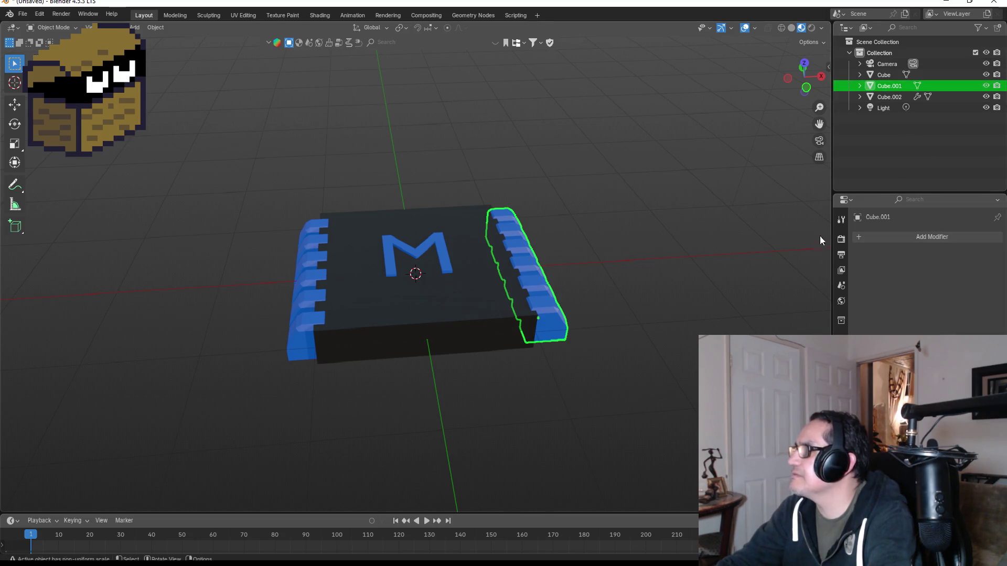
pyautogui.click(889, 97)
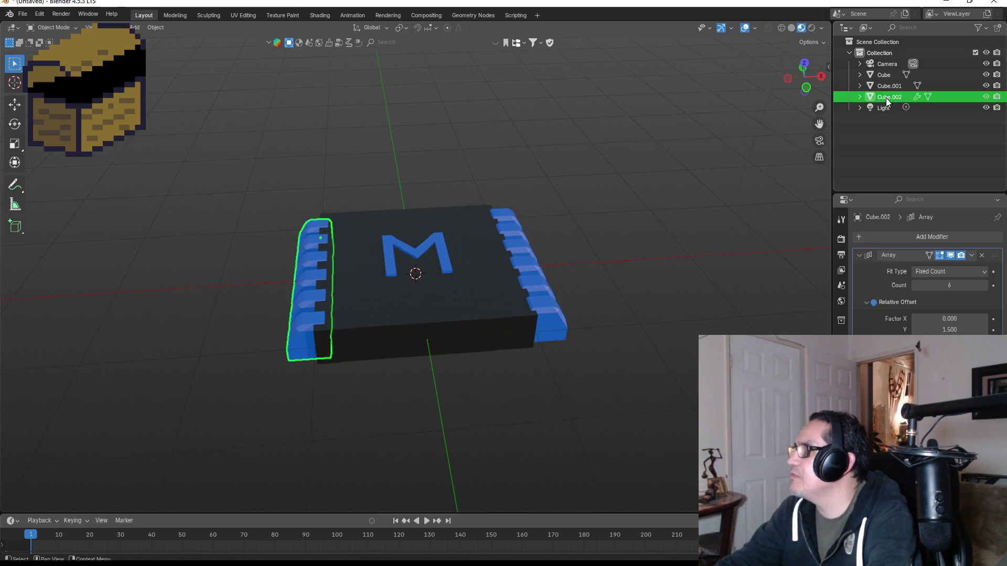
pyautogui.click(972, 256)
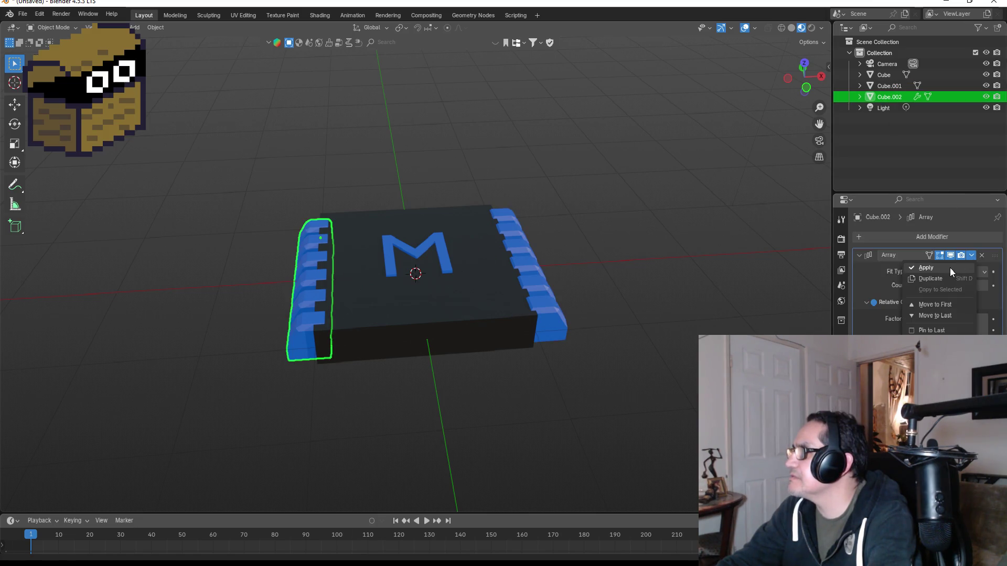
pyautogui.click(950, 268)
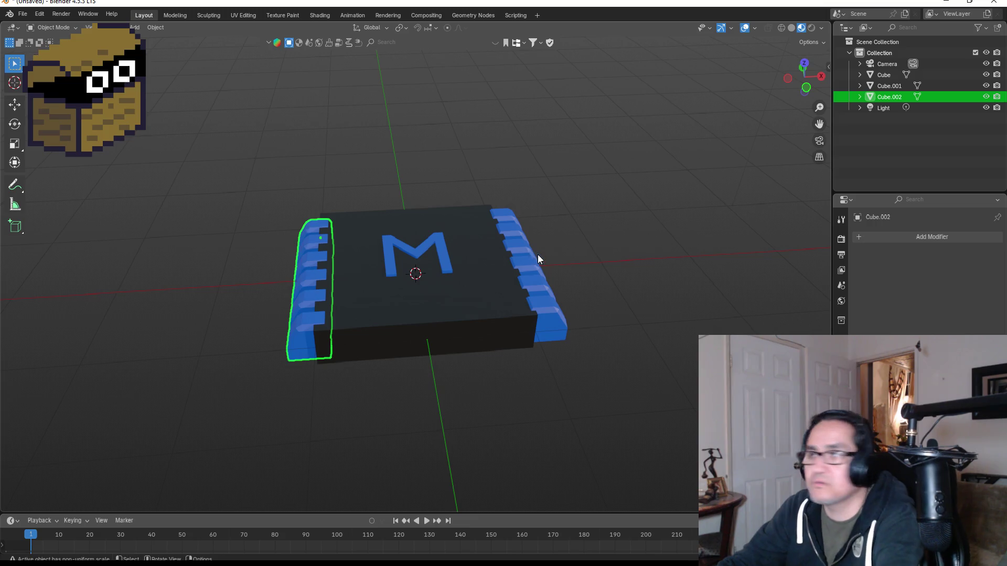
# Join both pin strips into one object, Cube.001, and enter Edit Mode on it.
pyautogui.keyDown('shift'); pyautogui.click(534, 271); pyautogui.keyUp('shift')
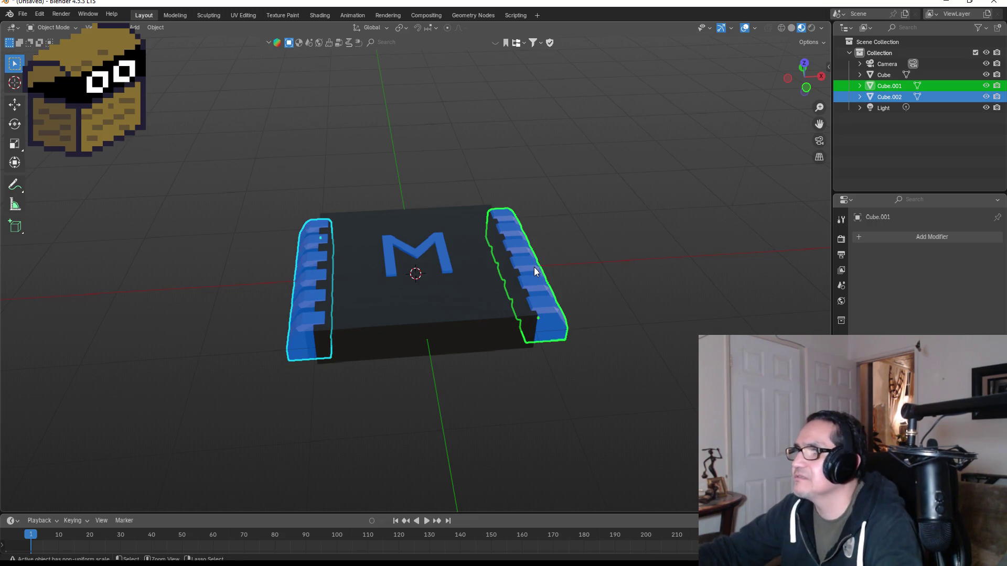
pyautogui.hotkey('ctrl', 'j')
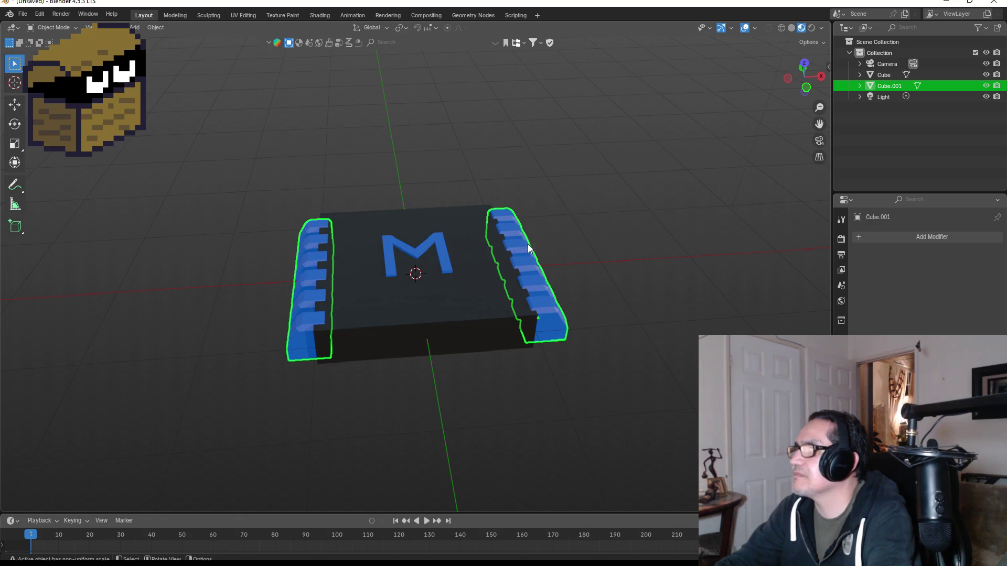
pyautogui.click(472, 295)
pyautogui.click(546, 278)
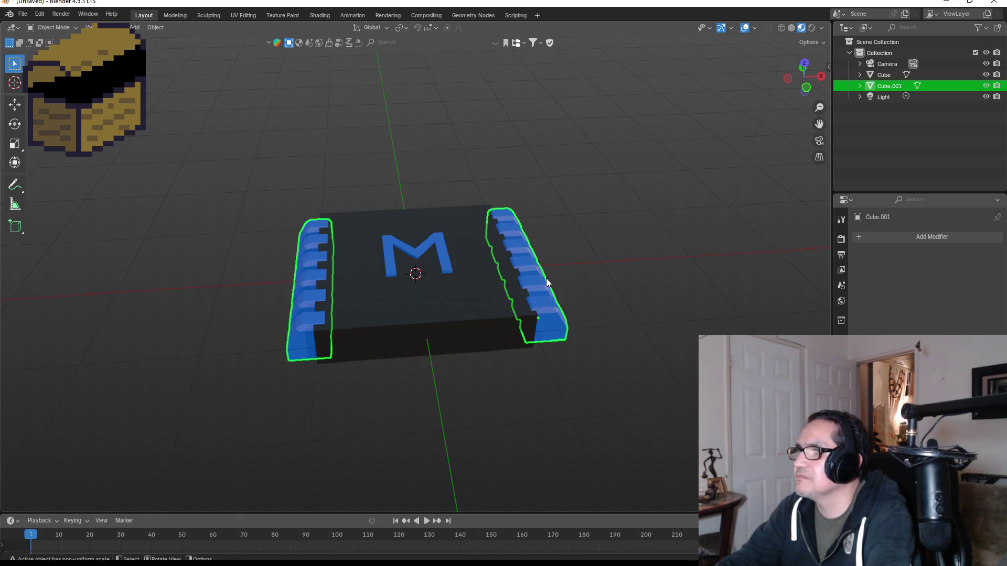
pyautogui.press('Tab')
pyautogui.press('shift')
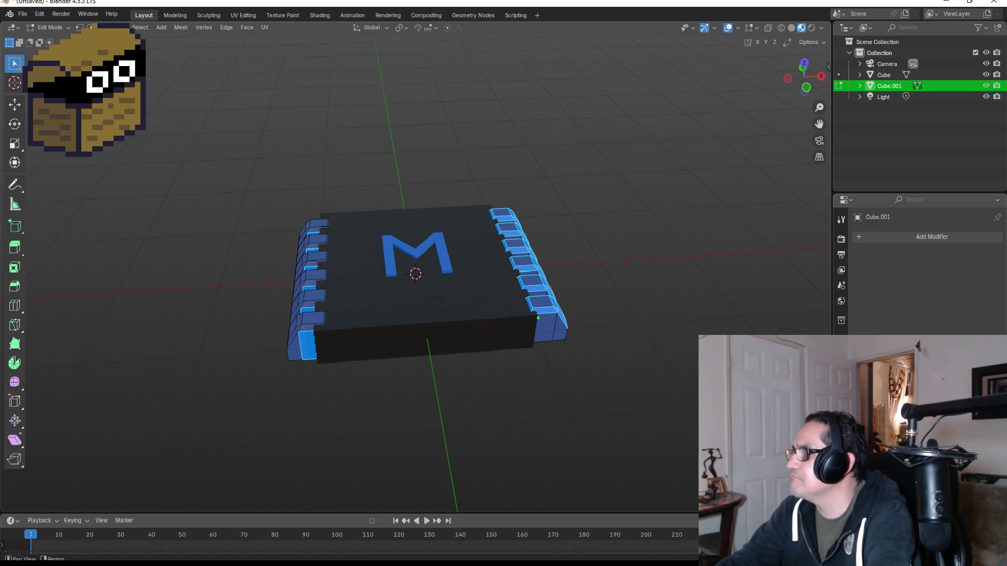
# Add a new material slot holding a light grey material named Gray.
pyautogui.click(842, 430)
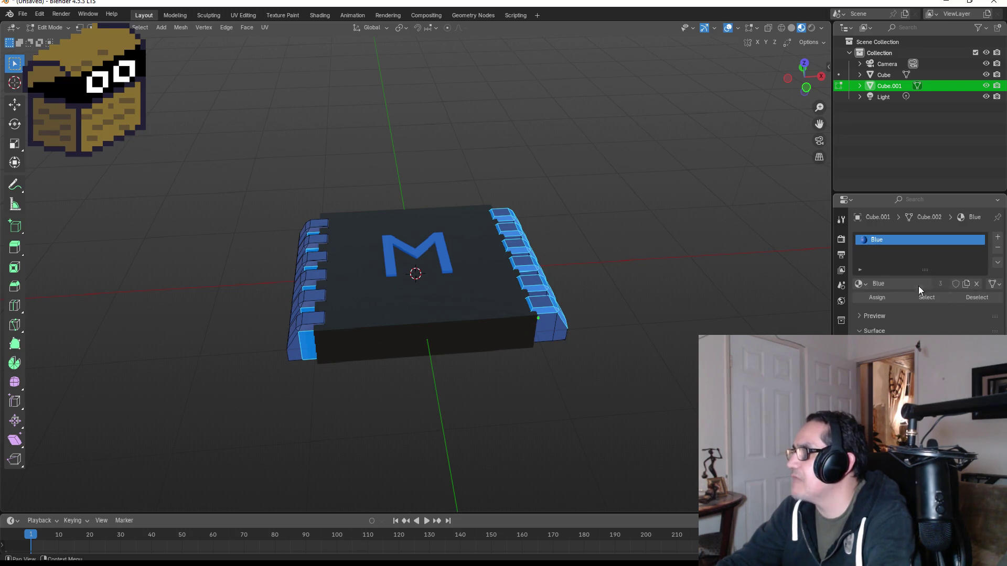
pyautogui.click(997, 238)
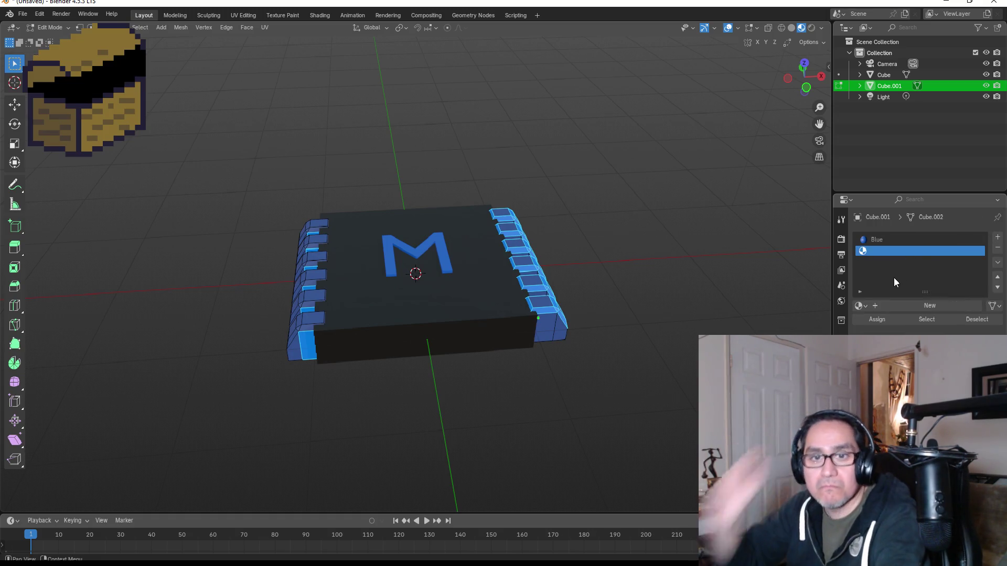
pyautogui.click(924, 304)
pyautogui.doubleClick(911, 251)
pyautogui.write('S')
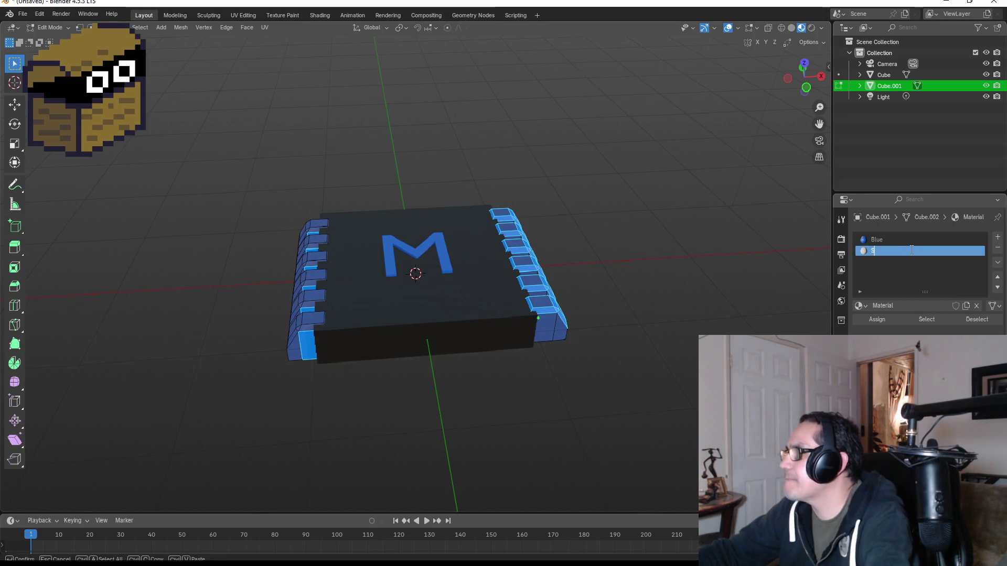
pyautogui.write('i')
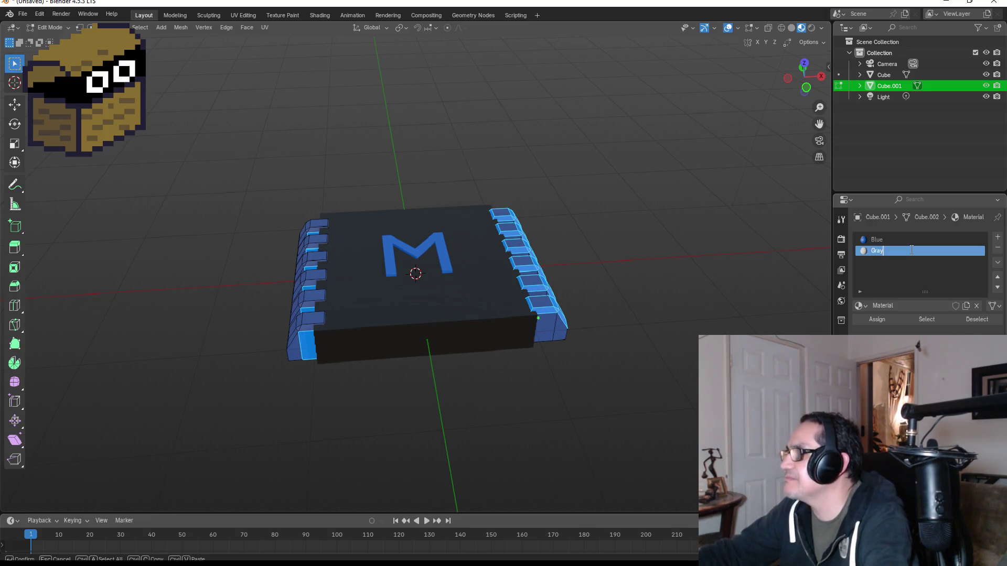
pyautogui.press('Return')
pyautogui.click(930, 253)
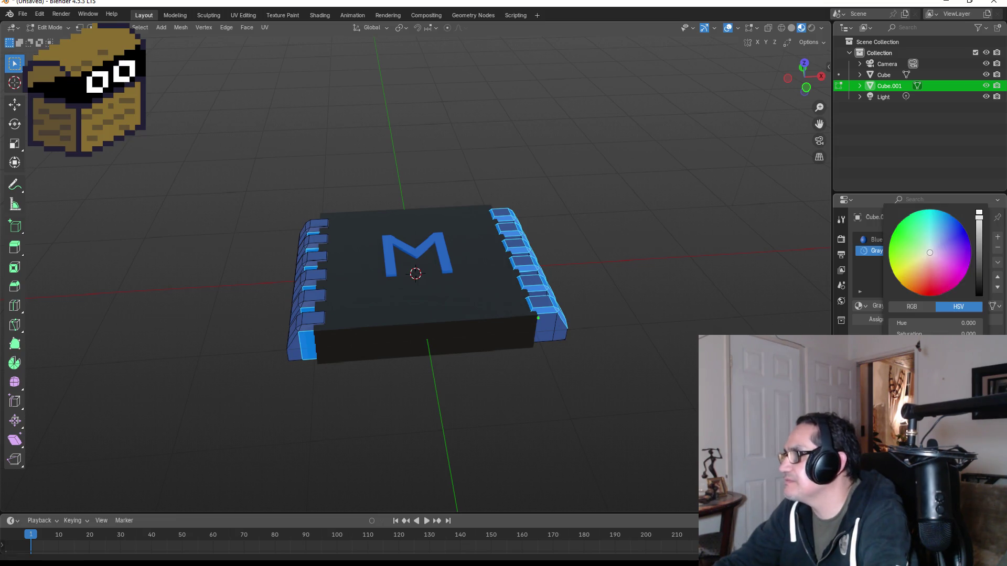
pyautogui.moveTo(979, 231); pyautogui.dragTo(979, 240)
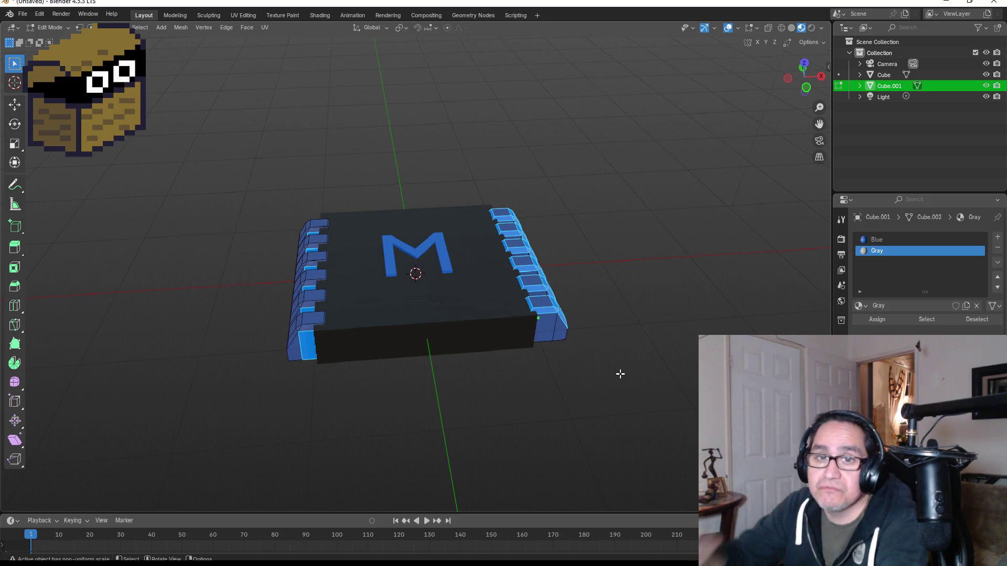
# Assign Gray to all the pins, then leave Edit Mode and check the result.
pyautogui.press('a')
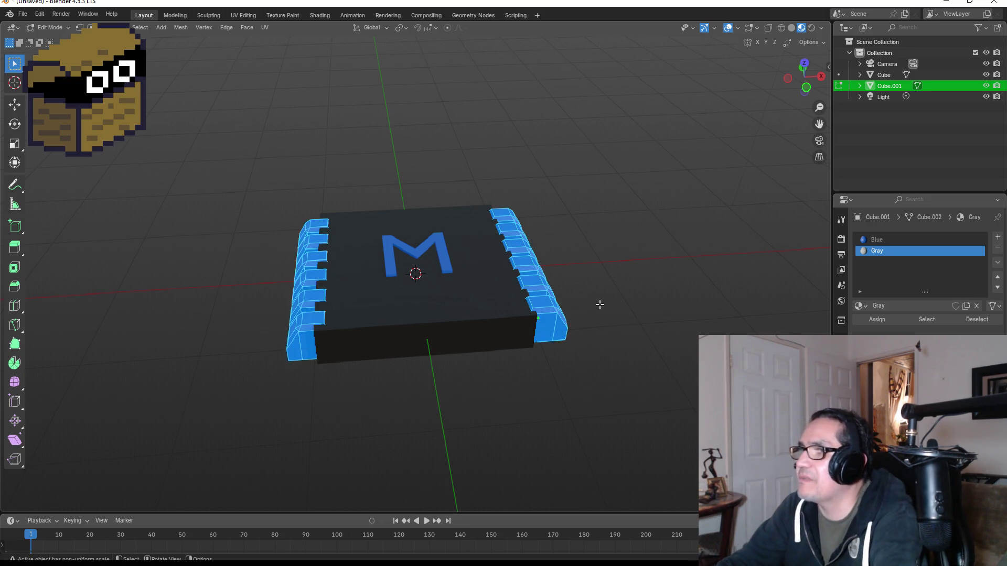
pyautogui.click(873, 319)
pyautogui.moveTo(592, 245)
pyautogui.mouseDown()
pyautogui.moveTo(641, 234)
pyautogui.moveTo(646, 253)
pyautogui.moveTo(635, 249)
pyautogui.moveTo(625, 267)
pyautogui.moveTo(629, 234)
pyautogui.moveTo(631, 291)
pyautogui.moveTo(686, 269)
pyautogui.moveTo(741, 209)
pyautogui.moveTo(706, 200)
pyautogui.moveTo(627, 239)
pyautogui.moveTo(641, 247)
pyautogui.moveTo(674, 234)
pyautogui.moveTo(606, 245)
pyautogui.moveTo(614, 269)
pyautogui.moveTo(488, 252)
pyautogui.mouseUp()
pyautogui.press('Tab')
pyautogui.click(630, 291)
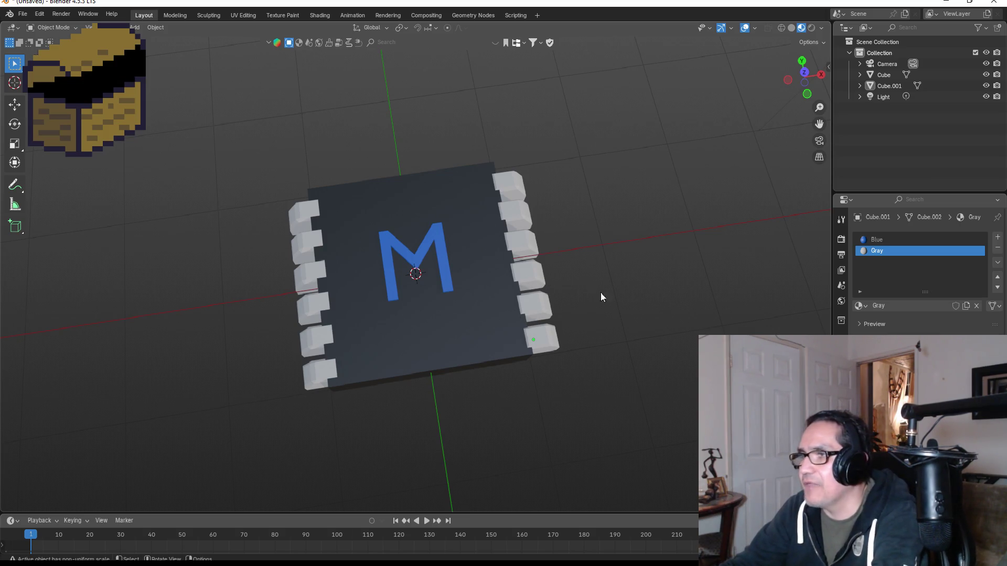
pyautogui.moveTo(600, 291)
pyautogui.mouseDown()
pyautogui.moveTo(591, 225)
pyautogui.moveTo(634, 214)
pyautogui.moveTo(657, 262)
pyautogui.moveTo(535, 291)
pyautogui.moveTo(566, 234)
pyautogui.moveTo(693, 190)
pyautogui.moveTo(723, 224)
pyautogui.moveTo(423, 253)
pyautogui.moveTo(556, 257)
pyautogui.mouseUp()
pyautogui.click(39, 13)
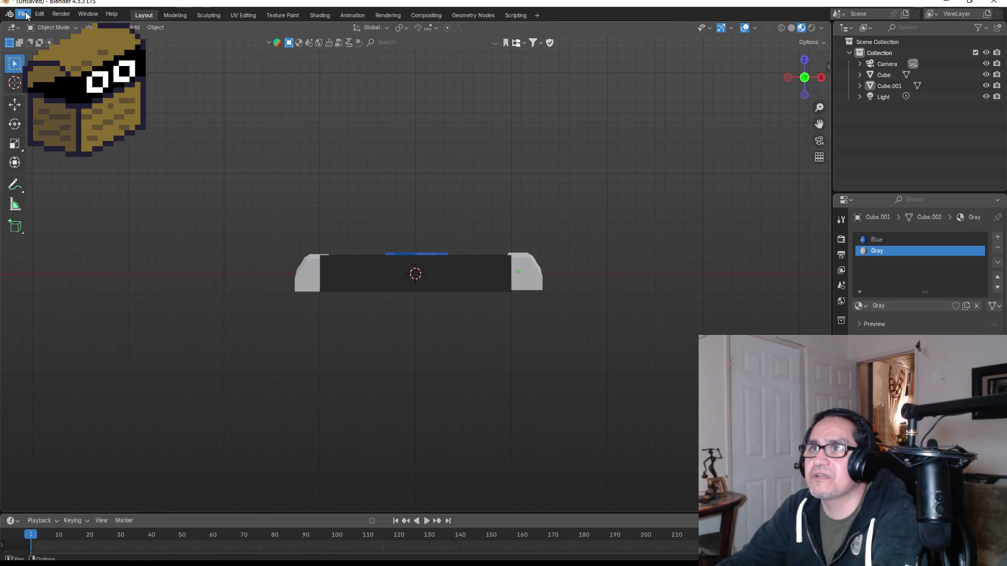
# Save the chip model as Microchip.blend.
pyautogui.click(23, 14)
pyautogui.click(47, 96)
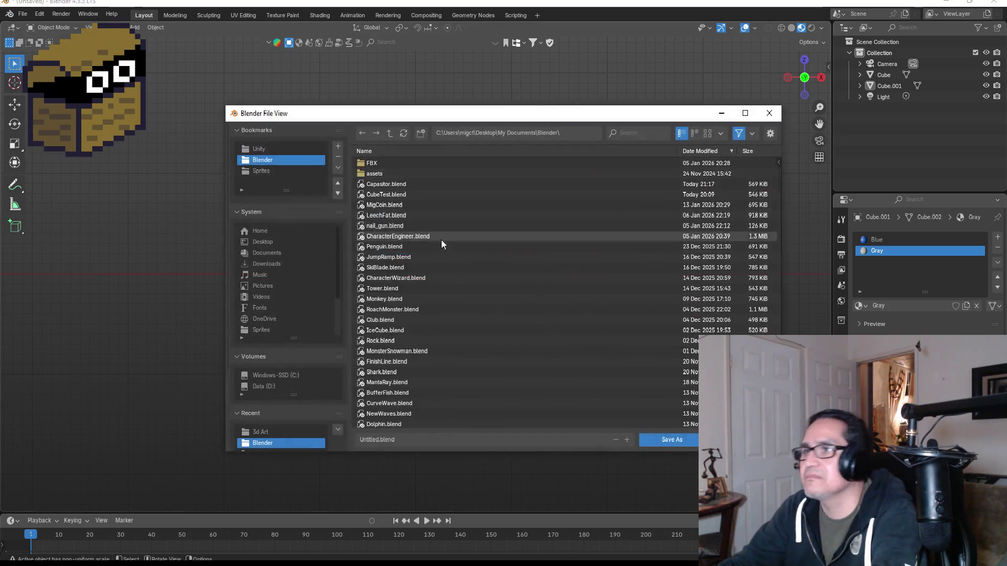
pyautogui.click(441, 440)
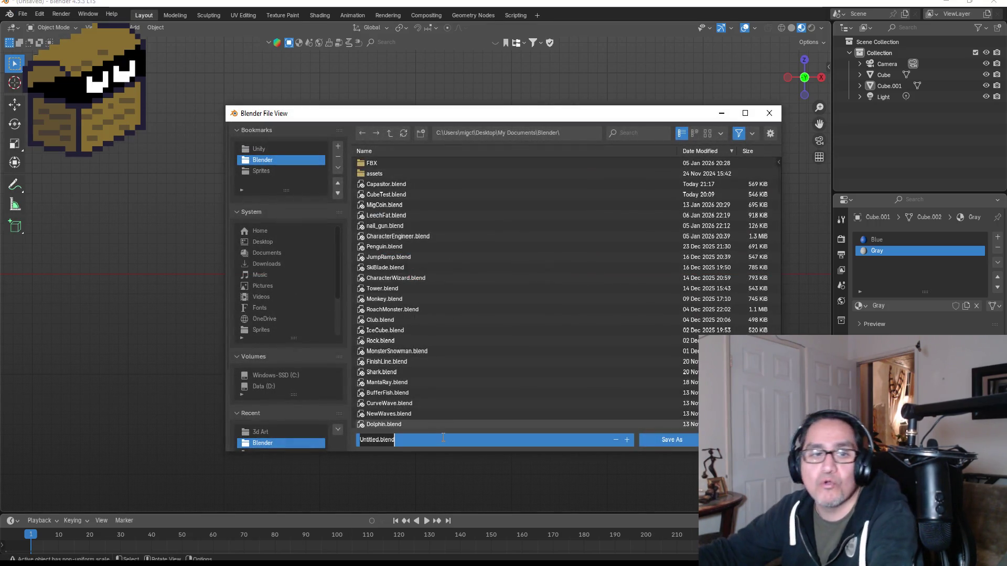
pyautogui.write('Microchip')
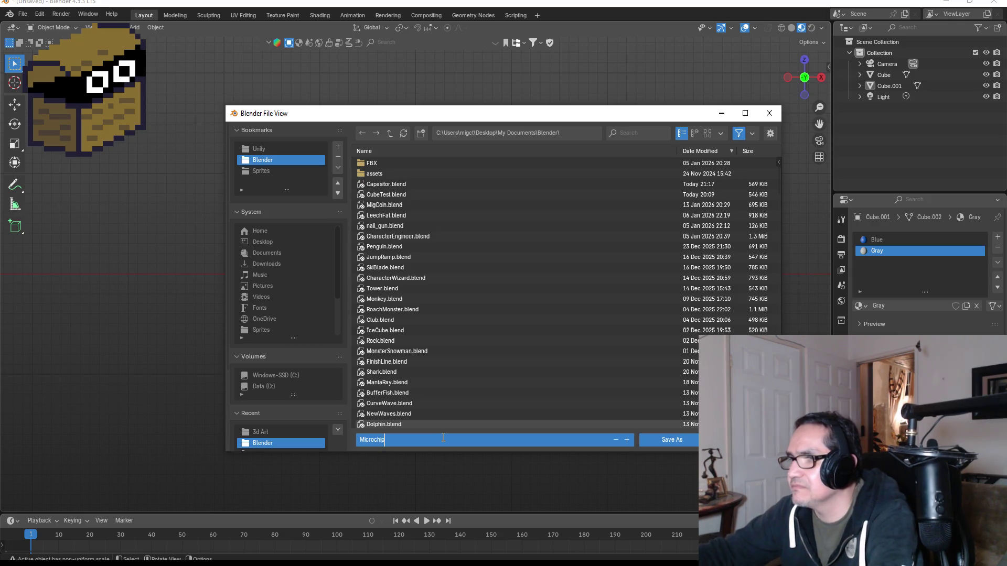
pyautogui.press('Return')
pyautogui.click(674, 441)
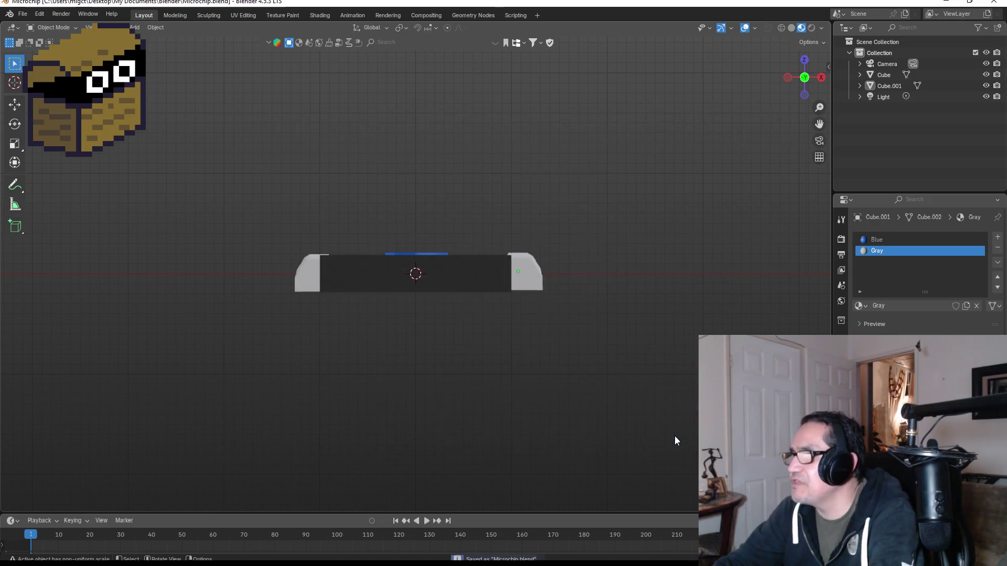
pyautogui.click(23, 14)
pyautogui.moveTo(61, 182)
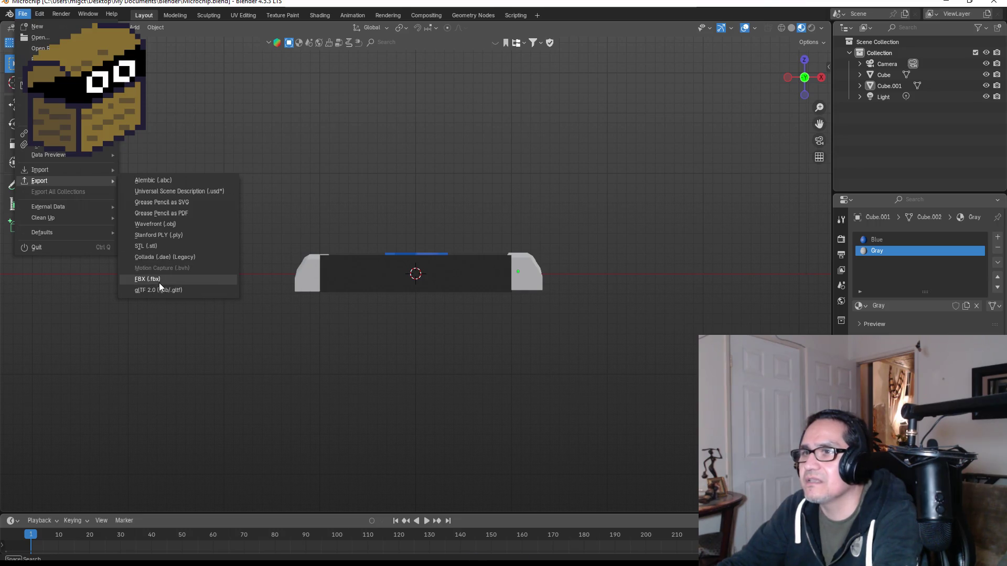
# Start an FBX export and browse to the Tech Recharge project's Assets > 3d Art folder.
pyautogui.click(159, 282)
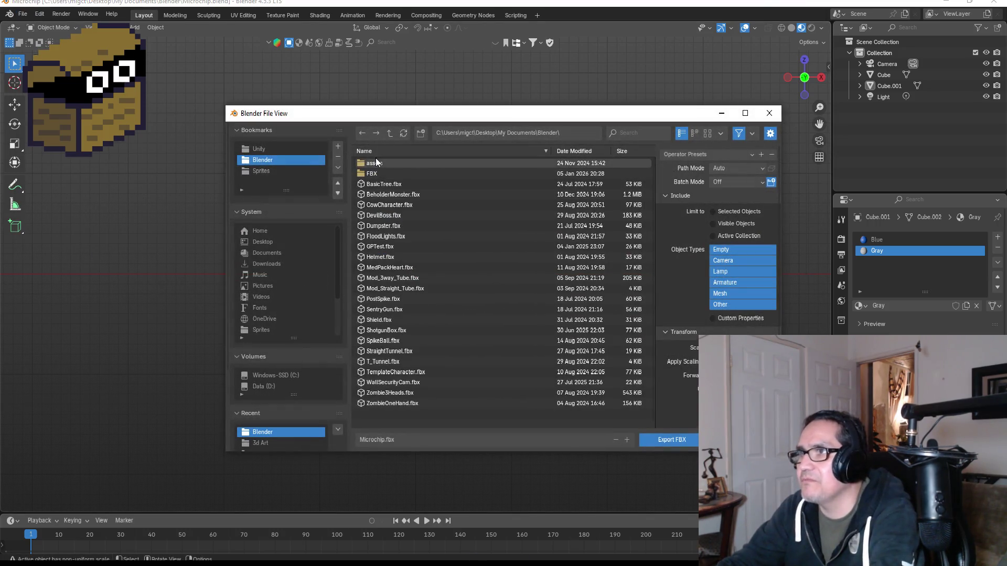
pyautogui.click(271, 150)
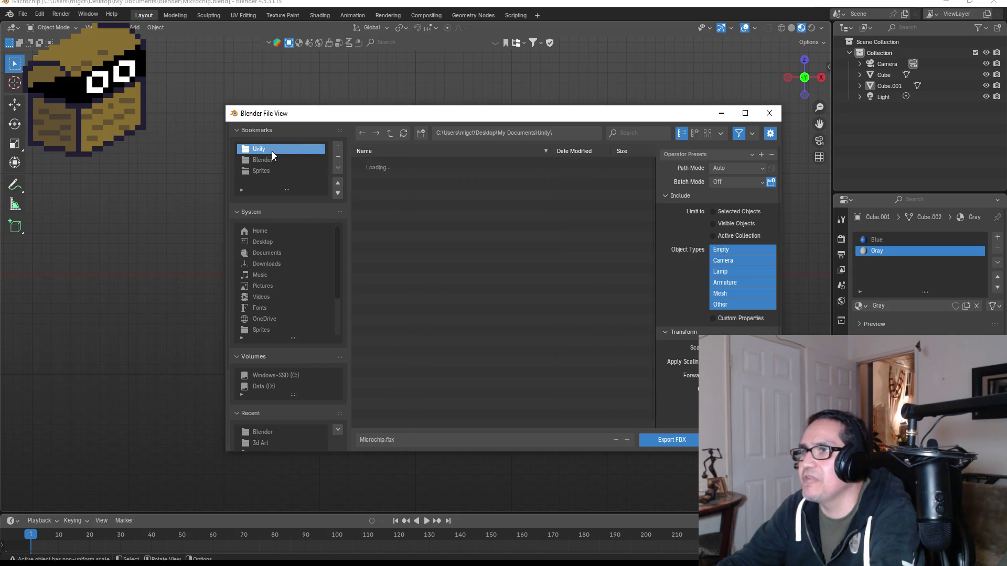
pyautogui.click(579, 151)
pyautogui.click(399, 163)
pyautogui.doubleClick(399, 164)
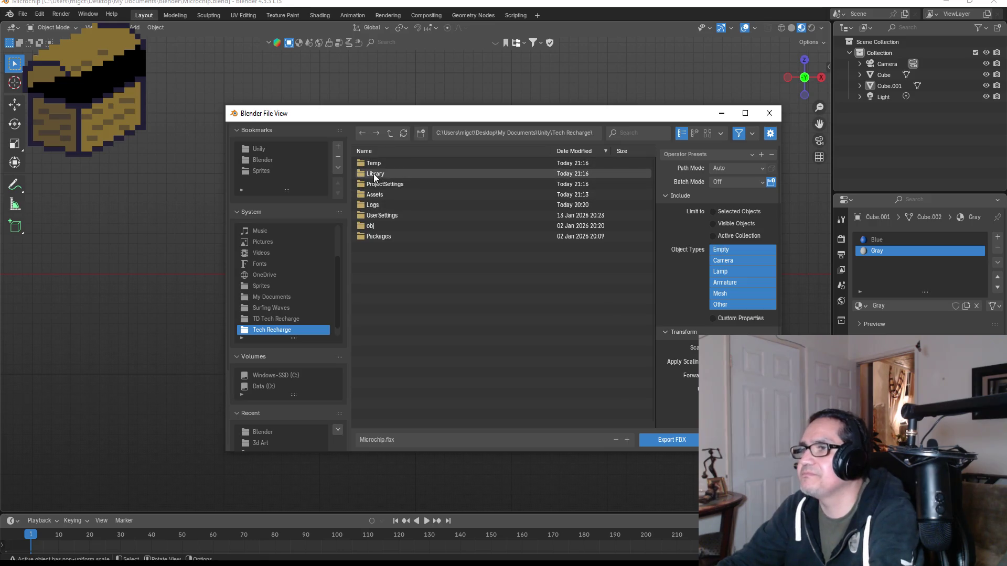
pyautogui.doubleClick(375, 194)
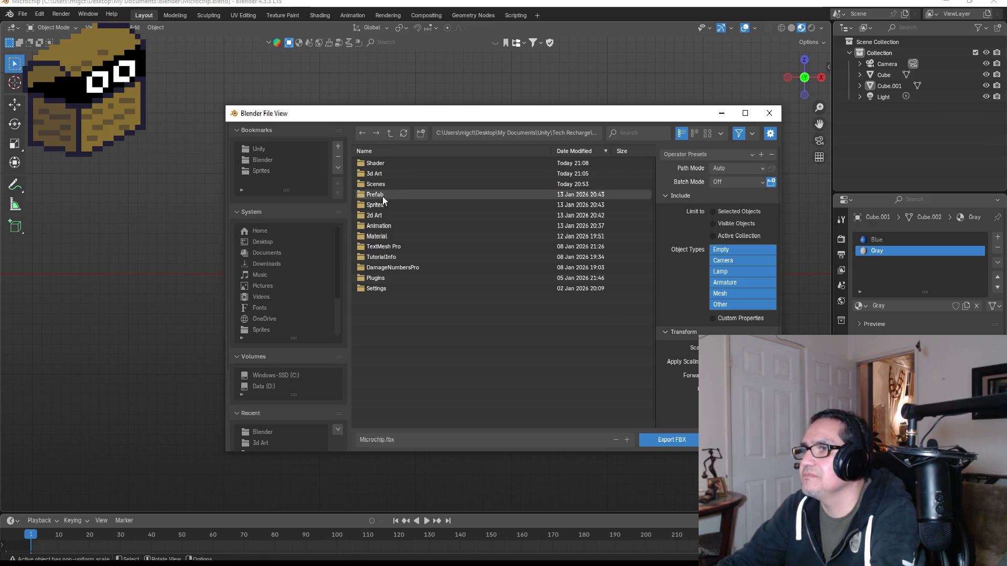
pyautogui.doubleClick(376, 173)
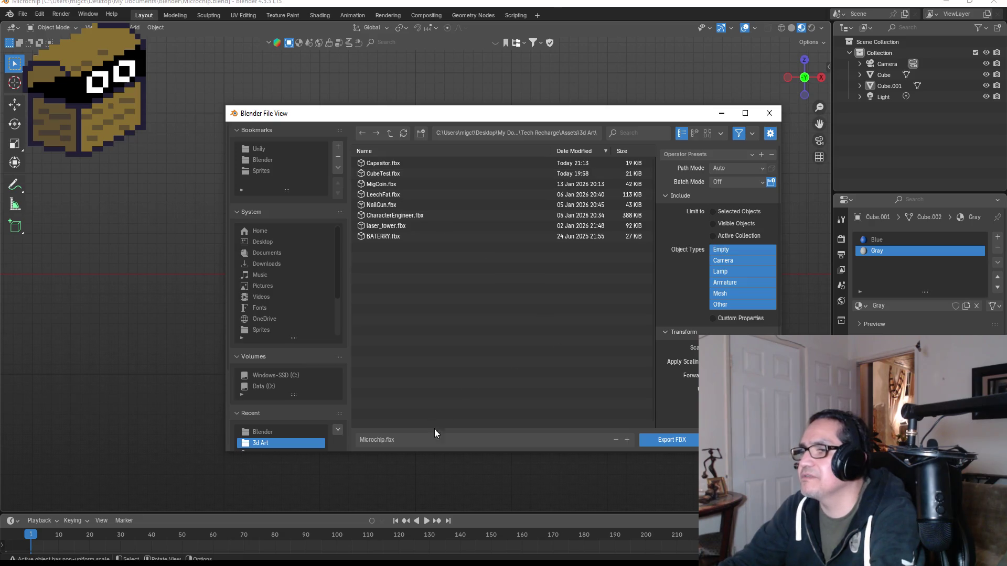
# Apply the saved export preset, export as Microchip.fbx, and switch to Unity.
pyautogui.click(708, 155)
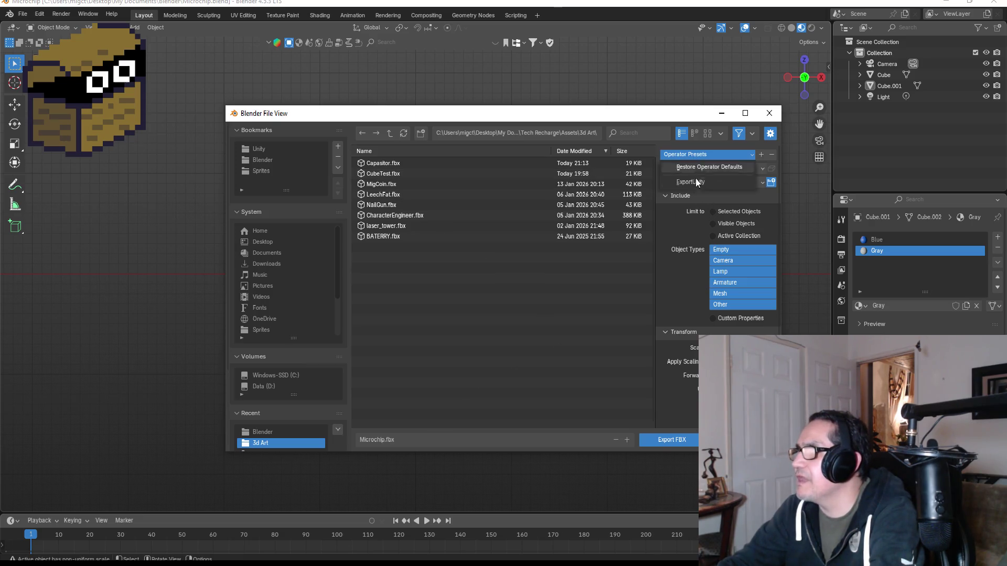
pyautogui.click(705, 185)
pyautogui.click(669, 440)
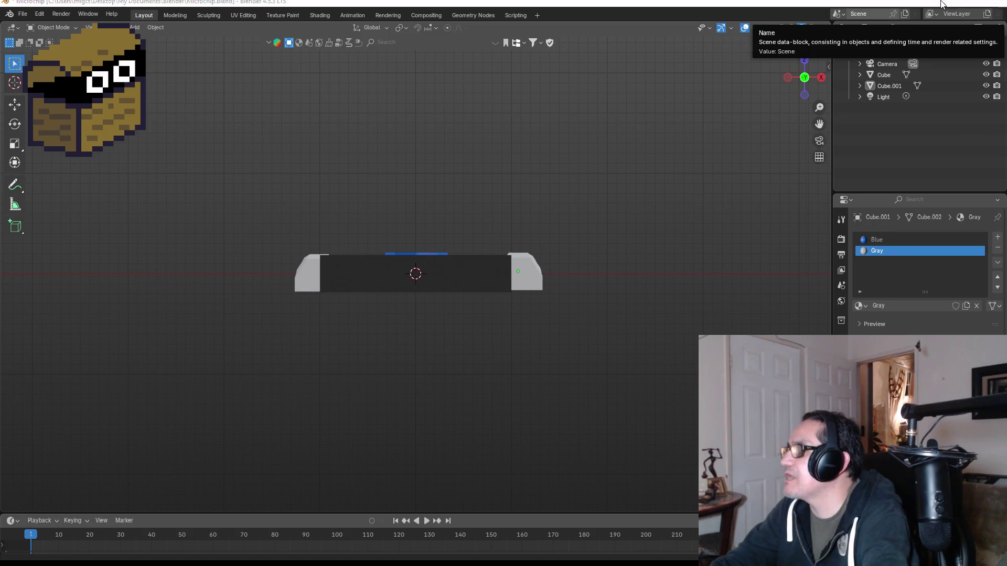
pyautogui.hotkey('alt', 'Tab')
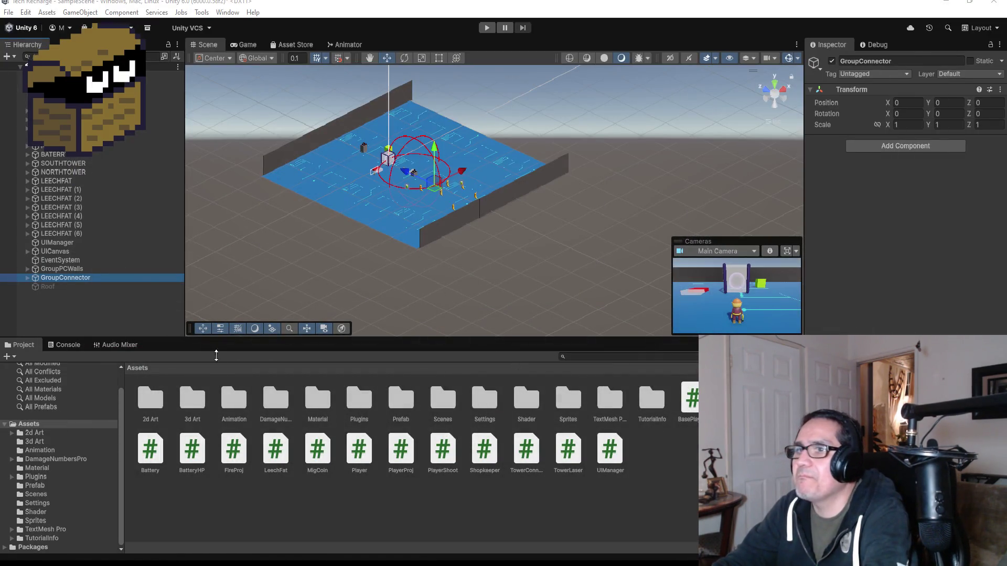
# Drag the Microchip model from the 3d Art folder onto the blue floor and frame it.
pyautogui.doubleClick(193, 402)
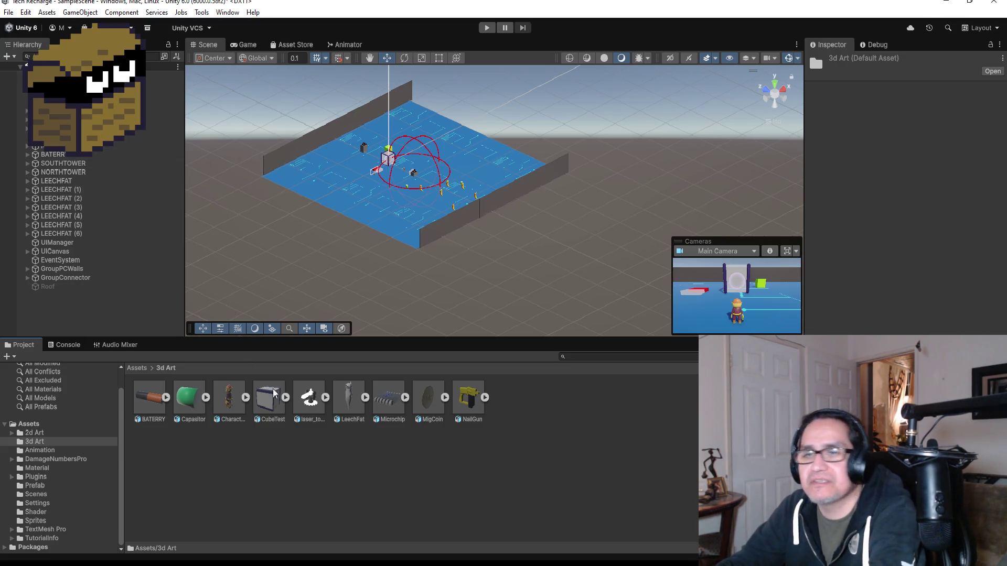
pyautogui.moveTo(395, 403); pyautogui.dragTo(407, 205)
pyautogui.press('f')
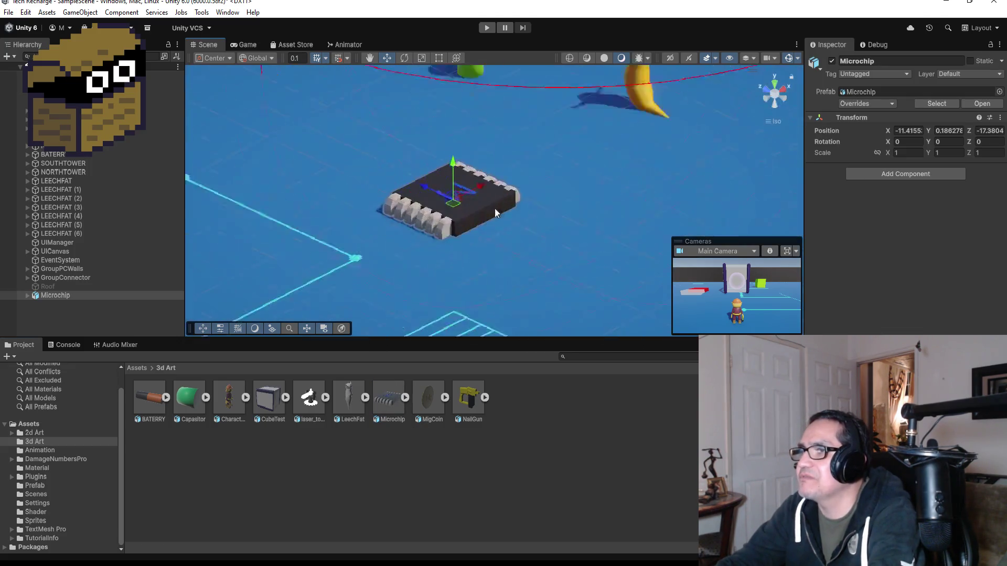
pyautogui.moveTo(615, 240)
pyautogui.mouseDown()
pyautogui.moveTo(603, 221)
pyautogui.moveTo(636, 175)
pyautogui.moveTo(536, 179)
pyautogui.moveTo(494, 162)
pyautogui.mouseUp()
# Drag the Walls material from the Shader folder onto the Microchip in the scene.
pyautogui.moveTo(607, 174)
pyautogui.mouseDown()
pyautogui.moveTo(589, 193)
pyautogui.moveTo(638, 194)
pyautogui.moveTo(661, 251)
pyautogui.moveTo(651, 230)
pyautogui.mouseUp()
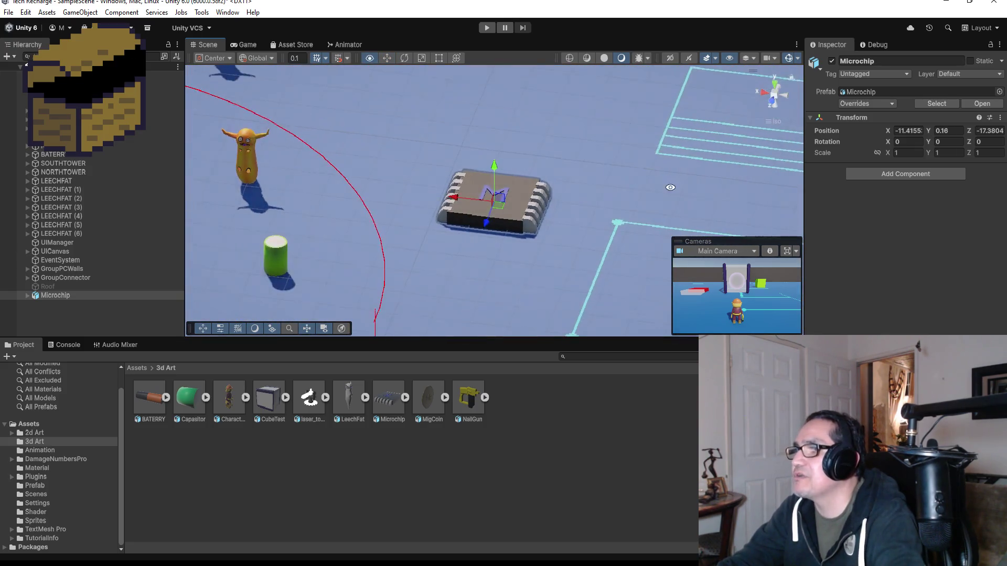
pyautogui.click(141, 368)
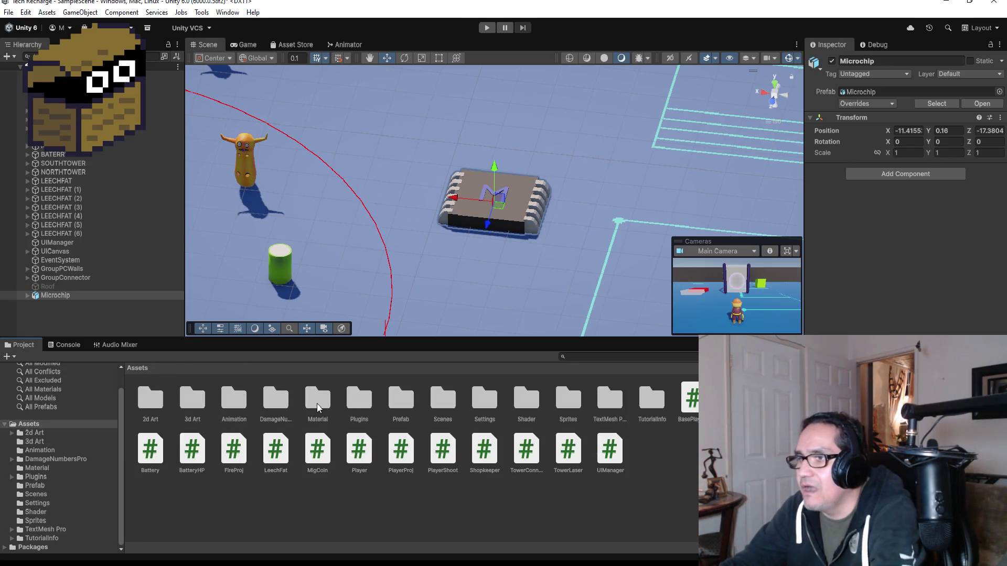
pyautogui.doubleClick(528, 419)
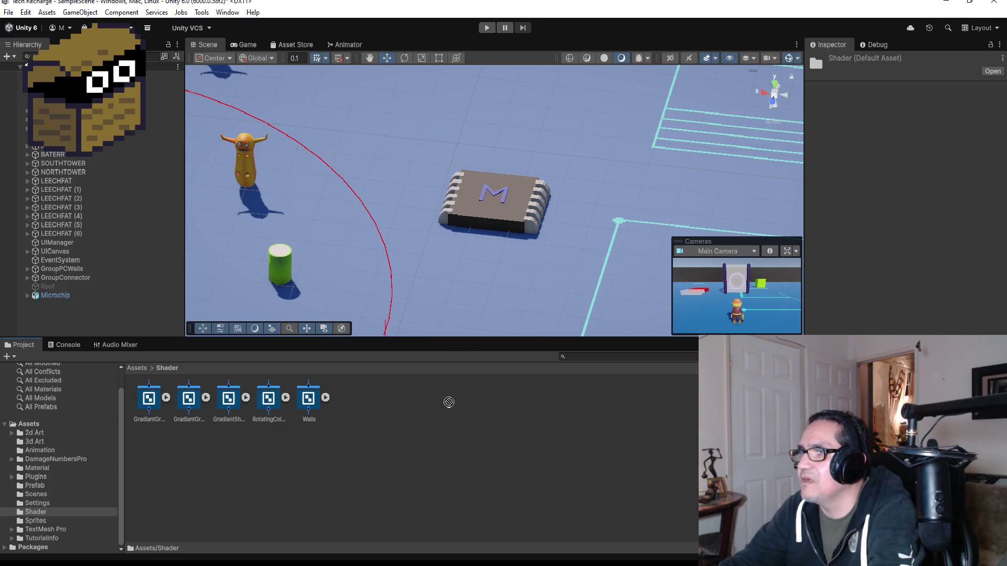
pyautogui.click(324, 399)
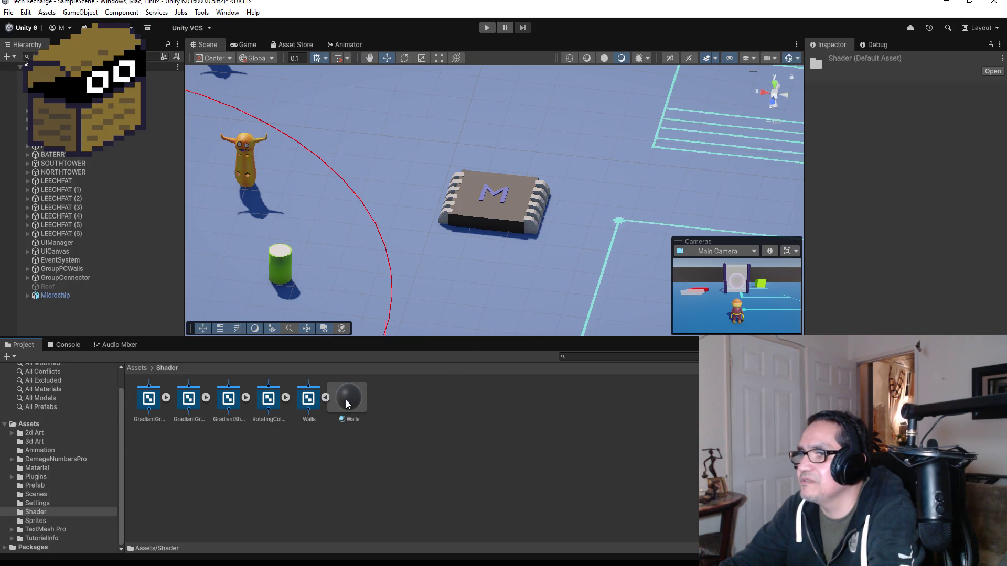
pyautogui.moveTo(380, 366)
pyautogui.mouseDown()
pyautogui.moveTo(492, 254)
pyautogui.moveTo(510, 201)
pyautogui.mouseUp()
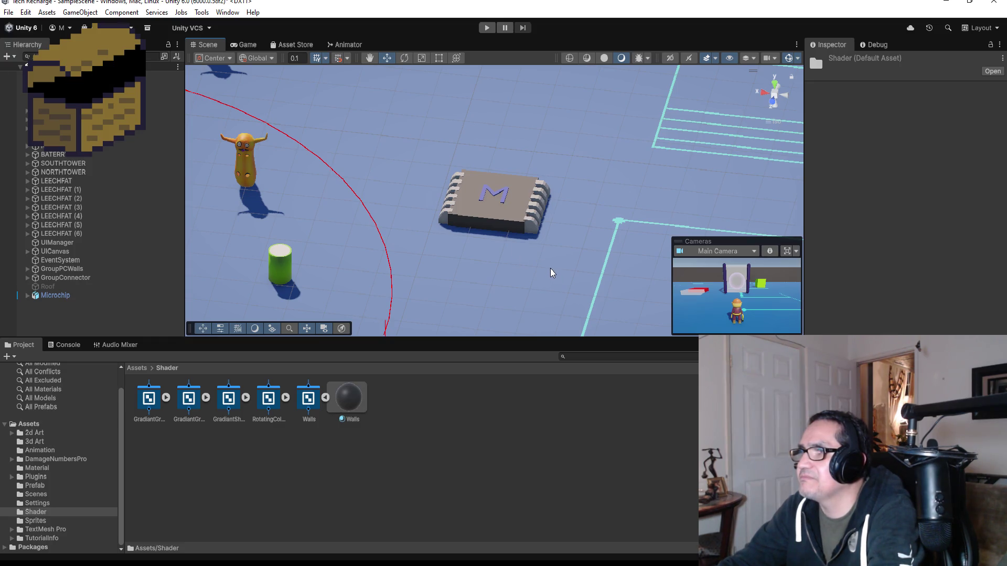
pyautogui.moveTo(551, 273)
pyautogui.mouseDown()
pyautogui.moveTo(584, 202)
pyautogui.moveTo(613, 184)
pyautogui.moveTo(546, 214)
pyautogui.moveTo(342, 253)
pyautogui.moveTo(335, 234)
pyautogui.moveTo(674, 132)
pyautogui.moveTo(537, 291)
pyautogui.mouseUp()
pyautogui.scroll(-3, 450, 265)
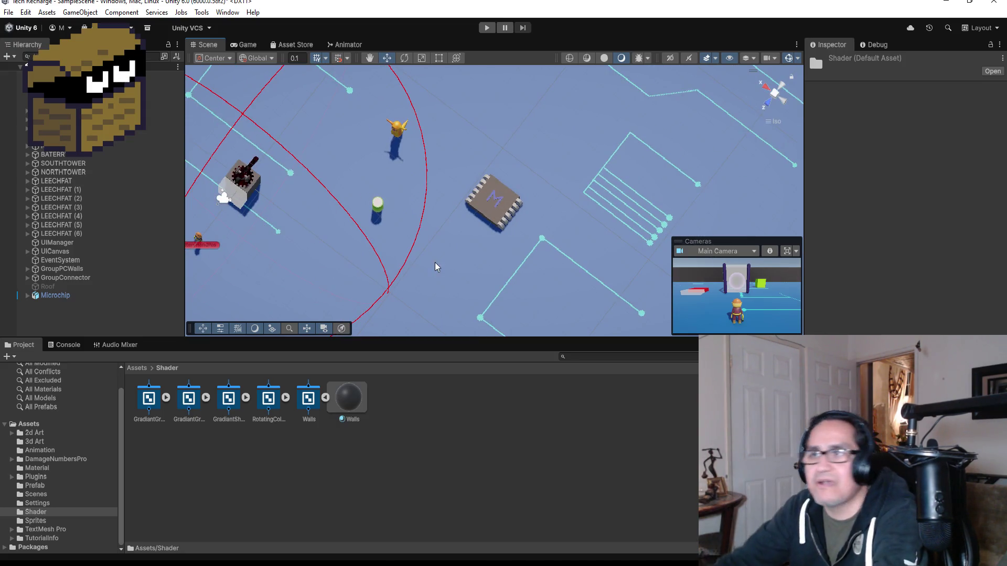
# Unpack the Microchip prefab completely.
pyautogui.click(73, 296)
pyautogui.rightClick(72, 296)
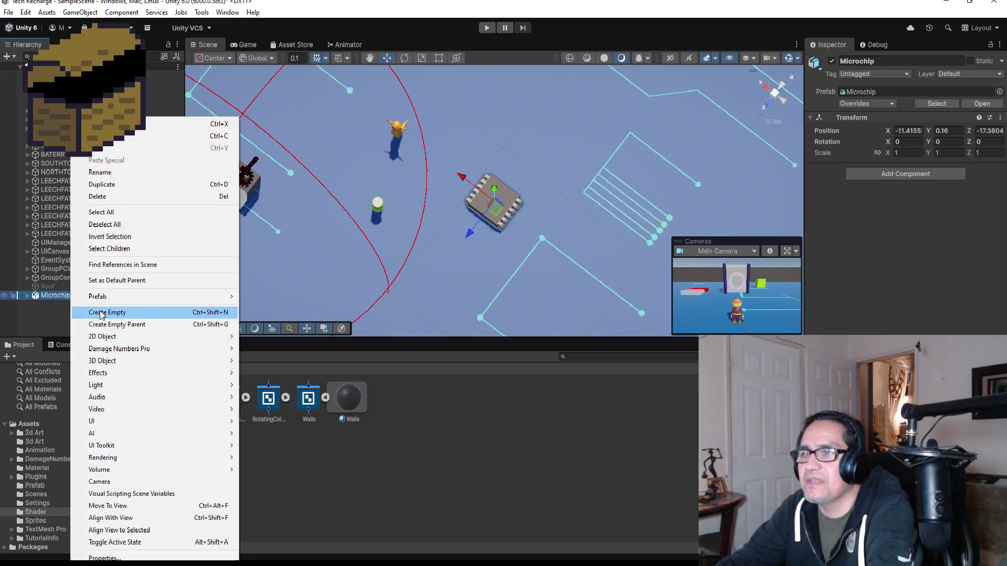
pyautogui.moveTo(124, 303)
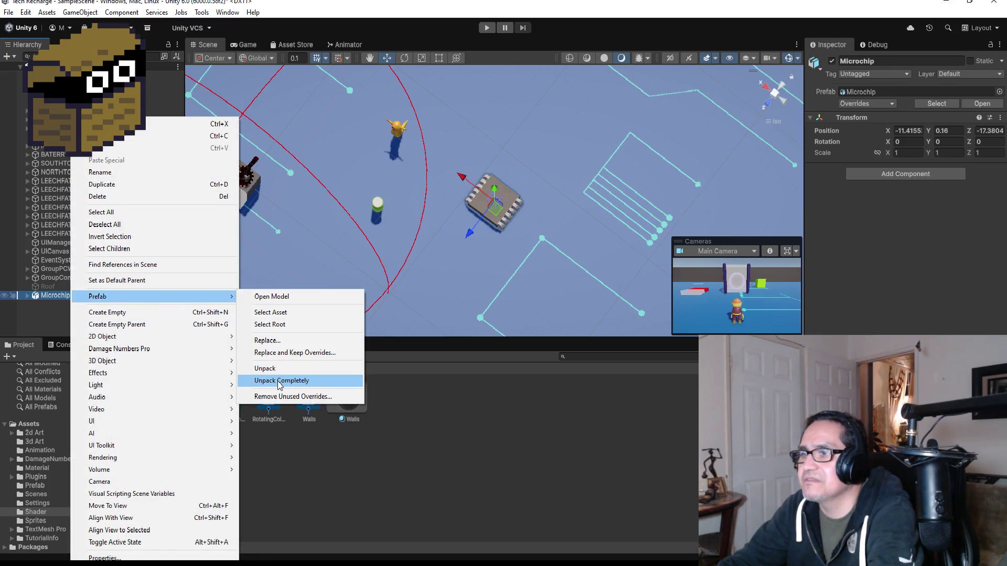
pyautogui.click(279, 380)
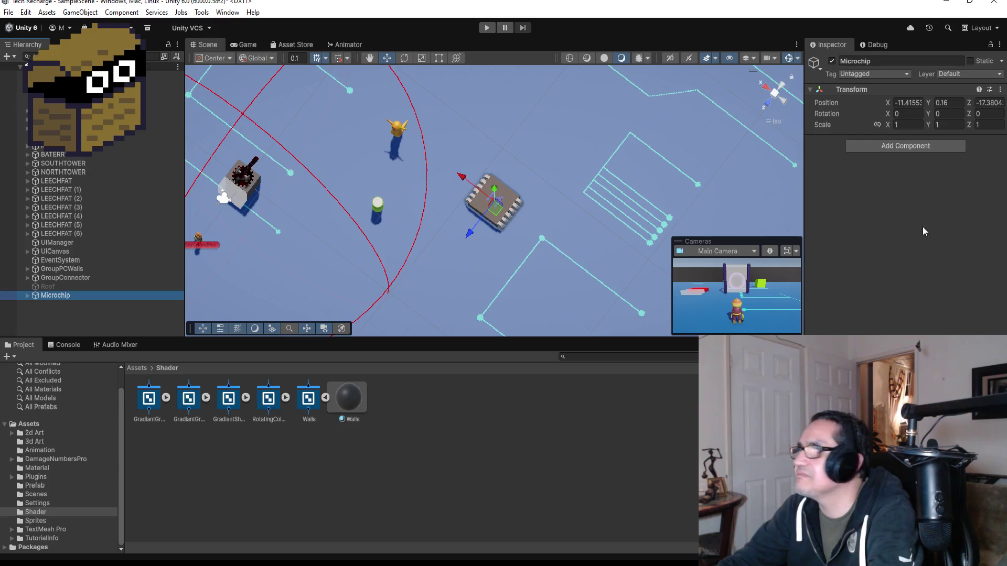
# Check the Cube part's materials, then nest Microchip under GroupConnector.
pyautogui.click(28, 297)
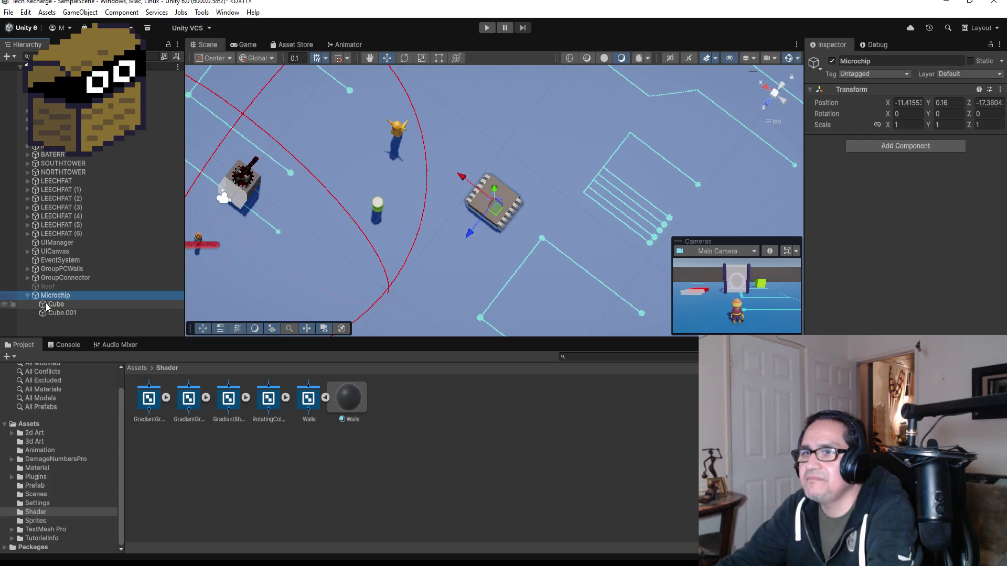
pyautogui.click(55, 304)
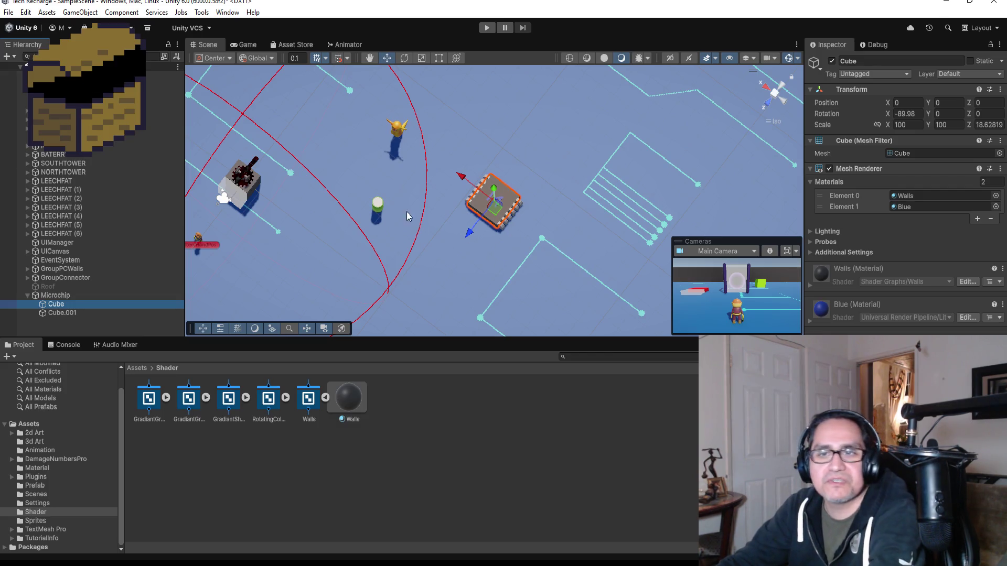
pyautogui.click(26, 295)
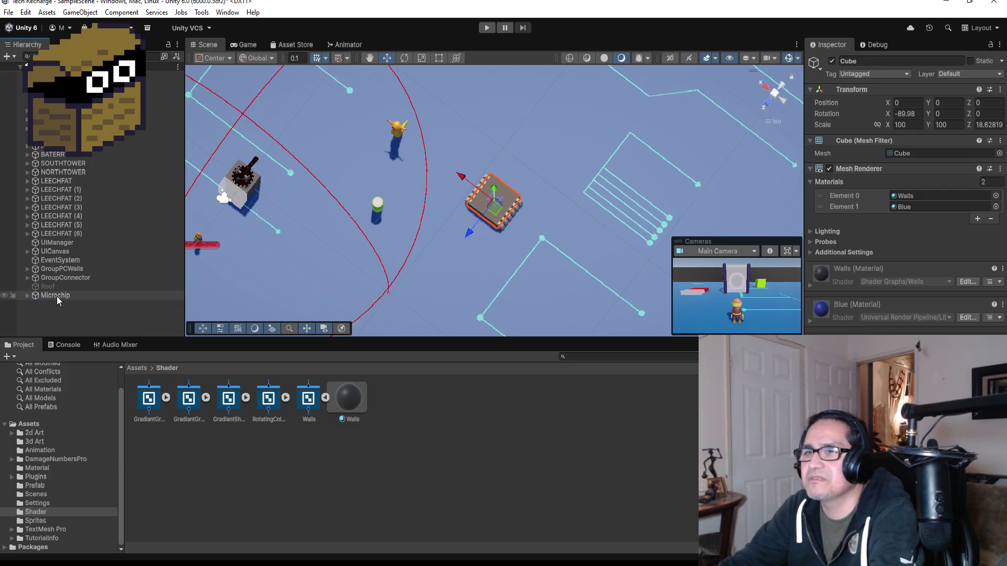
pyautogui.click(65, 297)
pyautogui.moveTo(64, 297); pyautogui.dragTo(79, 278)
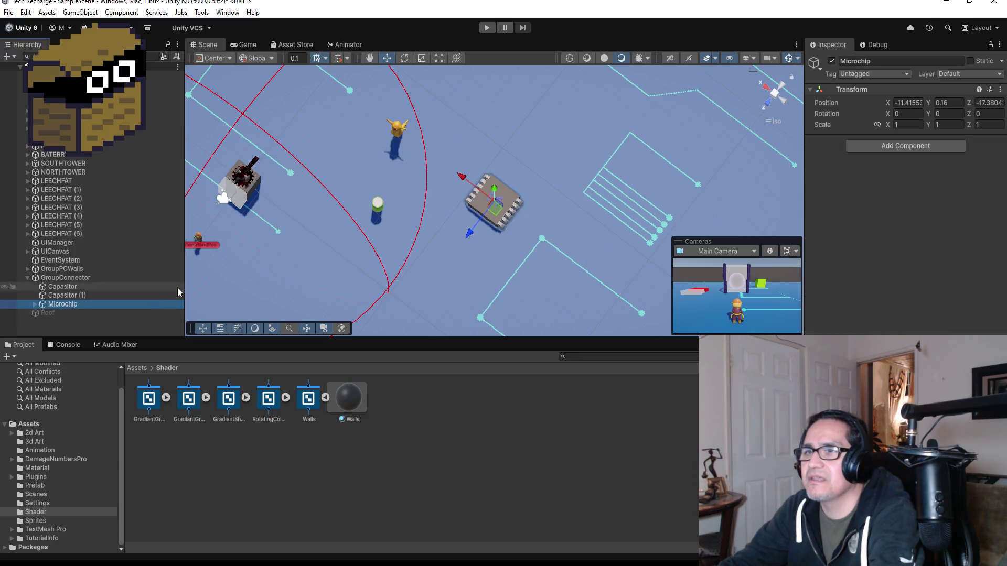
# Duplicate the Microchip twice, spread the copies across the board, and start Play mode.
pyautogui.press('f')
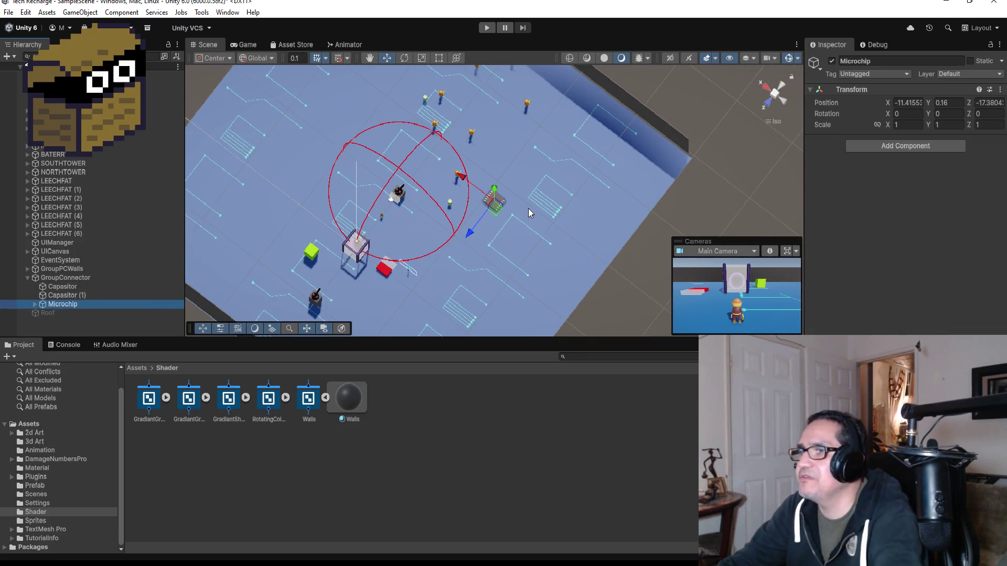
pyautogui.hotkey('ctrl', 'd')
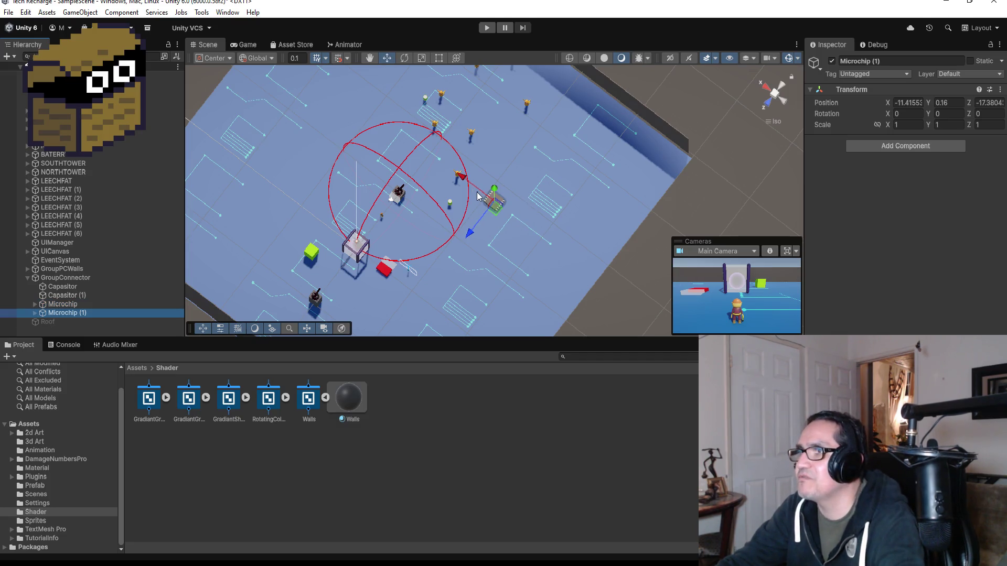
pyautogui.moveTo(461, 180)
pyautogui.mouseDown()
pyautogui.moveTo(338, 143)
pyautogui.moveTo(353, 182)
pyautogui.moveTo(334, 198)
pyautogui.mouseUp()
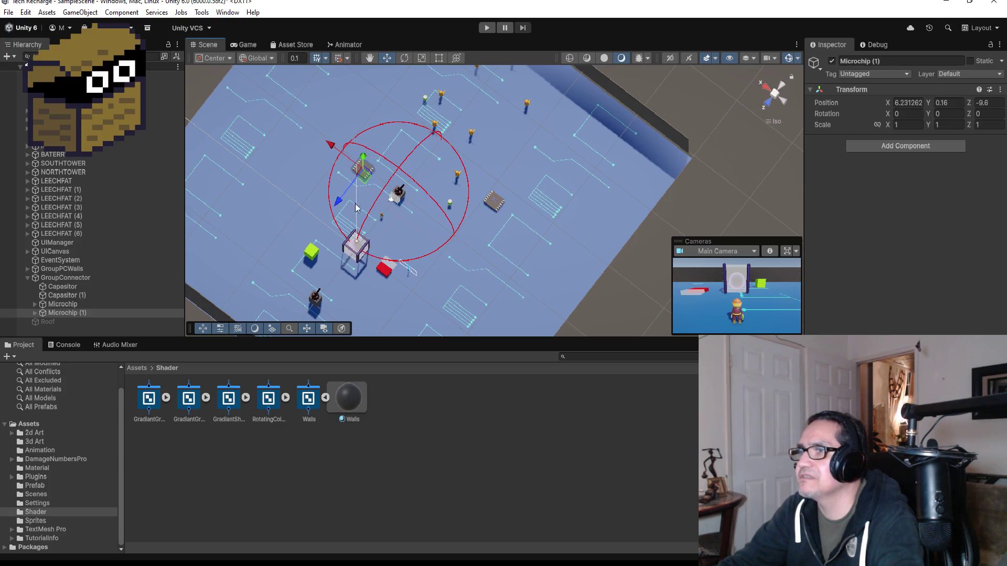
pyautogui.hotkey('ctrl', 'd')
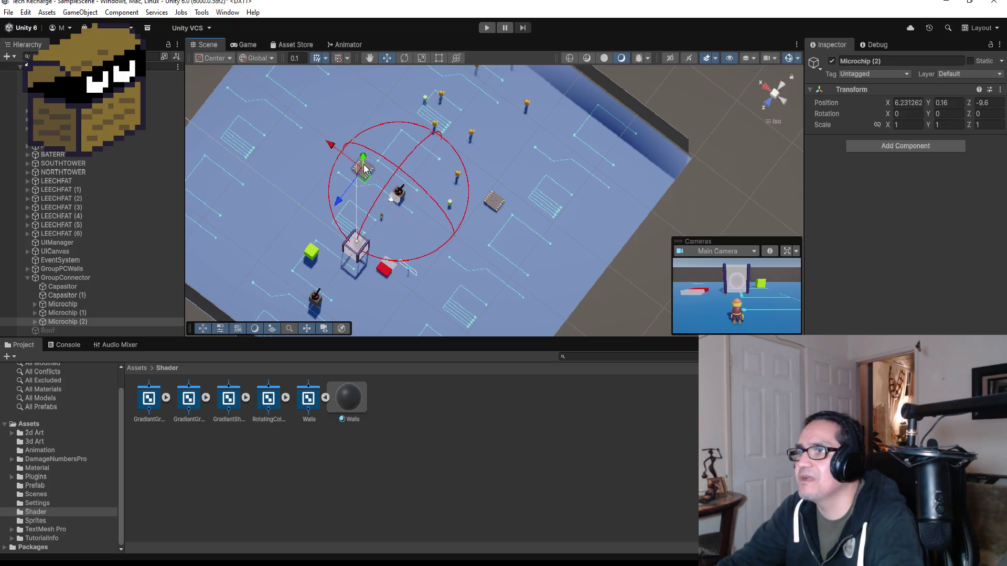
pyautogui.moveTo(332, 144)
pyautogui.mouseDown()
pyautogui.moveTo(409, 188)
pyautogui.moveTo(498, 265)
pyautogui.mouseUp()
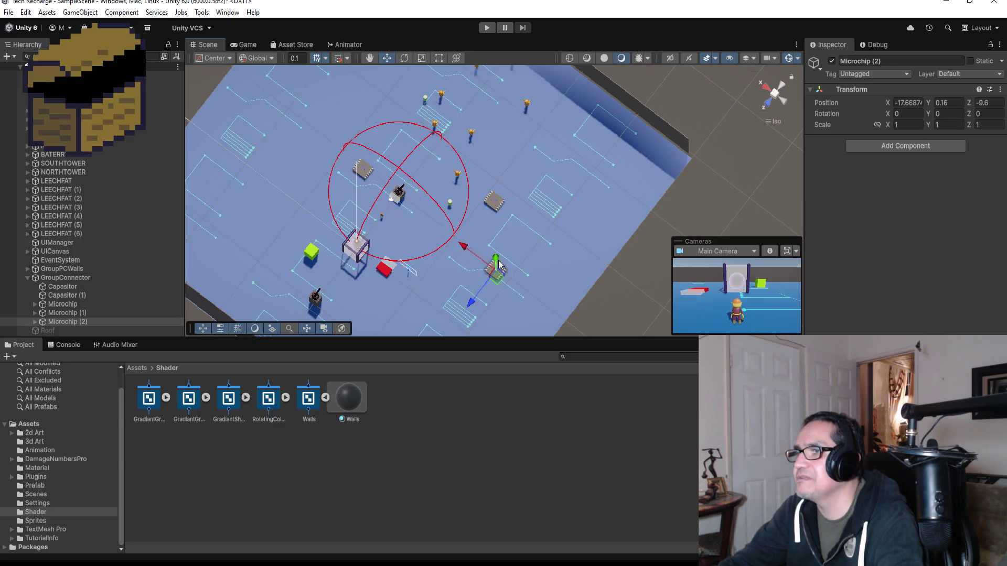
pyautogui.moveTo(477, 303); pyautogui.dragTo(434, 330)
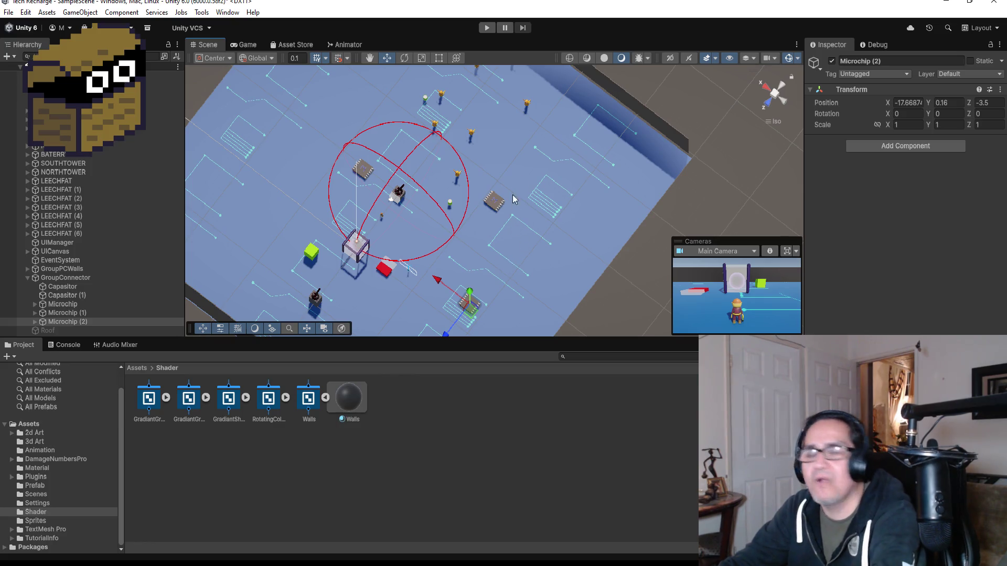
pyautogui.click(485, 28)
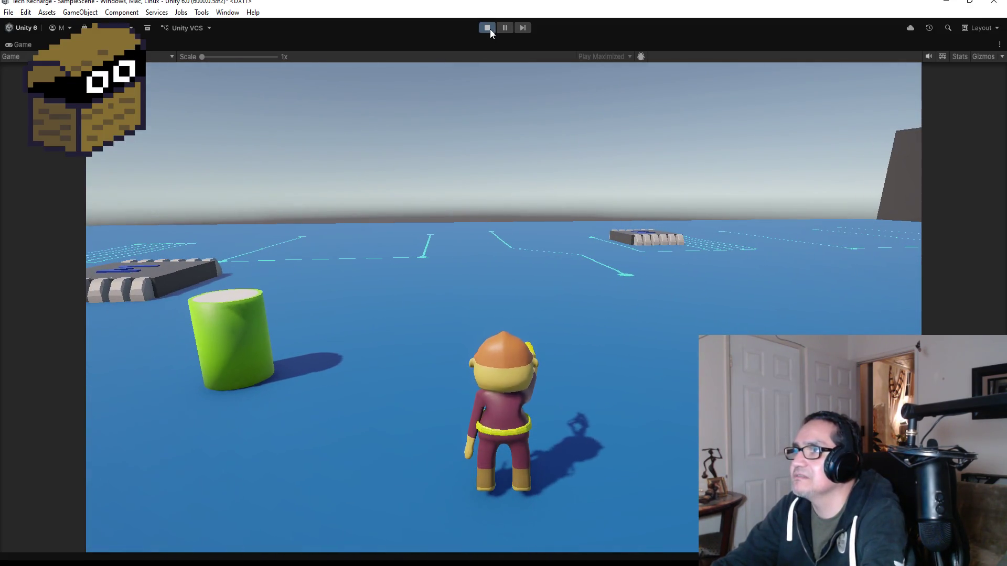
# Stop the play test and return to the editor.
pyautogui.click(488, 29)
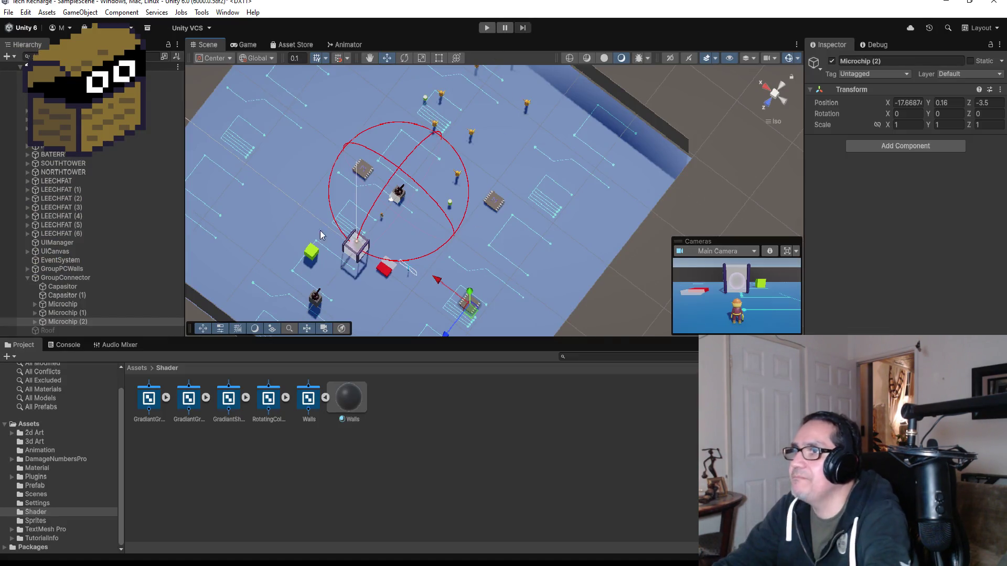
# Duplicate Microchip (2) and move the copy to X 0.23, Z -22.9.
pyautogui.click(83, 321)
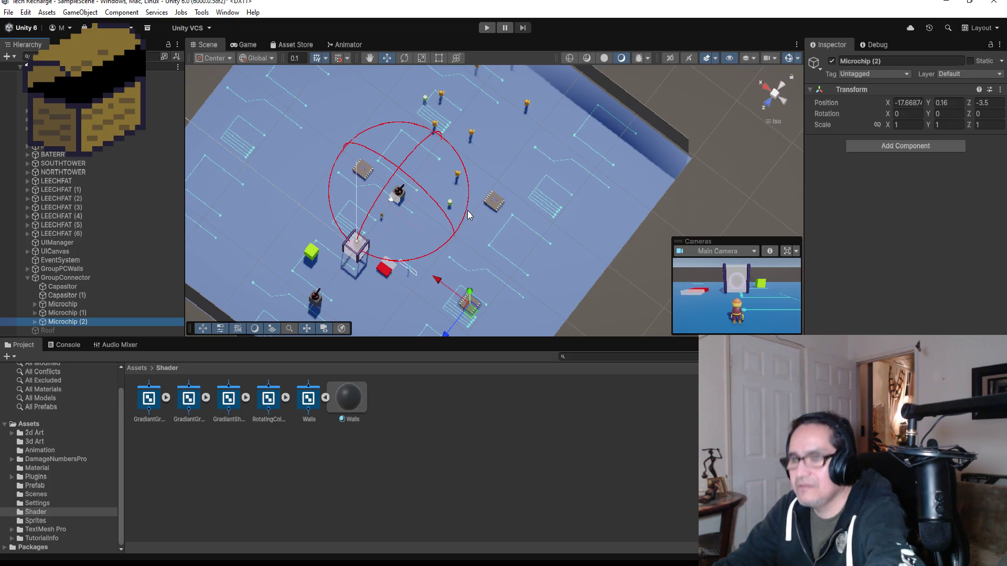
pyautogui.hotkey('ctrl', 'd')
pyautogui.scroll(-2, 501, 290)
pyautogui.moveTo(451, 315); pyautogui.dragTo(534, 220)
pyautogui.moveTo(512, 177); pyautogui.dragTo(415, 141)
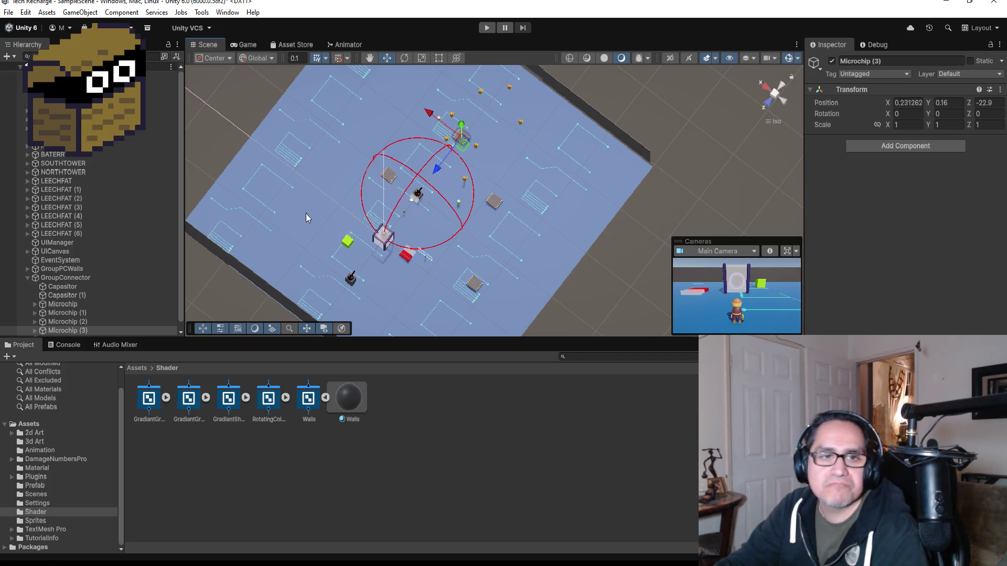
# Use the File menu to save the scene, then view the board from above.
pyautogui.click(46, 10)
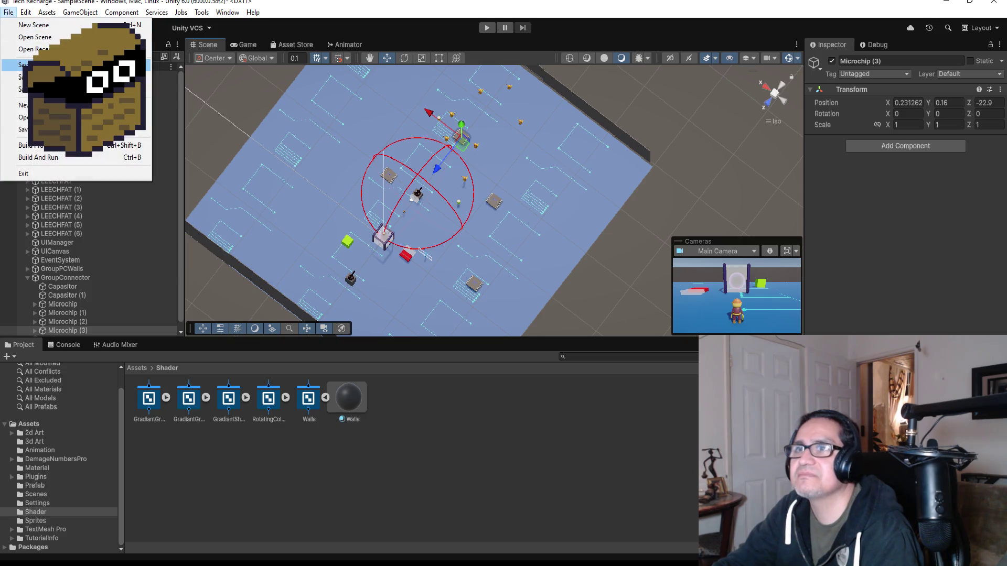
pyautogui.press('Escape')
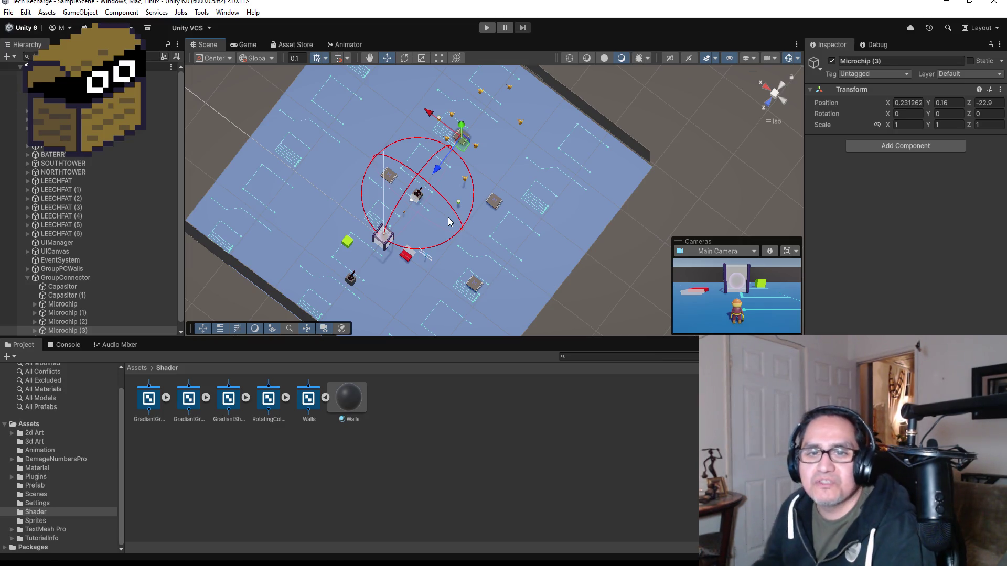
pyautogui.click(10, 13)
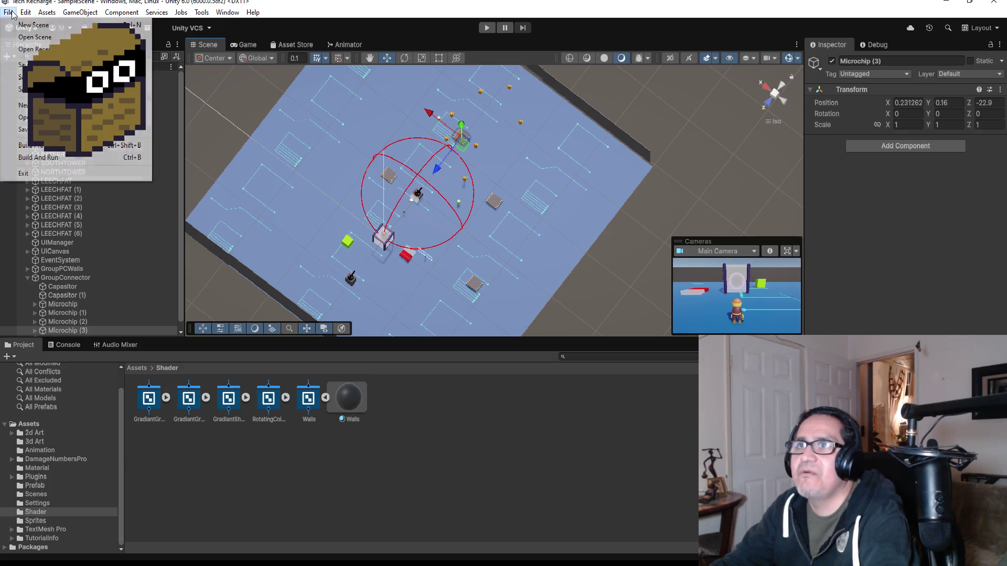
pyautogui.press('Escape')
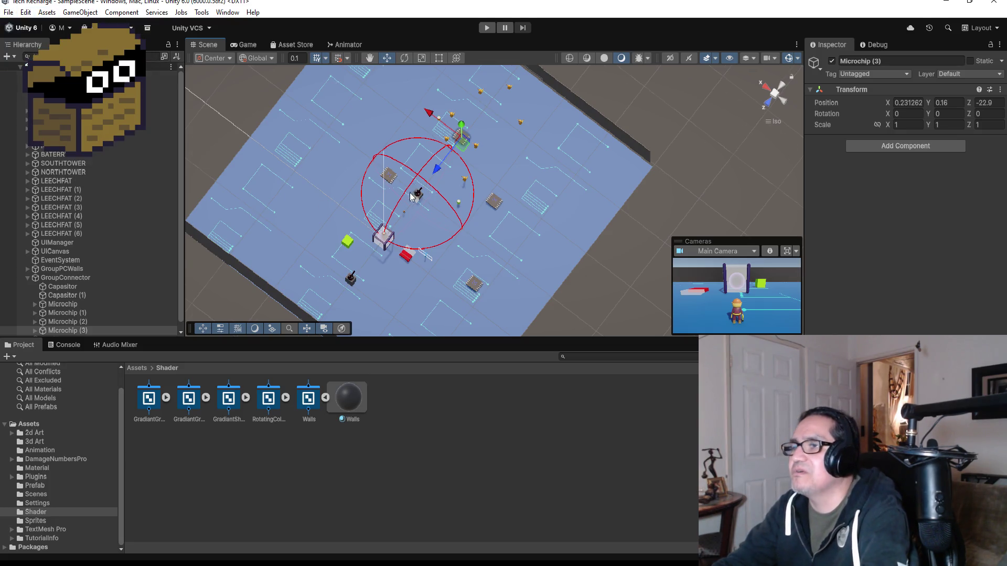
pyautogui.scroll(5, 407, 229)
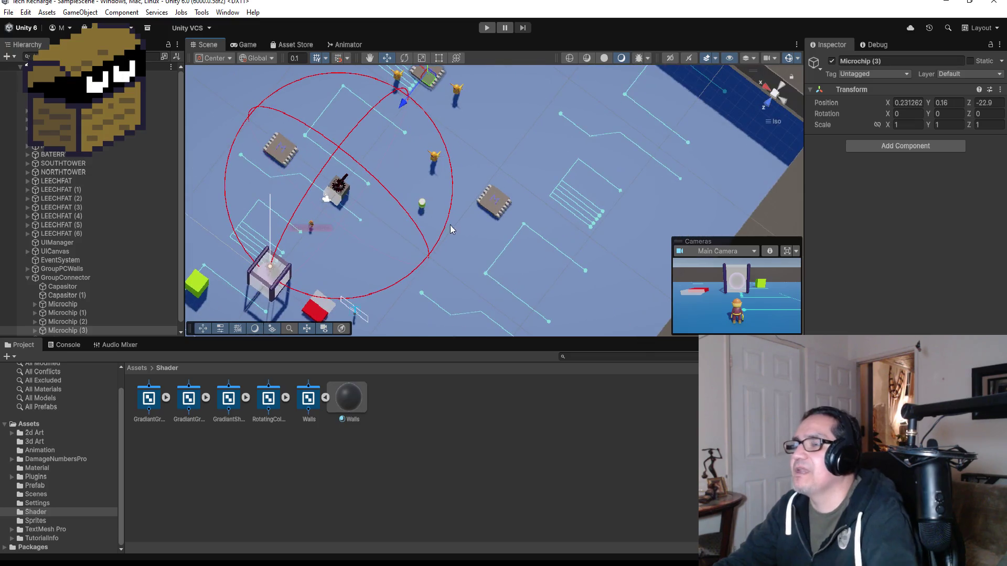
pyautogui.moveTo(450, 229)
pyautogui.mouseDown()
pyautogui.moveTo(548, 162)
pyautogui.moveTo(537, 195)
pyautogui.mouseUp()
pyautogui.scroll(-4, 537, 195)
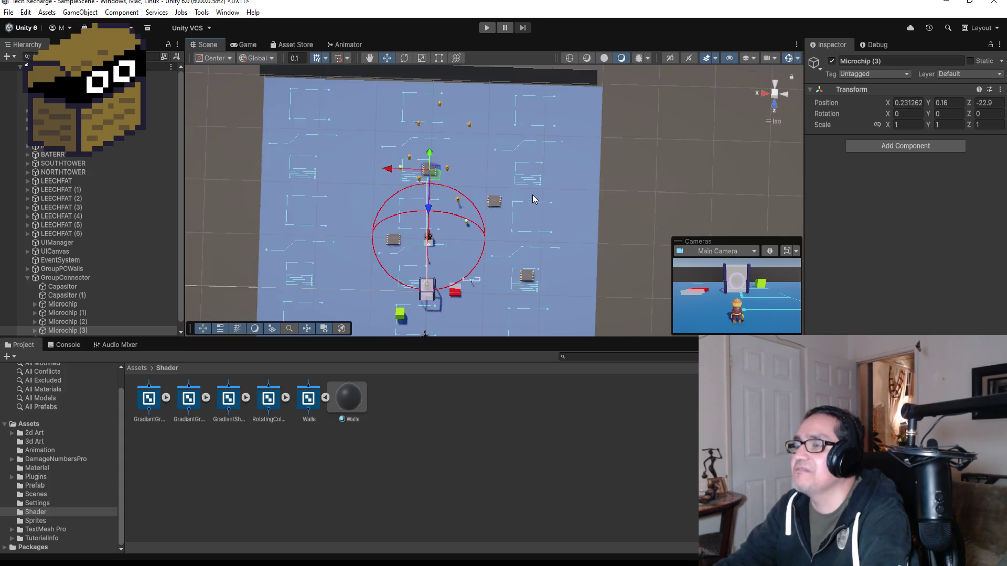
pyautogui.scroll(-2, 533, 198)
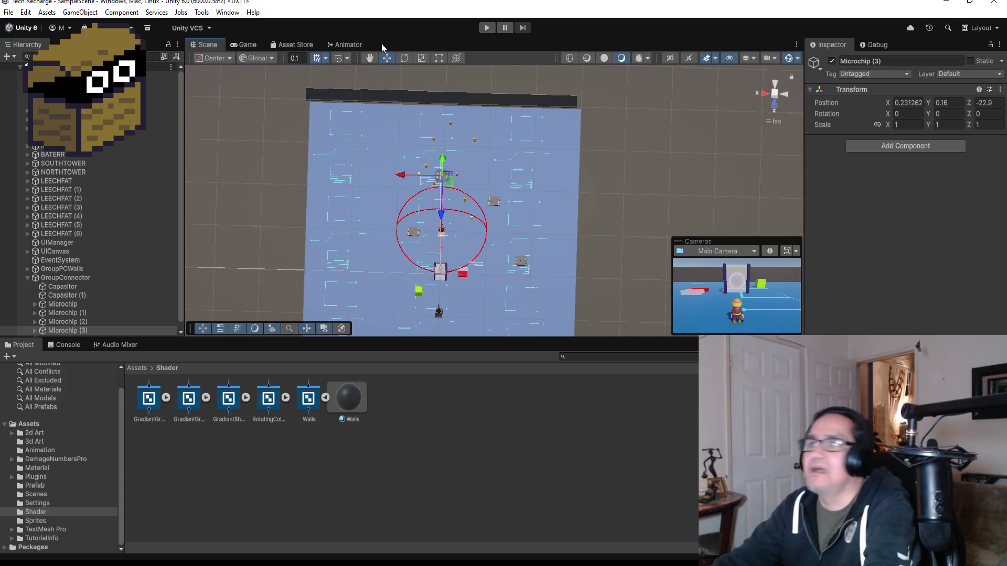
pyautogui.click(320, 95)
pyautogui.press('f')
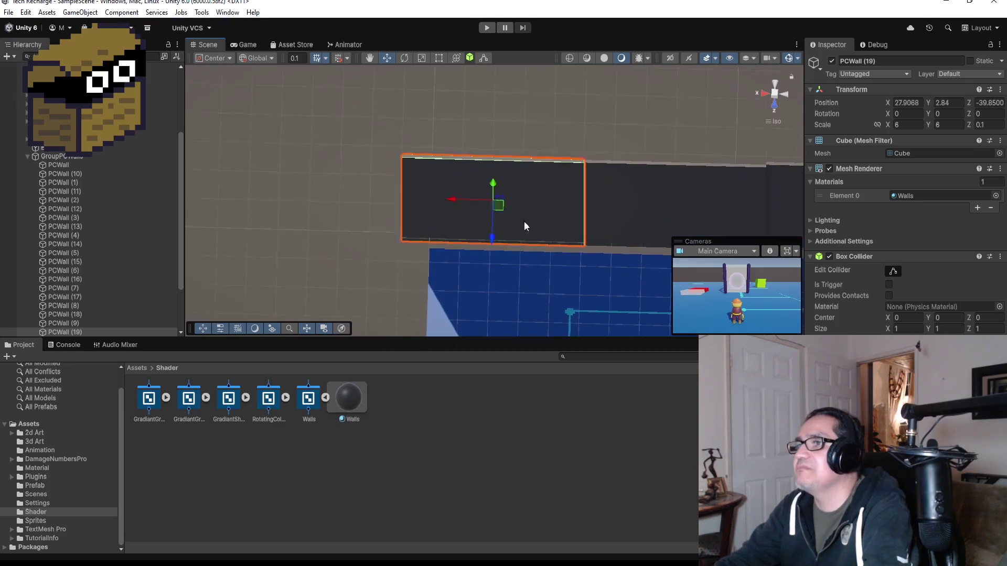
pyautogui.moveTo(628, 224)
pyautogui.mouseDown()
pyautogui.moveTo(598, 157)
pyautogui.moveTo(612, 237)
pyautogui.mouseUp()
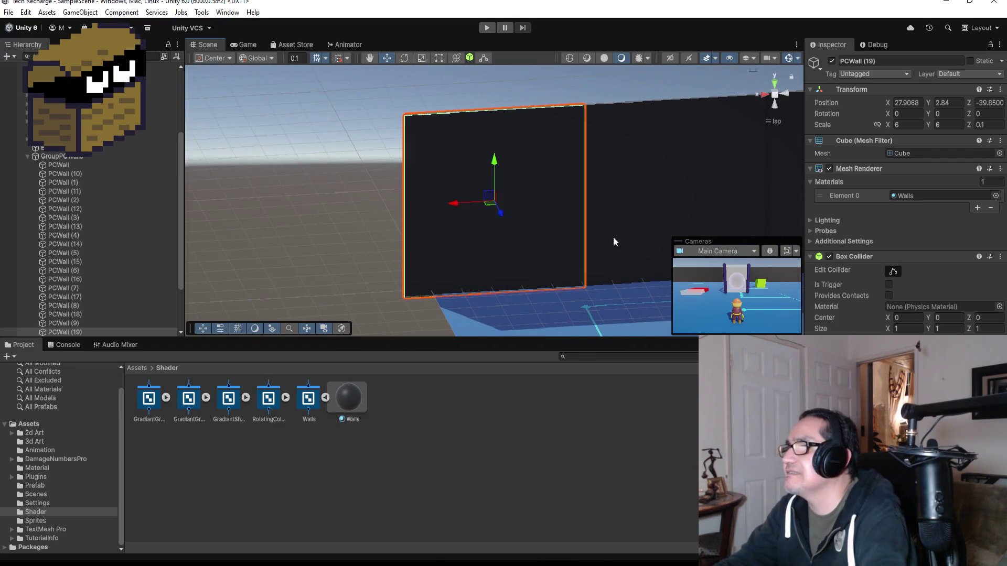
pyautogui.press('v')
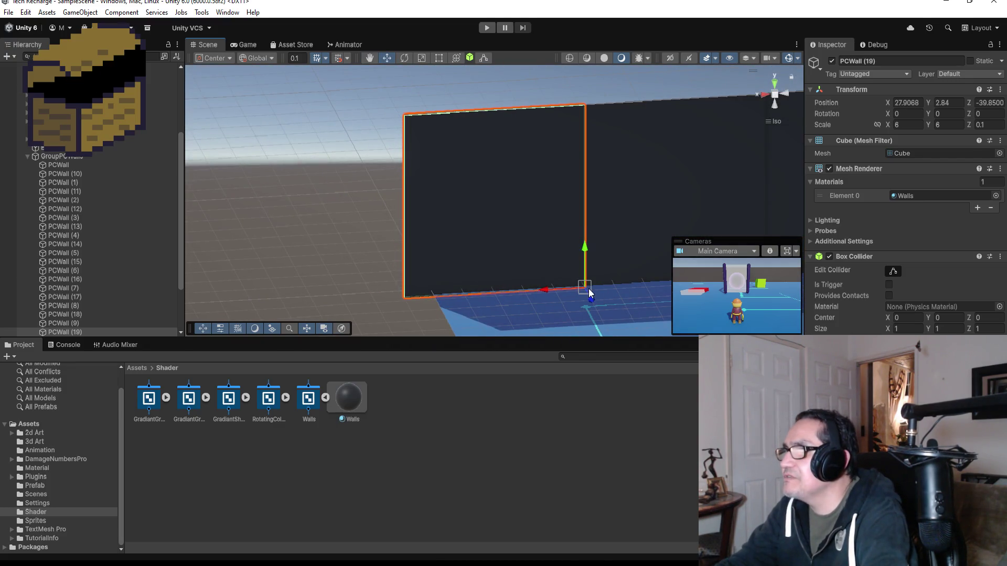
pyautogui.moveTo(583, 288); pyautogui.dragTo(594, 285)
pyautogui.click(677, 173)
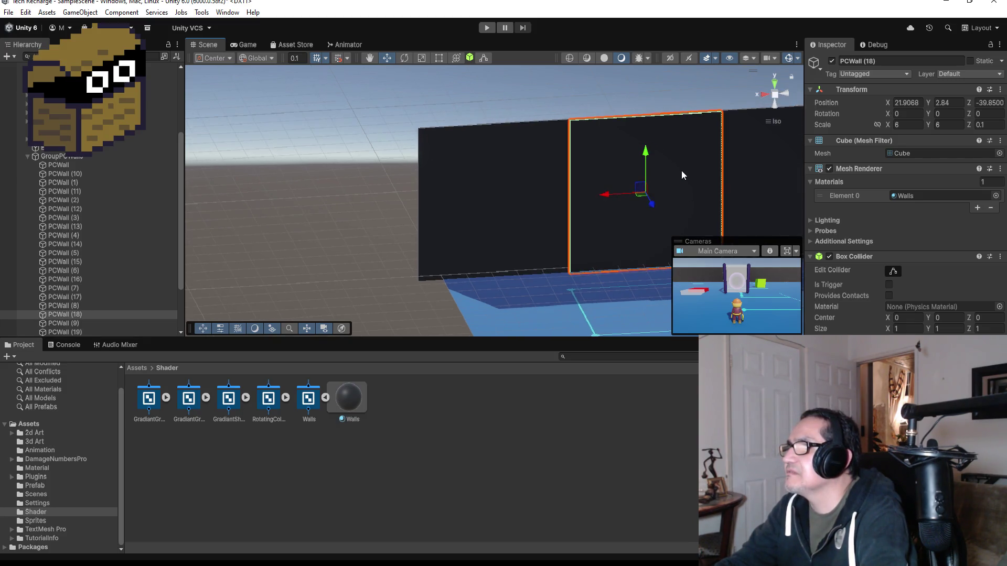
pyautogui.moveTo(738, 157)
pyautogui.mouseDown()
pyautogui.moveTo(569, 152)
pyautogui.moveTo(518, 176)
pyautogui.moveTo(463, 175)
pyautogui.moveTo(407, 149)
pyautogui.moveTo(400, 169)
pyautogui.moveTo(340, 218)
pyautogui.moveTo(332, 254)
pyautogui.moveTo(508, 198)
pyautogui.moveTo(600, 218)
pyautogui.moveTo(641, 209)
pyautogui.moveTo(607, 184)
pyautogui.moveTo(641, 242)
pyautogui.moveTo(536, 154)
pyautogui.mouseUp()
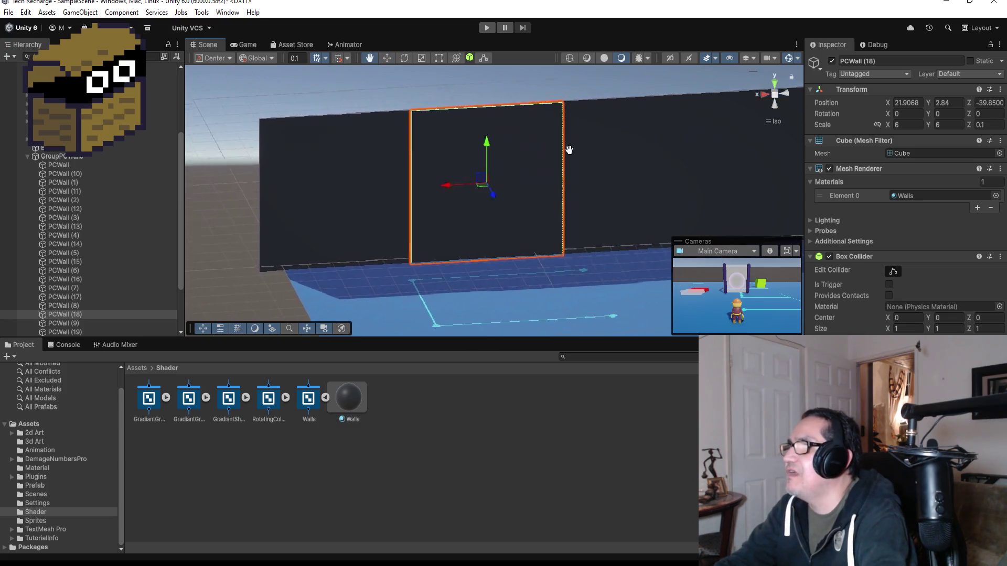
pyautogui.click(621, 198)
pyautogui.click(536, 153)
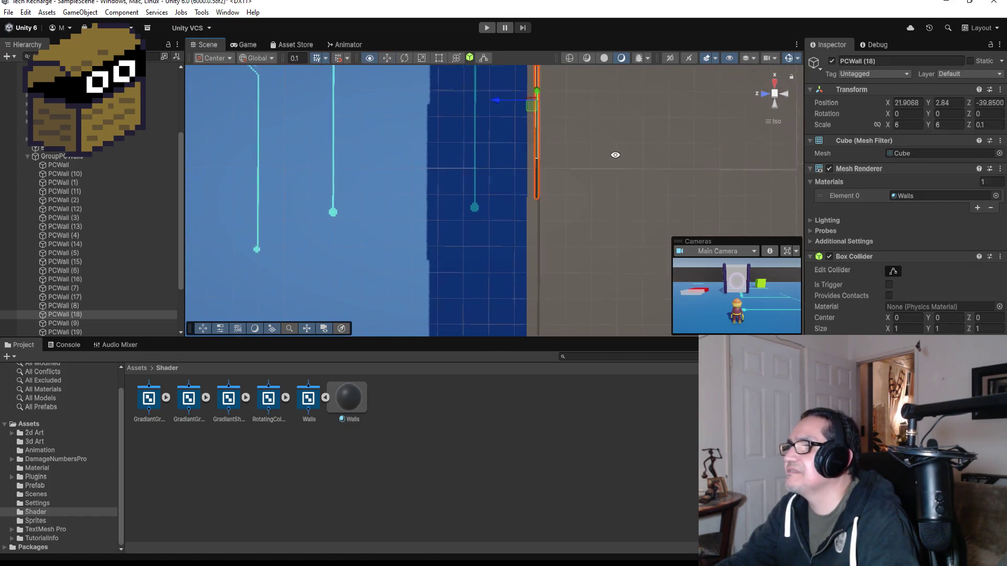
pyautogui.keyDown('alt'); pyautogui.moveTo(613, 153); pyautogui.dragTo(550, 80); pyautogui.keyUp('alt')
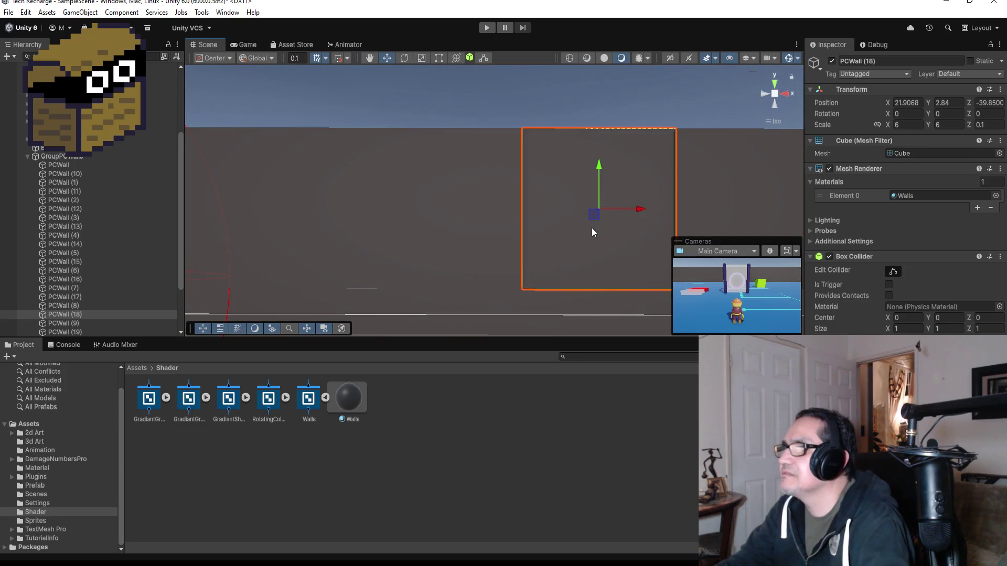
pyautogui.moveTo(592, 228); pyautogui.dragTo(597, 129)
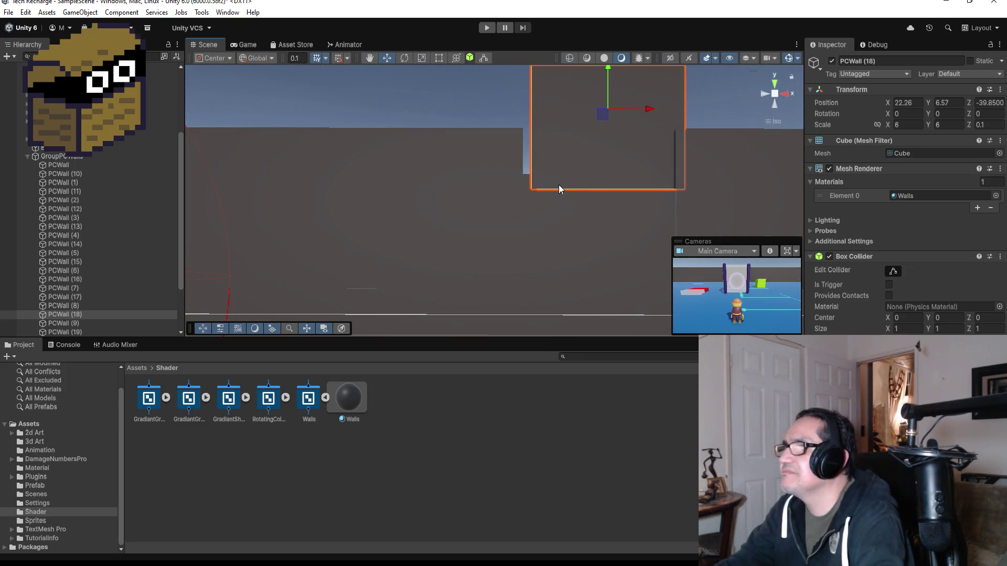
pyautogui.hotkey('ctrl', 'z')
pyautogui.press('v')
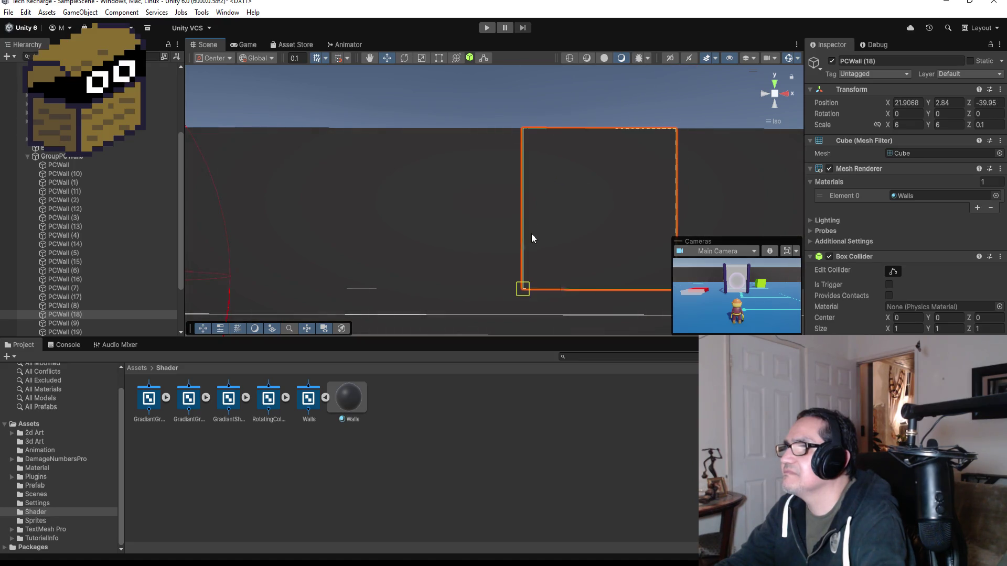
pyautogui.click(554, 101)
pyautogui.scroll(-3, 619, 99)
pyautogui.moveTo(379, 185)
pyautogui.mouseDown()
pyautogui.moveTo(461, 220)
pyautogui.moveTo(674, 169)
pyautogui.moveTo(600, 145)
pyautogui.mouseUp()
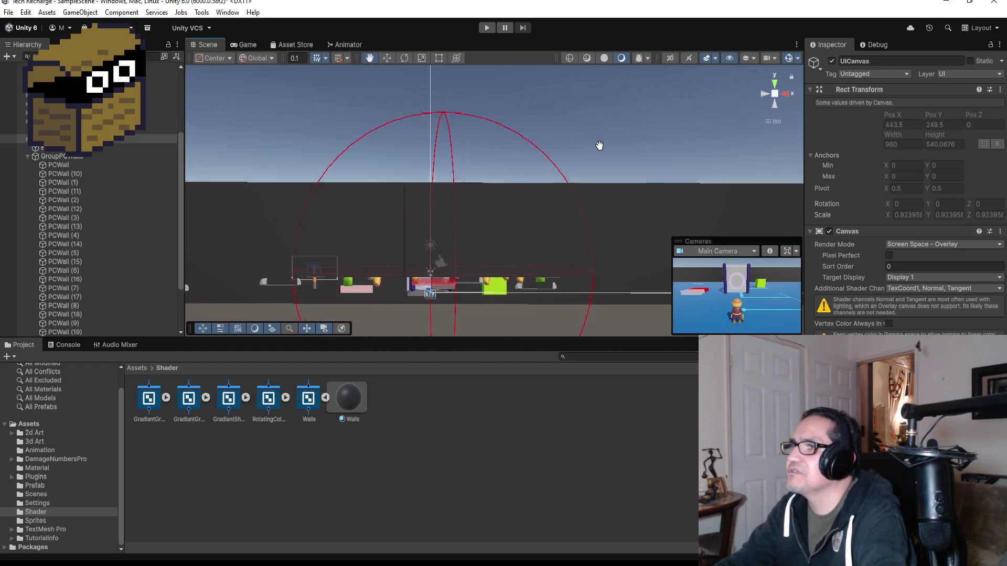
# Save the scene with File > Save.
pyautogui.moveTo(707, 120)
pyautogui.mouseDown()
pyautogui.moveTo(629, 131)
pyautogui.moveTo(484, 127)
pyautogui.moveTo(551, 209)
pyautogui.moveTo(619, 259)
pyautogui.mouseUp()
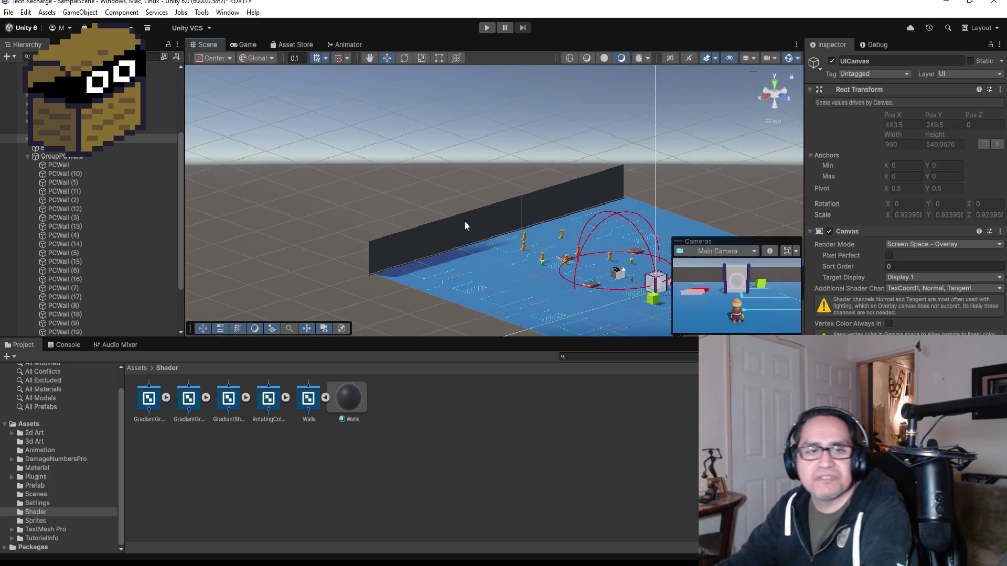
pyautogui.click(9, 12)
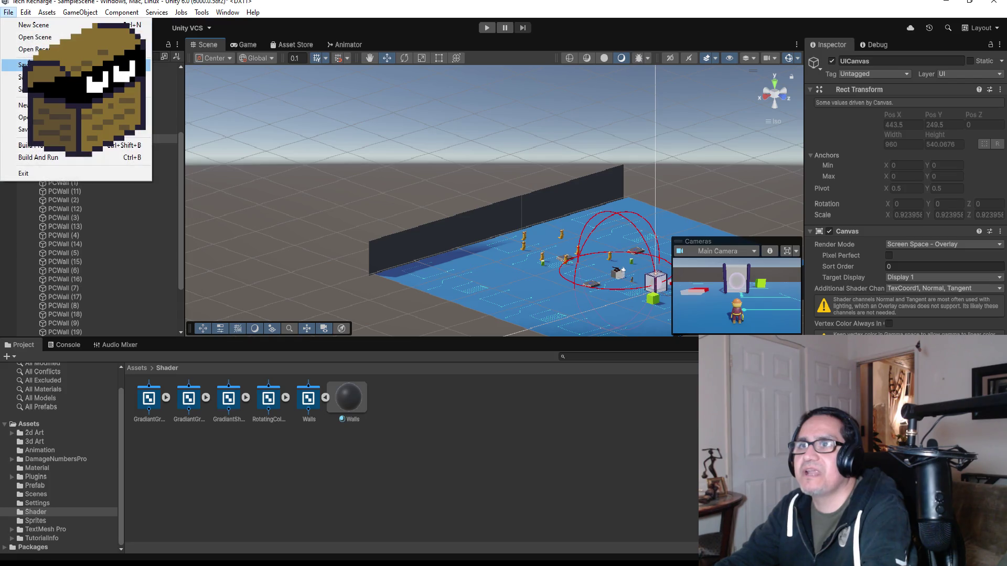
pyautogui.click(315, 150)
pyautogui.scroll(-1, 576, 285)
pyautogui.scroll(-2, 636, 292)
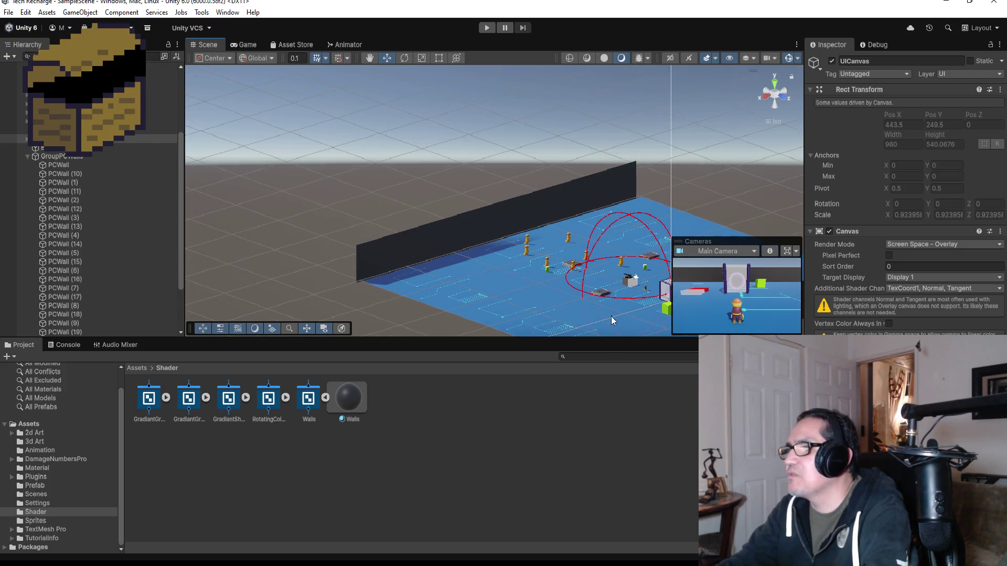
# Frame the green SHOP cube and zoom out over the walled level.
pyautogui.click(635, 289)
pyautogui.press('f')
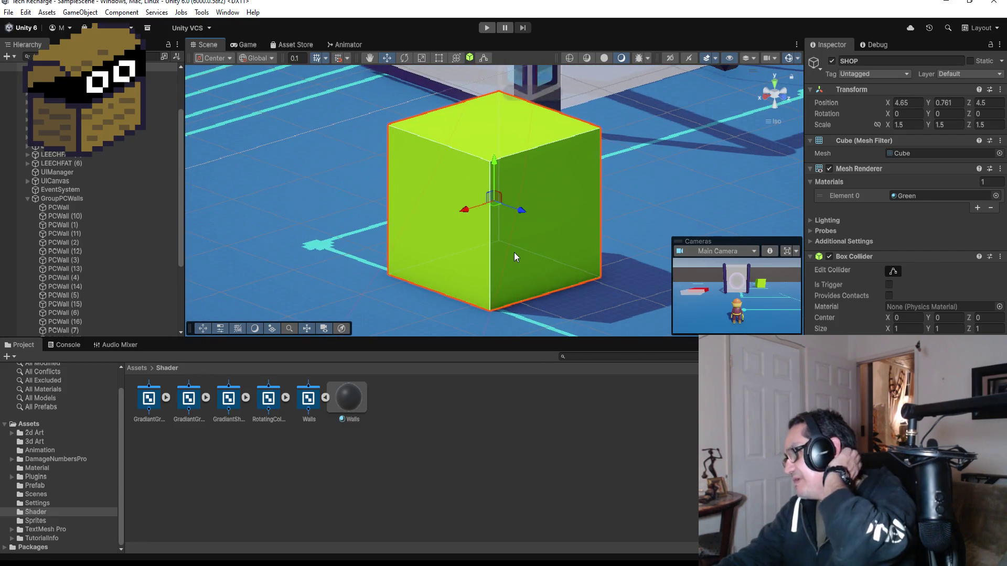
pyautogui.scroll(-3, 498, 251)
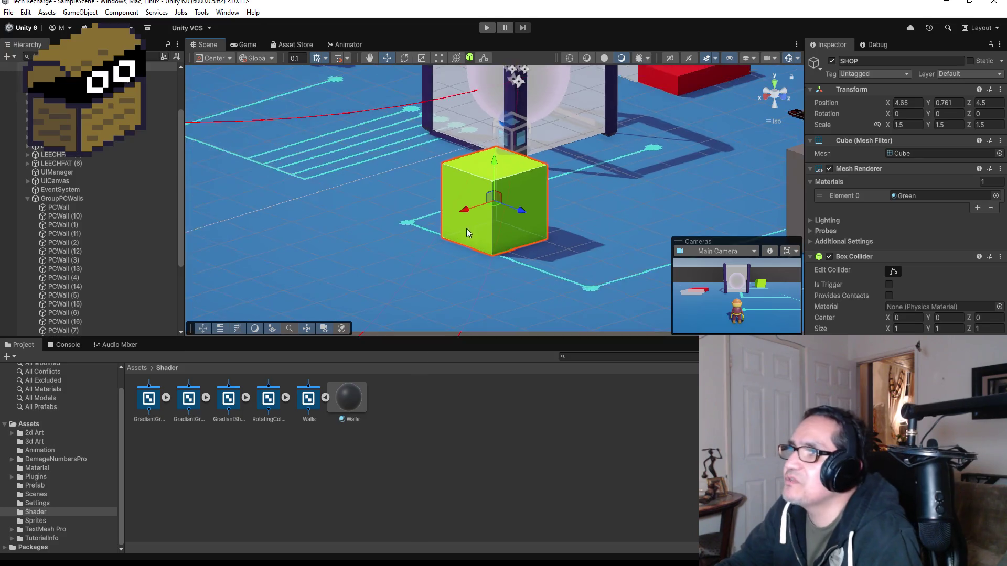
pyautogui.scroll(-8, 466, 228)
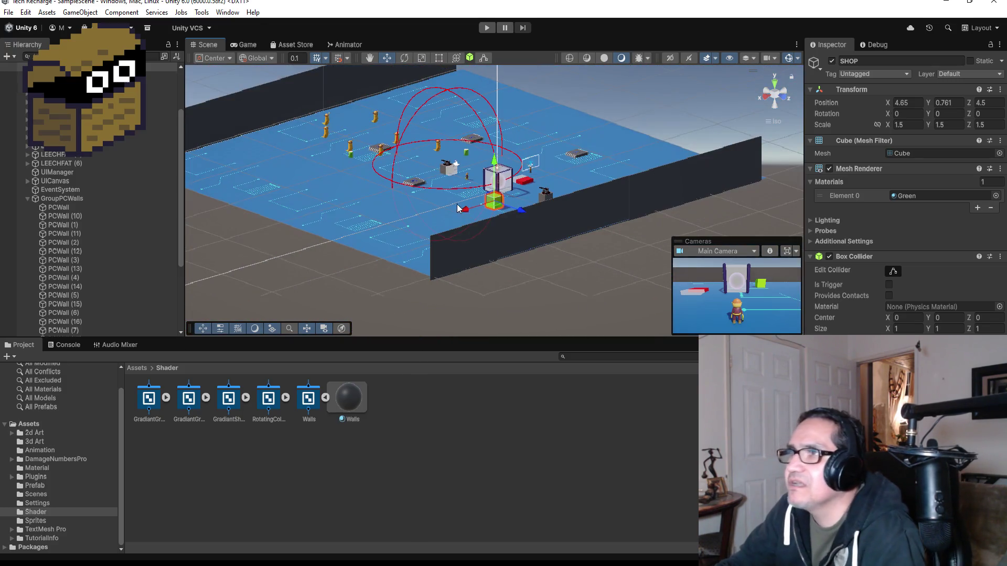
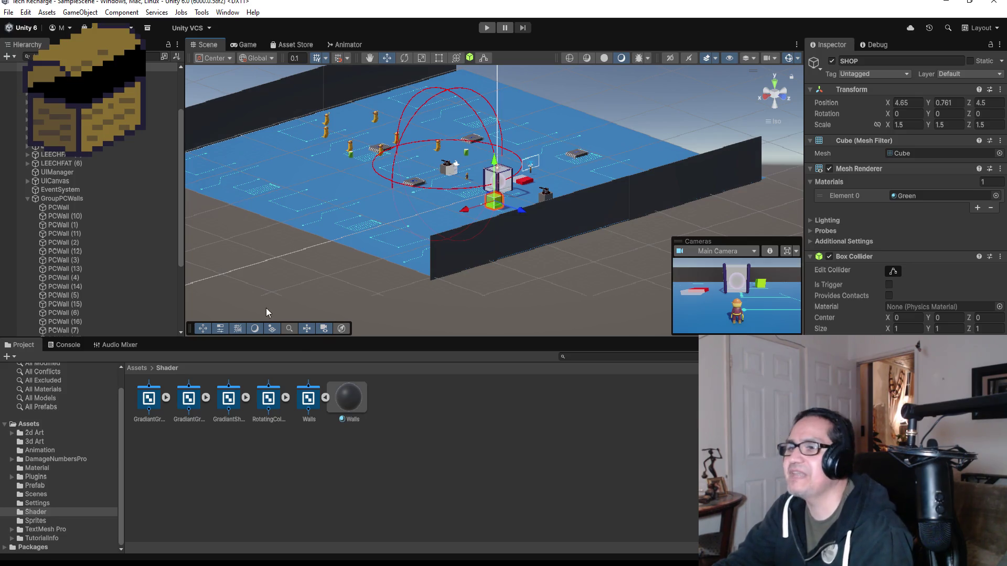
# Look around the board from above, centre on the SHOP cube and select the red RECHARGEPOD.
pyautogui.scroll(-2, 441, 211)
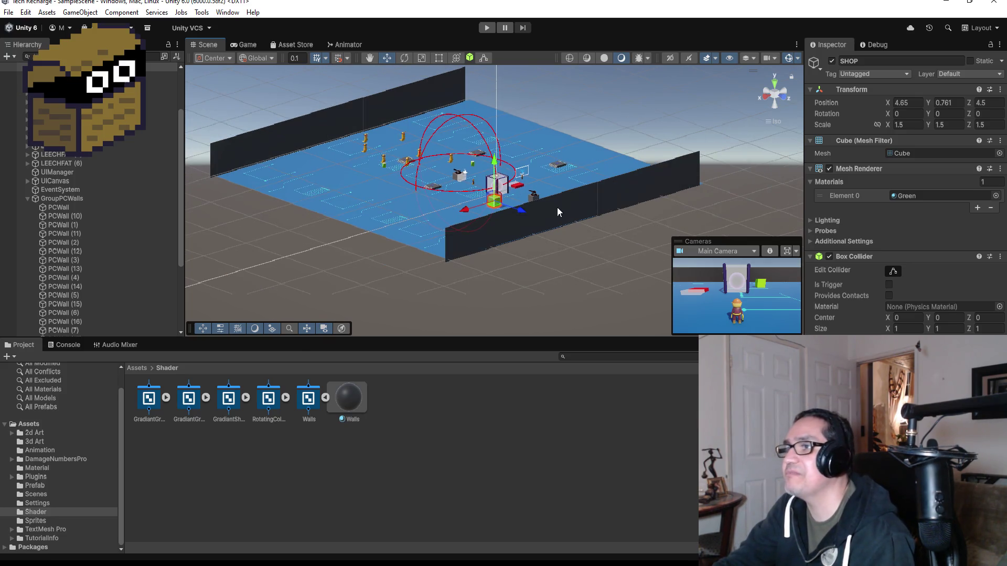
pyautogui.moveTo(558, 212)
pyautogui.mouseDown()
pyautogui.moveTo(593, 202)
pyautogui.moveTo(602, 186)
pyautogui.moveTo(724, 223)
pyautogui.mouseUp()
pyautogui.moveTo(650, 127); pyautogui.dragTo(456, 187)
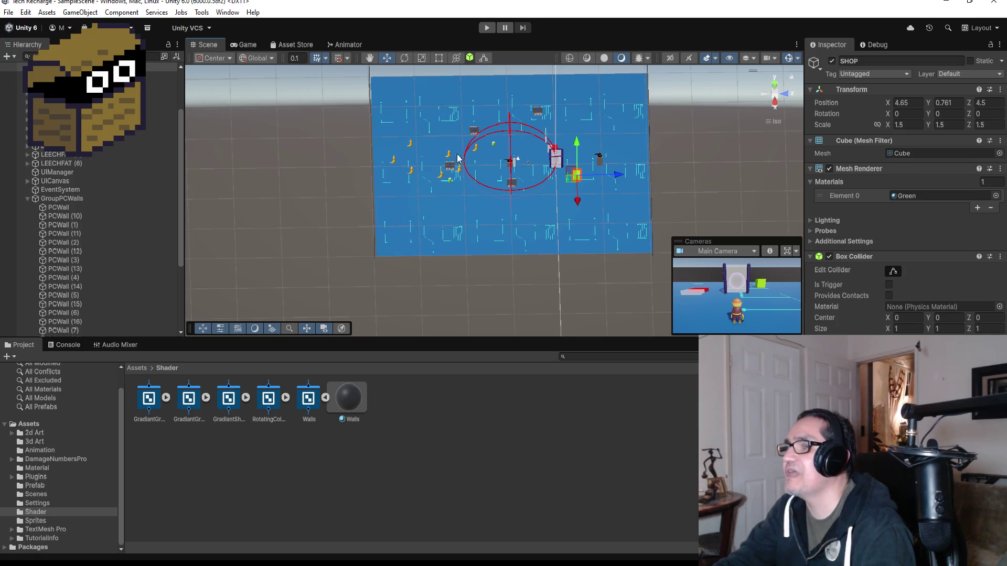
pyautogui.scroll(-3, 644, 173)
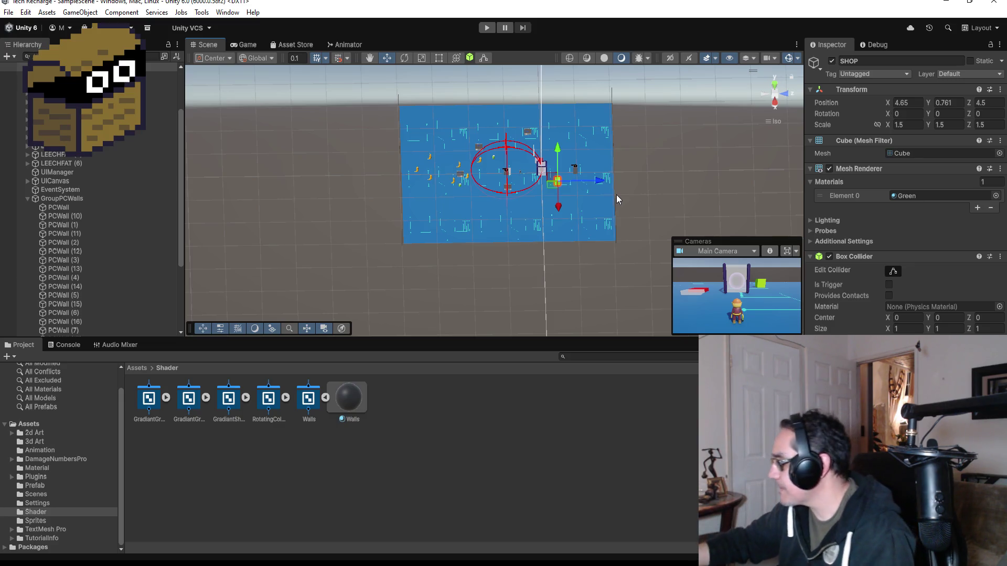
pyautogui.scroll(4, 572, 148)
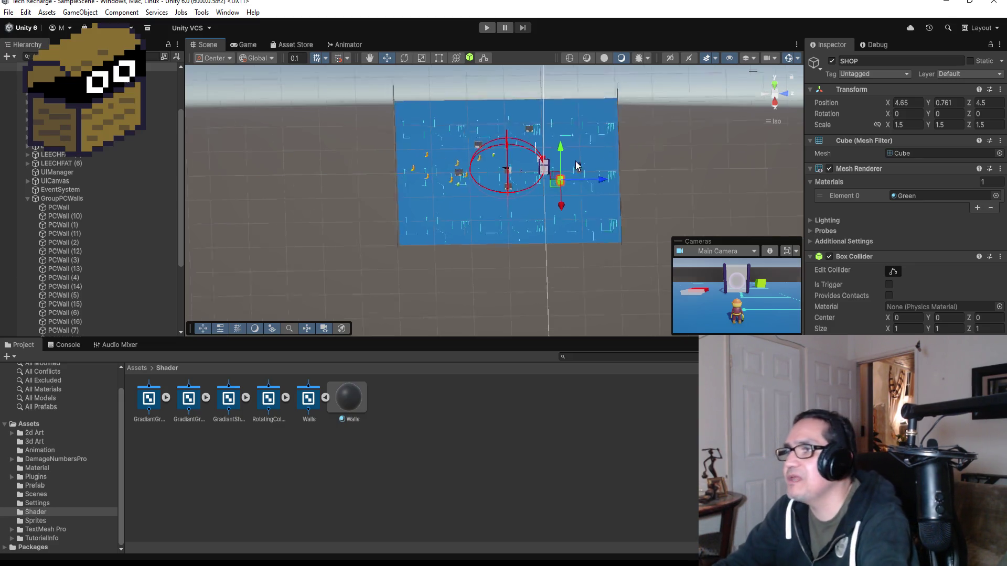
pyautogui.scroll(2, 571, 147)
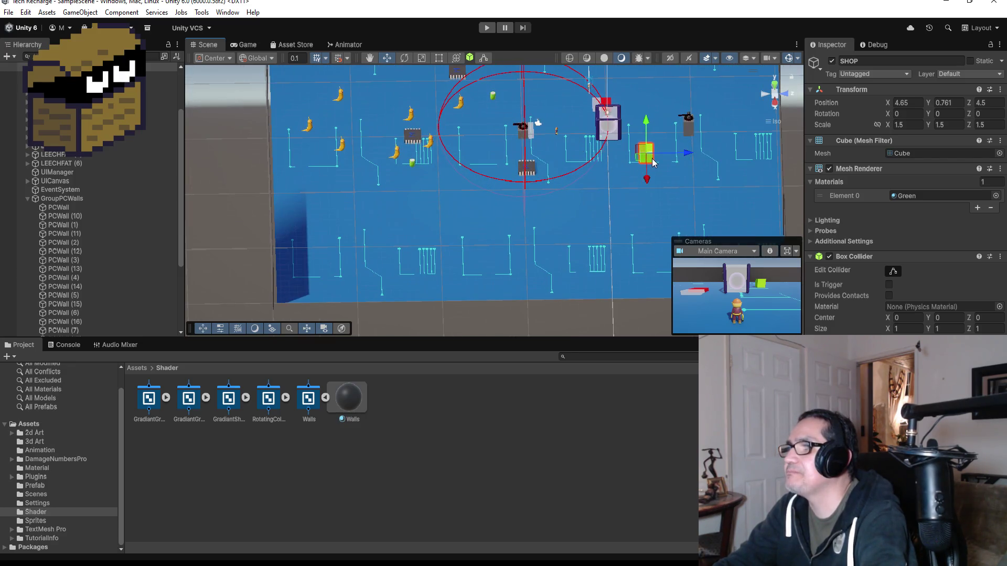
pyautogui.press('f')
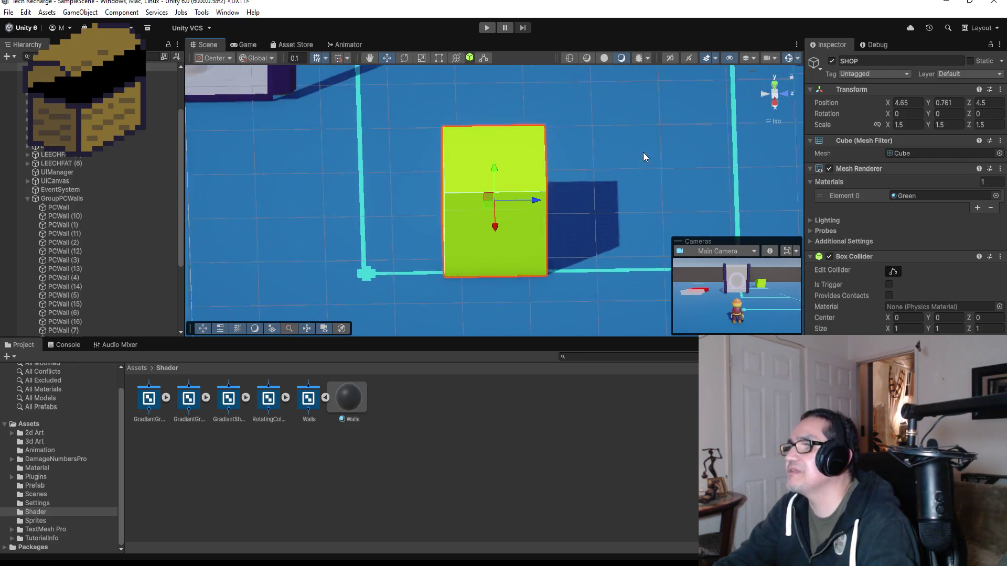
pyautogui.scroll(-4, 643, 154)
pyautogui.scroll(-2, 600, 164)
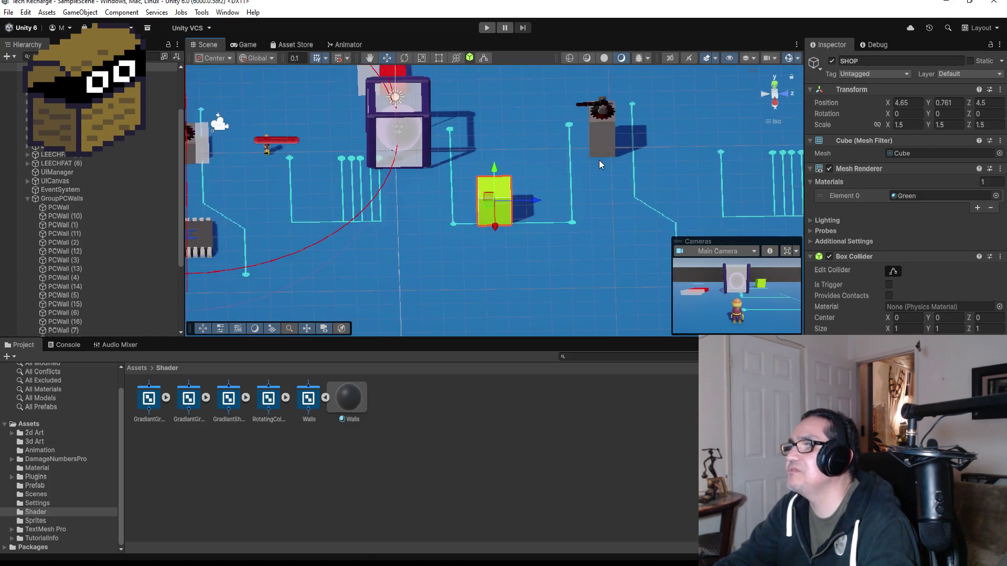
pyautogui.scroll(-3, 601, 164)
pyautogui.moveTo(579, 124); pyautogui.dragTo(600, 146)
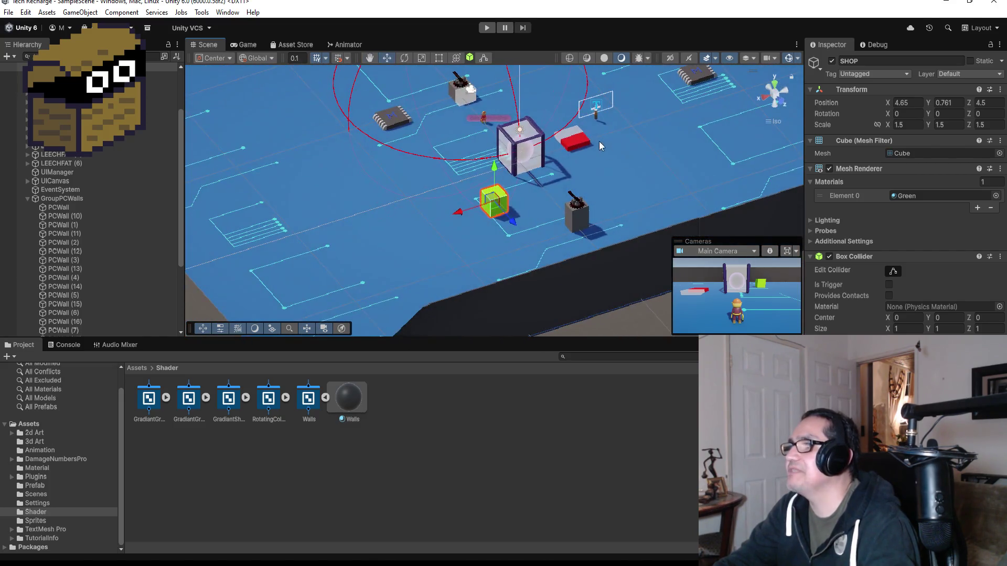
pyautogui.click(573, 143)
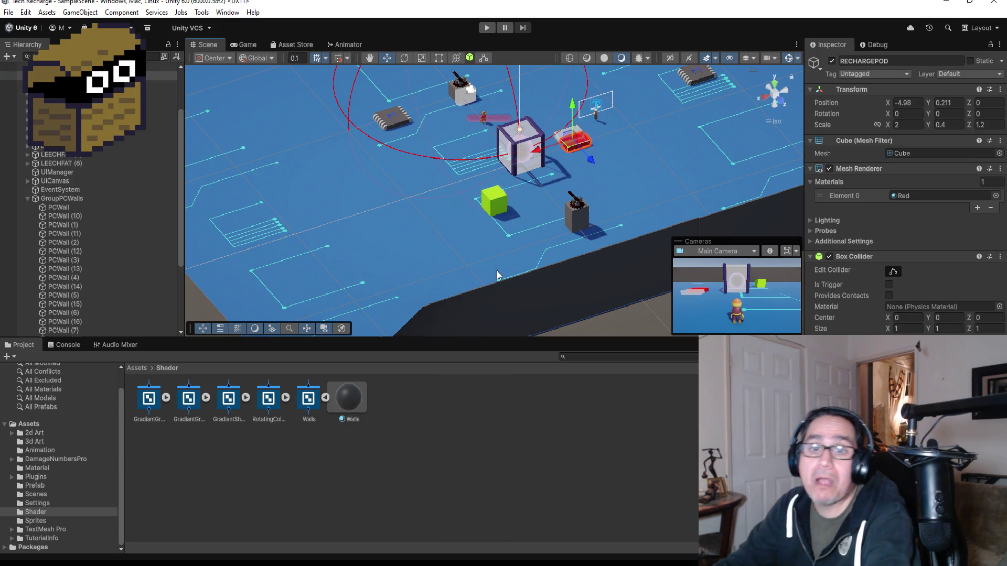
# Open Assets > Prefab and drag LEECHFAT from the Hierarchy into it as a prefab.
pyautogui.click(27, 198)
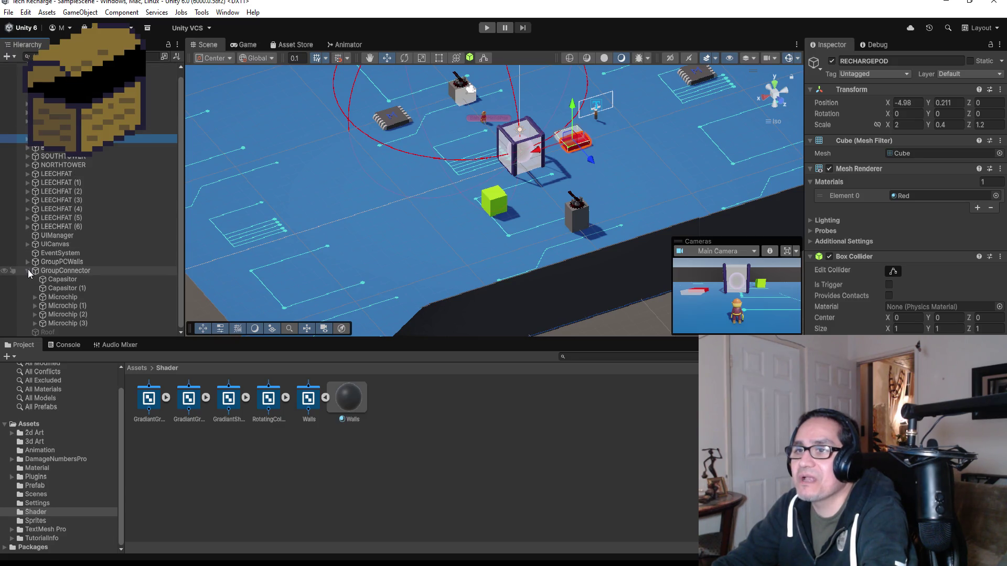
pyautogui.click(49, 278)
pyautogui.click(52, 287)
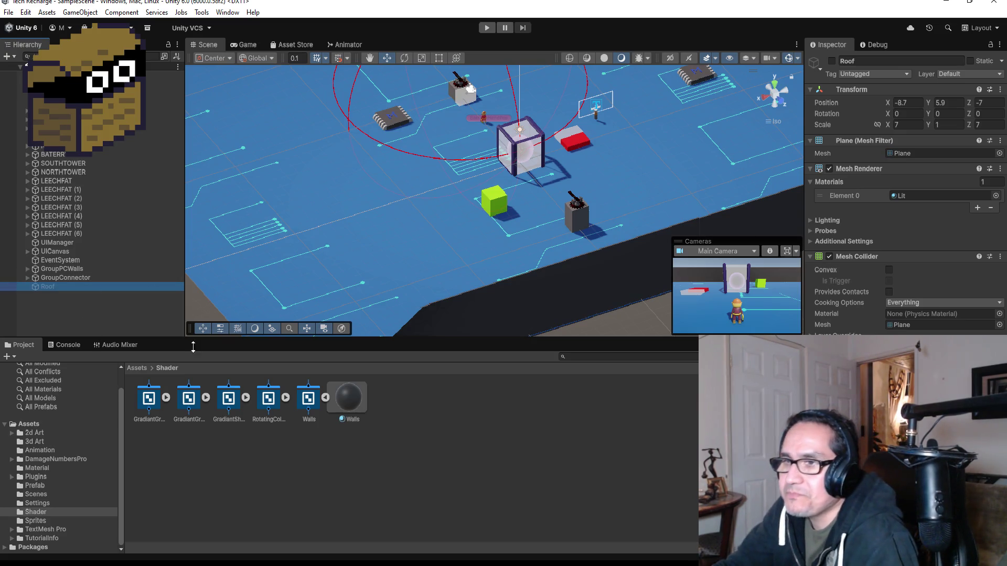
pyautogui.click(142, 367)
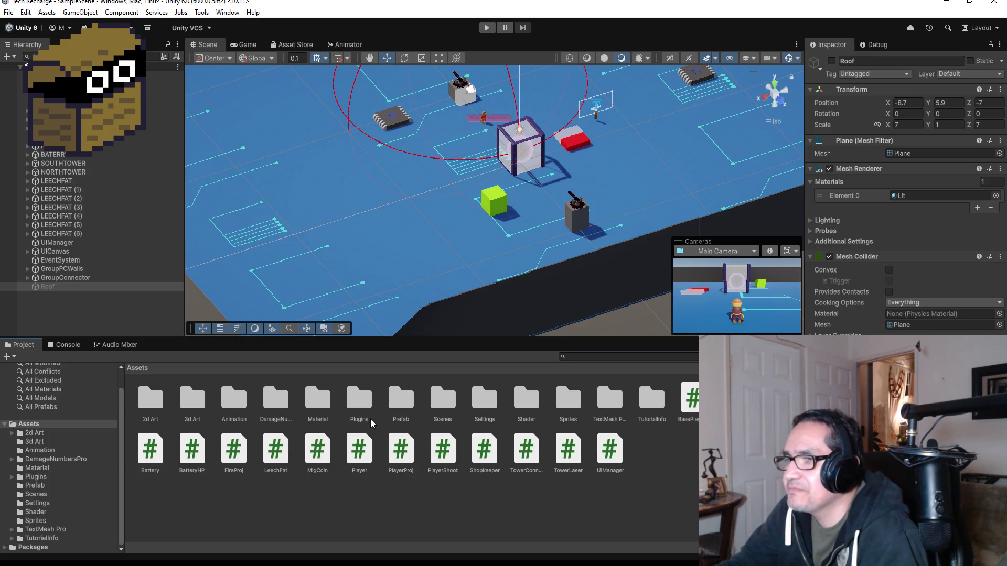
pyautogui.click(409, 404)
pyautogui.doubleClick(409, 405)
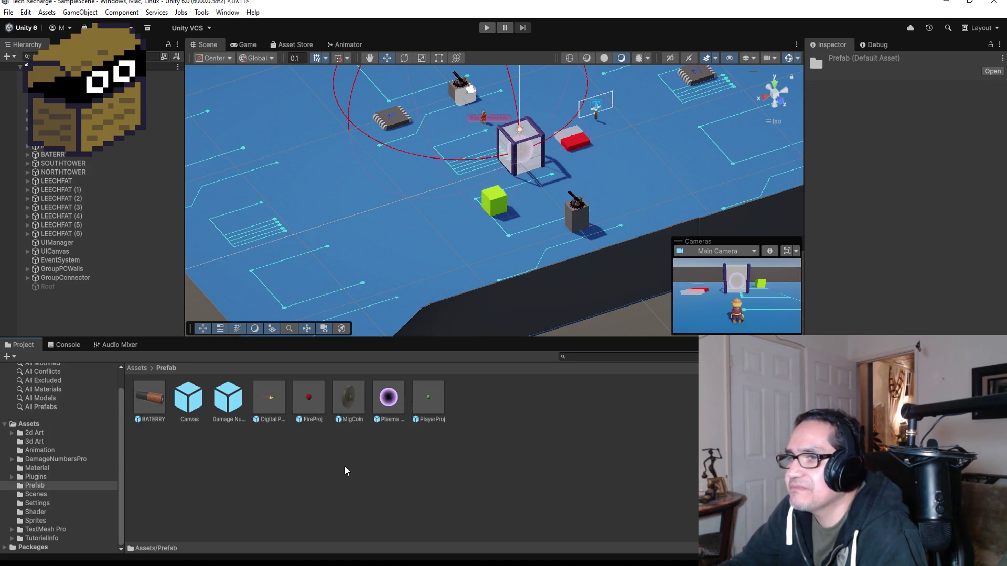
pyautogui.click(70, 186)
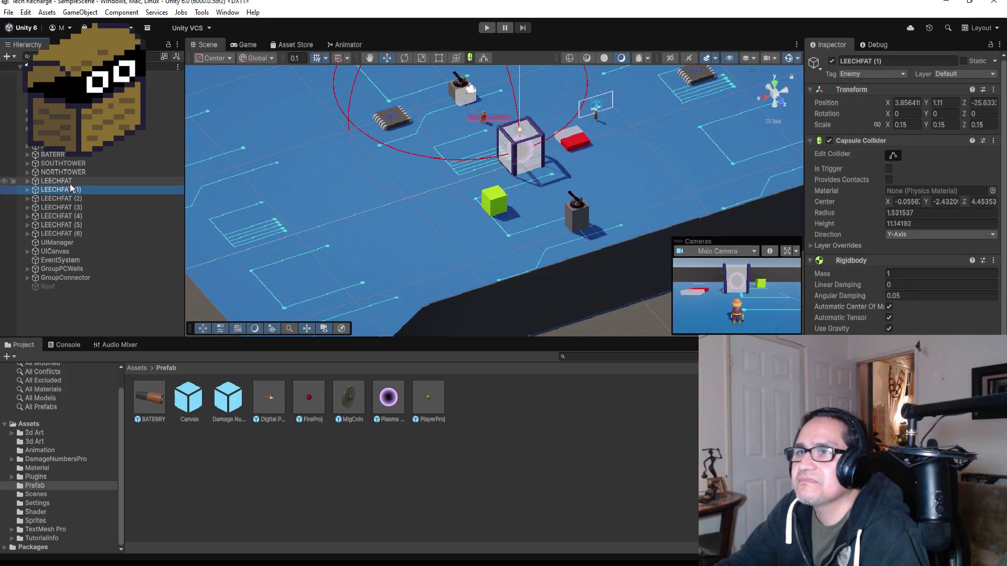
pyautogui.click(71, 182)
pyautogui.moveTo(62, 182)
pyautogui.mouseDown()
pyautogui.moveTo(278, 249)
pyautogui.moveTo(499, 448)
pyautogui.moveTo(455, 518)
pyautogui.mouseUp()
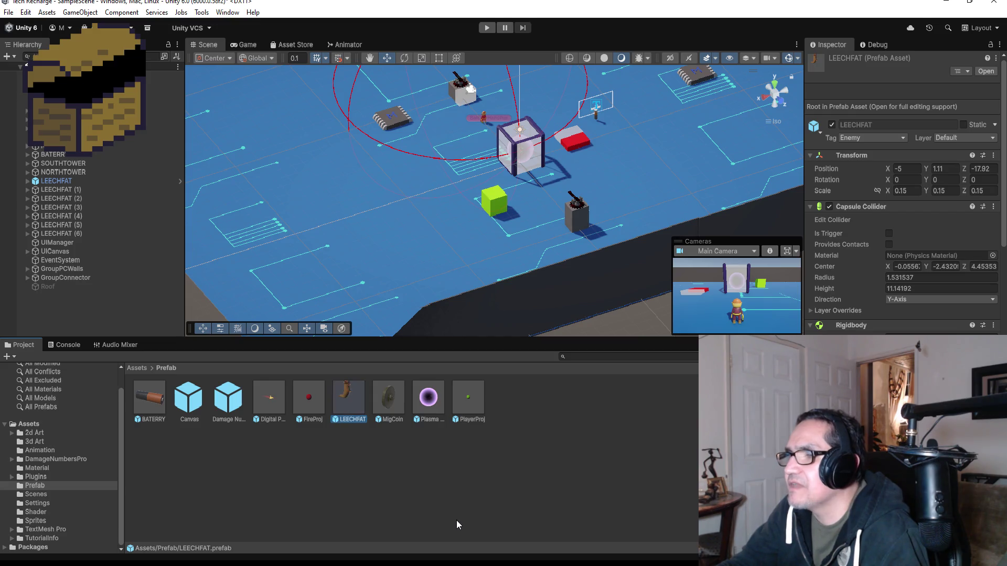
# Open the new LEECHFAT prefab in Prefab Mode.
pyautogui.rightClick(56, 181)
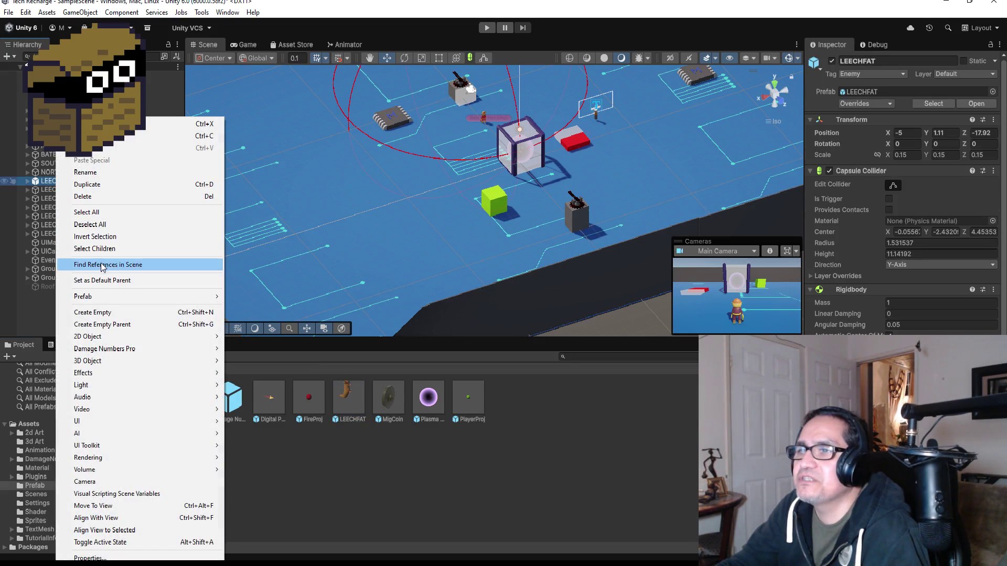
pyautogui.moveTo(135, 301)
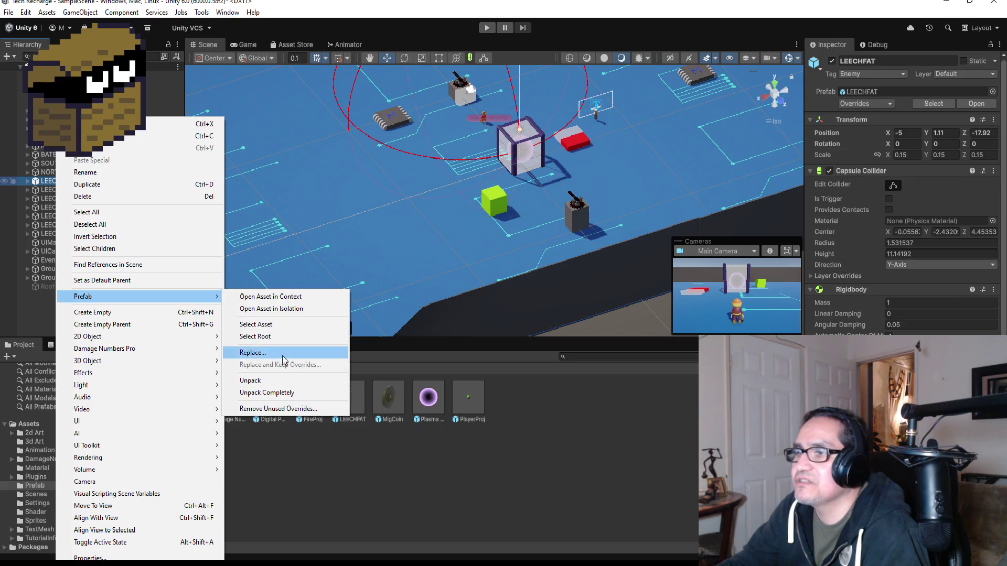
pyautogui.click(267, 393)
pyautogui.doubleClick(350, 395)
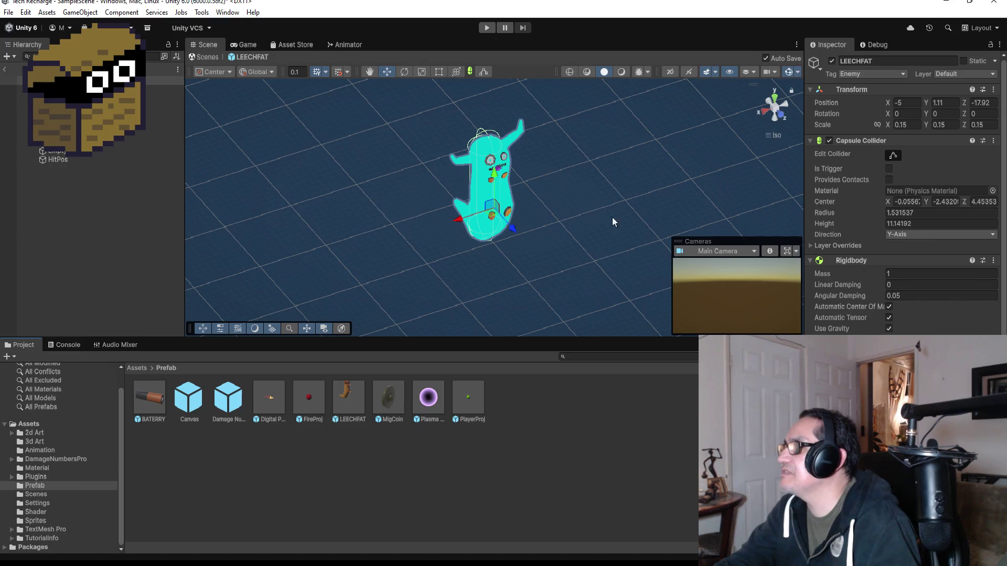
# Set LEECHFAT's Position X to 0 and Z to 0, leaving Y at 1.11.
pyautogui.scroll(-5, 902, 209)
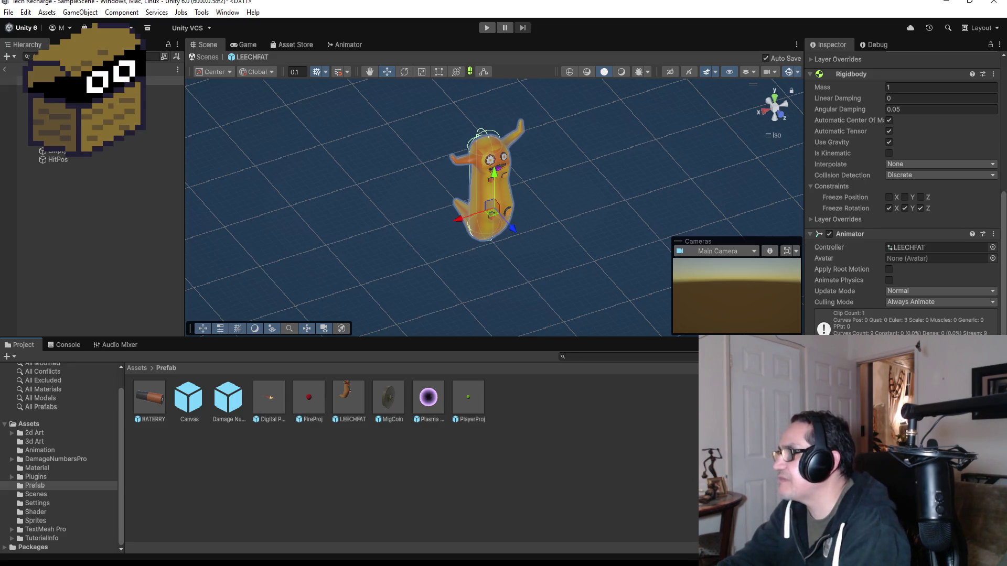
pyautogui.scroll(5, 903, 199)
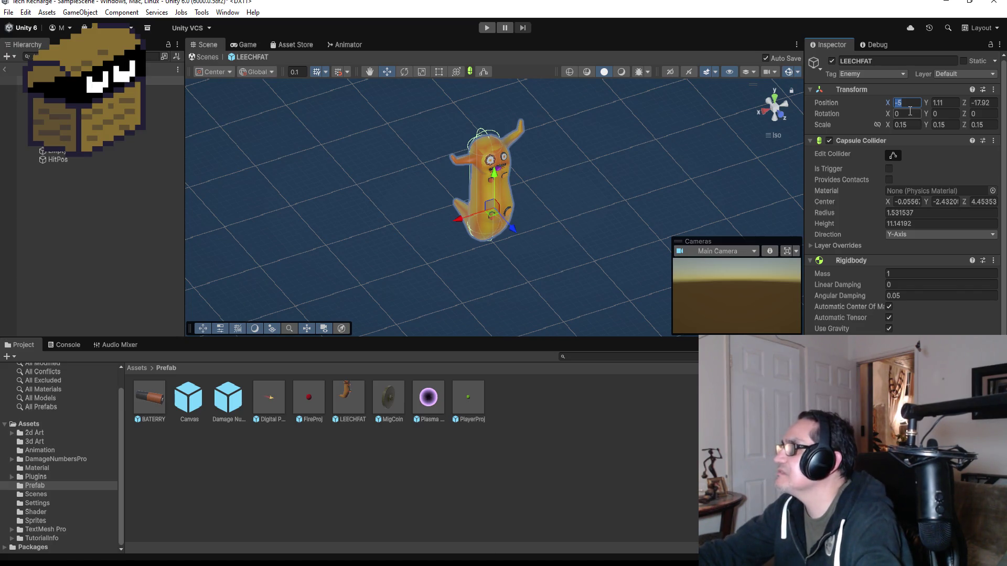
pyautogui.write('0')
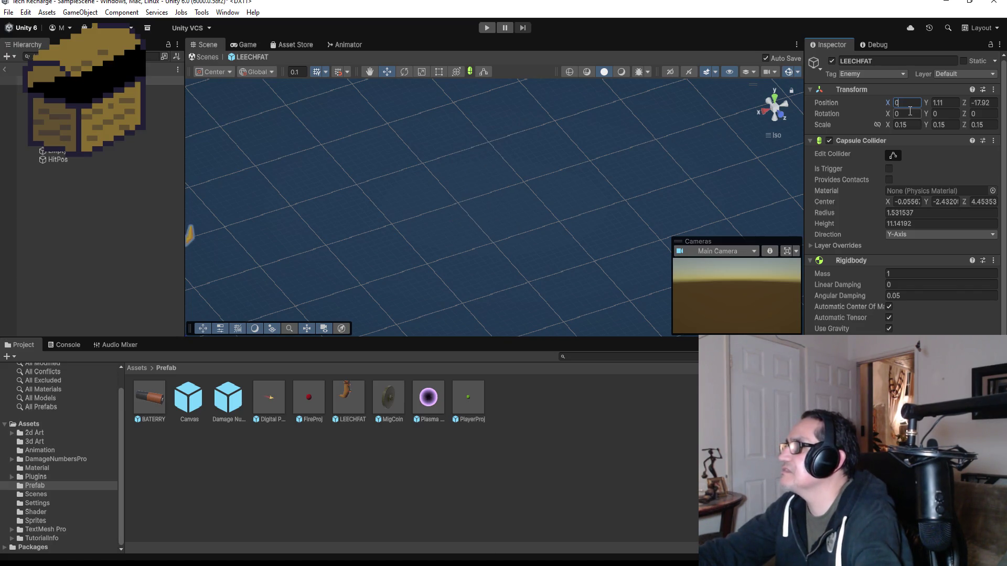
pyautogui.press('Tab')
pyautogui.press('Tab')
pyautogui.write('0')
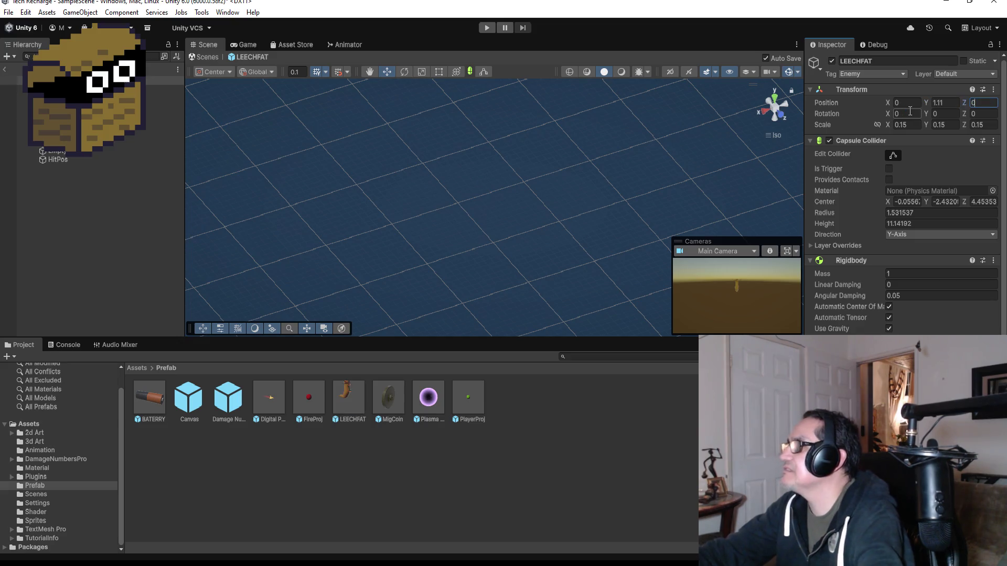
pyautogui.click(163, 80)
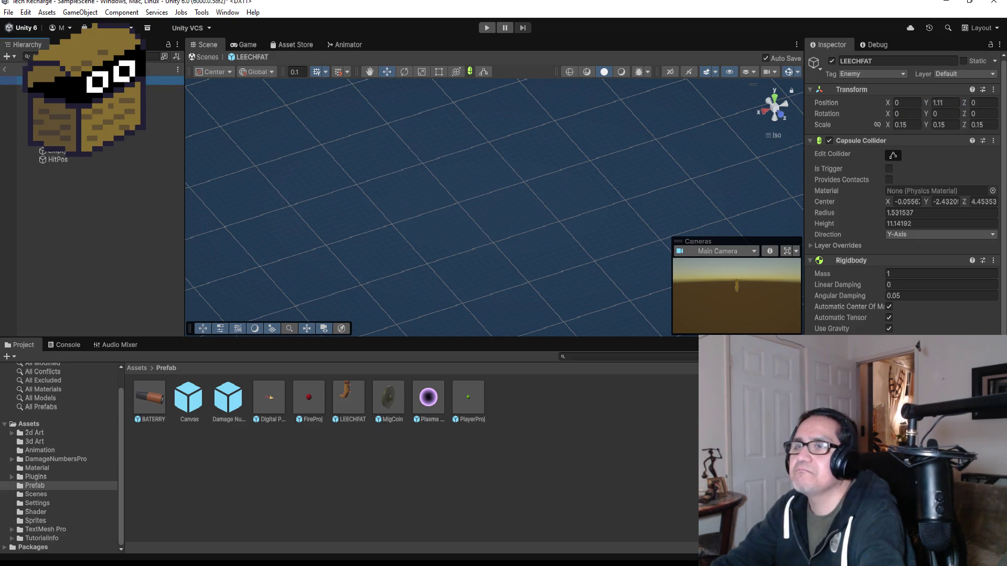
# Frame and orbit around the LEECHFAT model, then show the top-level Assets folder.
pyautogui.press('f')
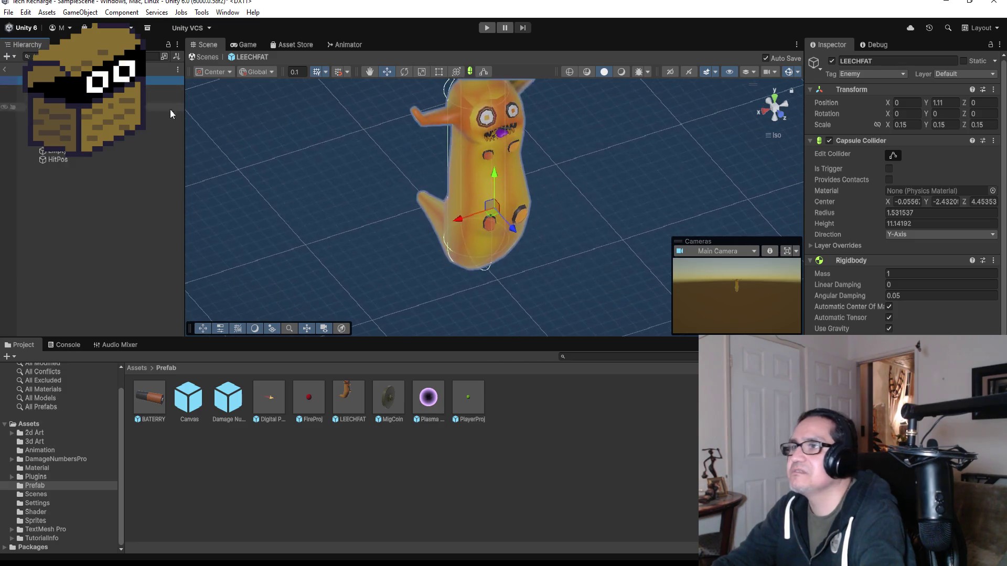
pyautogui.moveTo(534, 237)
pyautogui.keyDown('alt'); pyautogui.mouseDown()
pyautogui.moveTo(619, 84)
pyautogui.moveTo(584, 198)
pyautogui.mouseUp(); pyautogui.keyUp('alt')
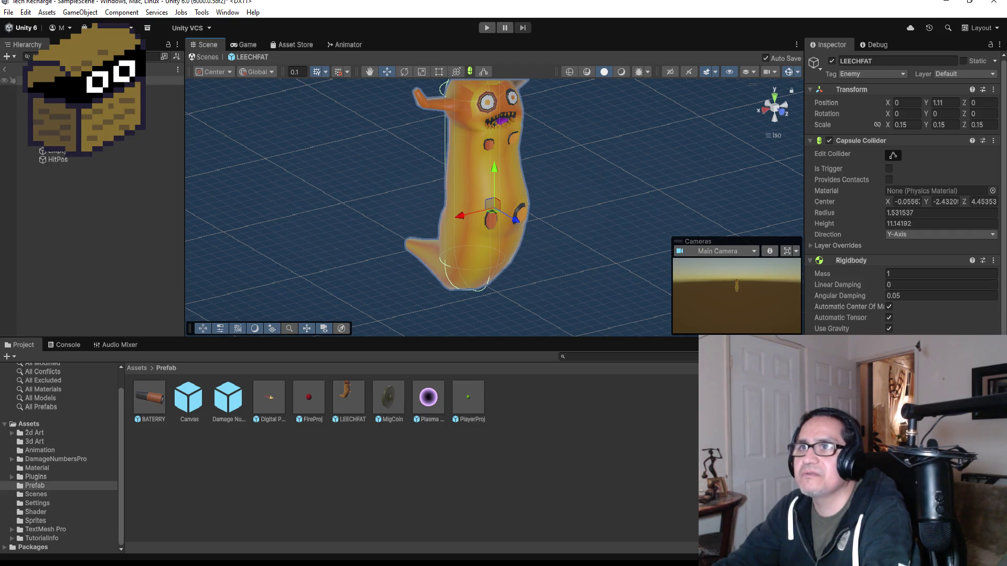
pyautogui.click(162, 80)
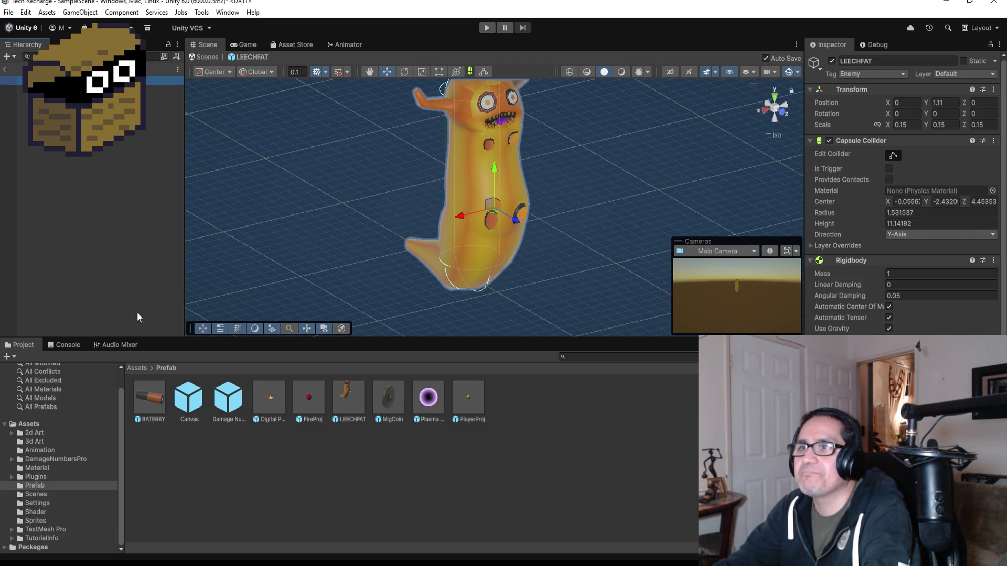
pyautogui.click(135, 368)
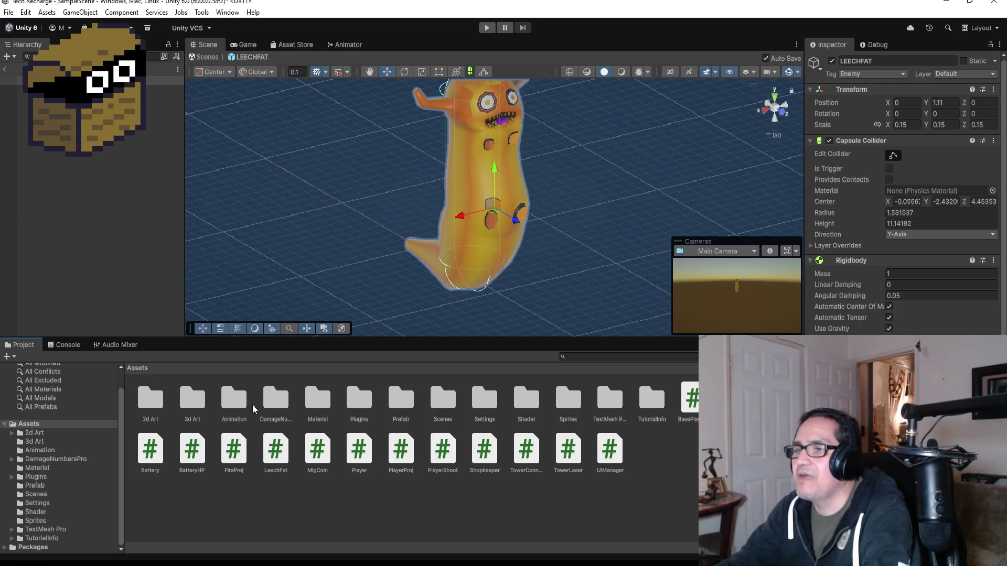
# Return to the main scene, collapse GroupPCWalls and open the Hierarchy's create-object menu.
pyautogui.click(4, 69)
pyautogui.scroll(-10, 476, 150)
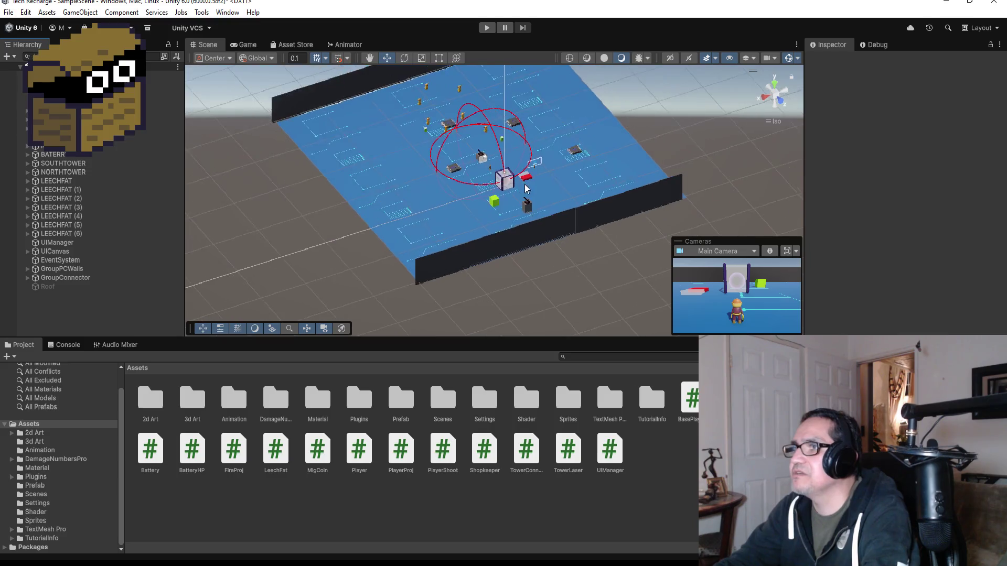
pyautogui.click(445, 101)
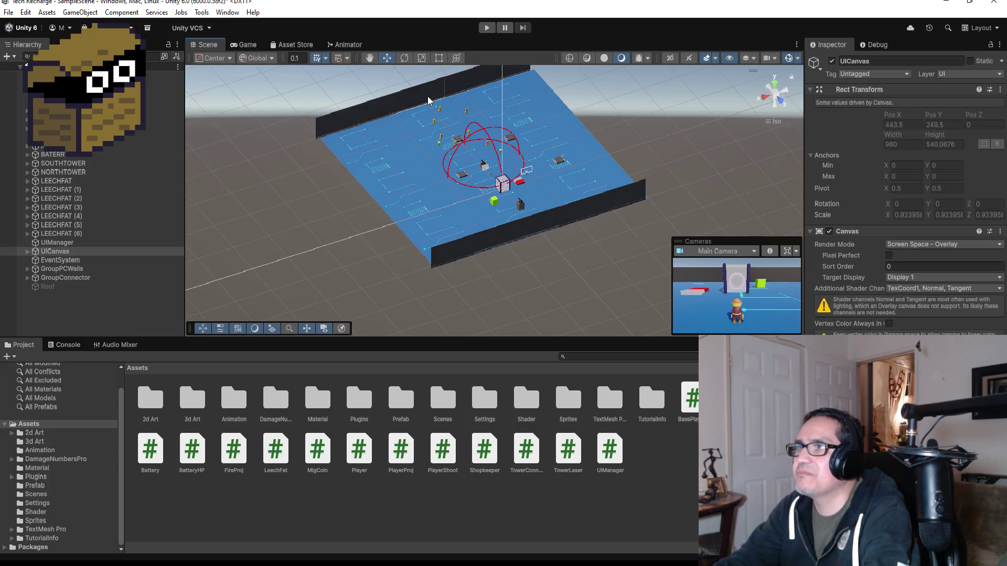
pyautogui.click(427, 97)
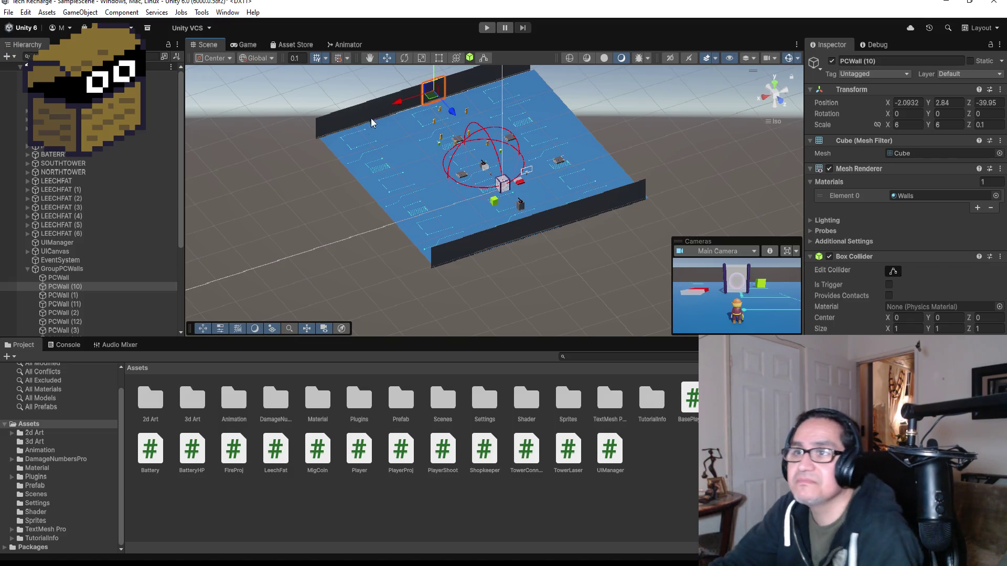
pyautogui.click(26, 269)
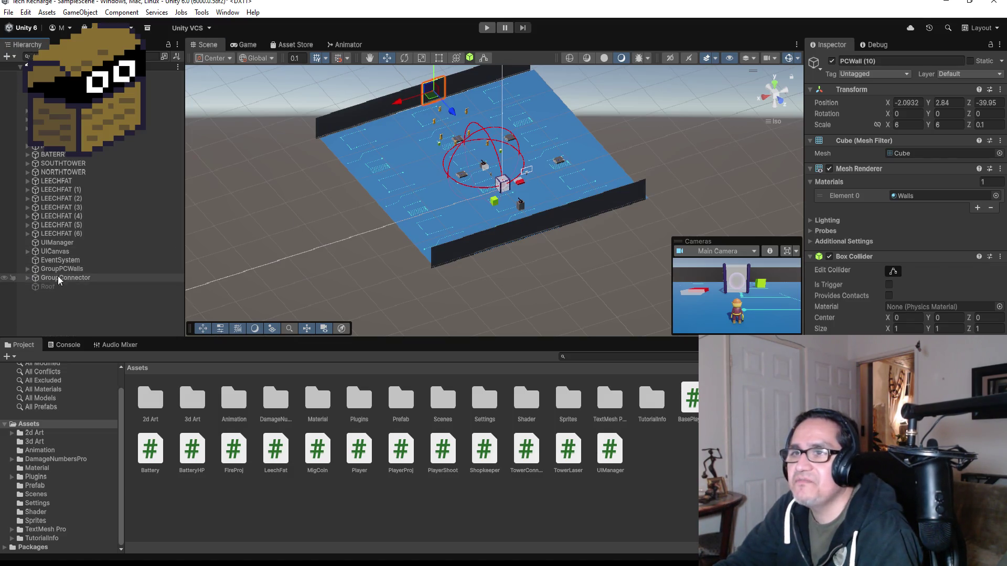
pyautogui.click(55, 298)
pyautogui.rightClick(61, 307)
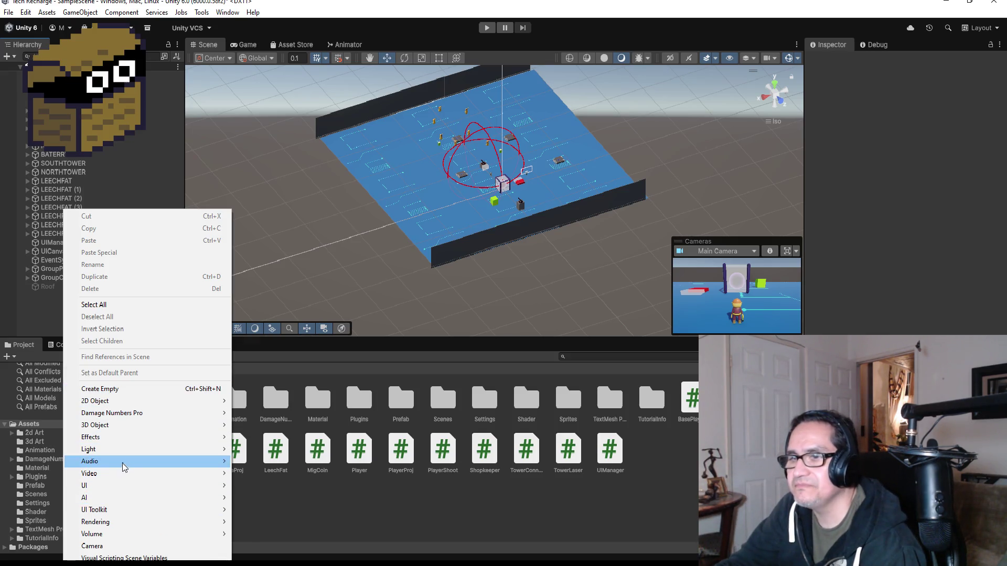
# Add a 3D cube to the scene and rename it SpawningCube.
pyautogui.moveTo(123, 425)
pyautogui.click(266, 425)
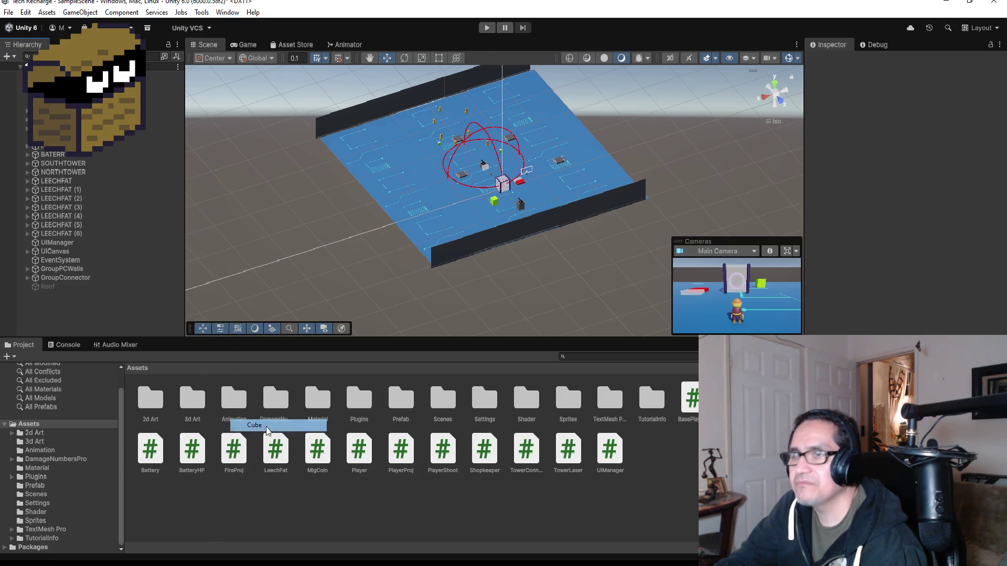
pyautogui.click(70, 317)
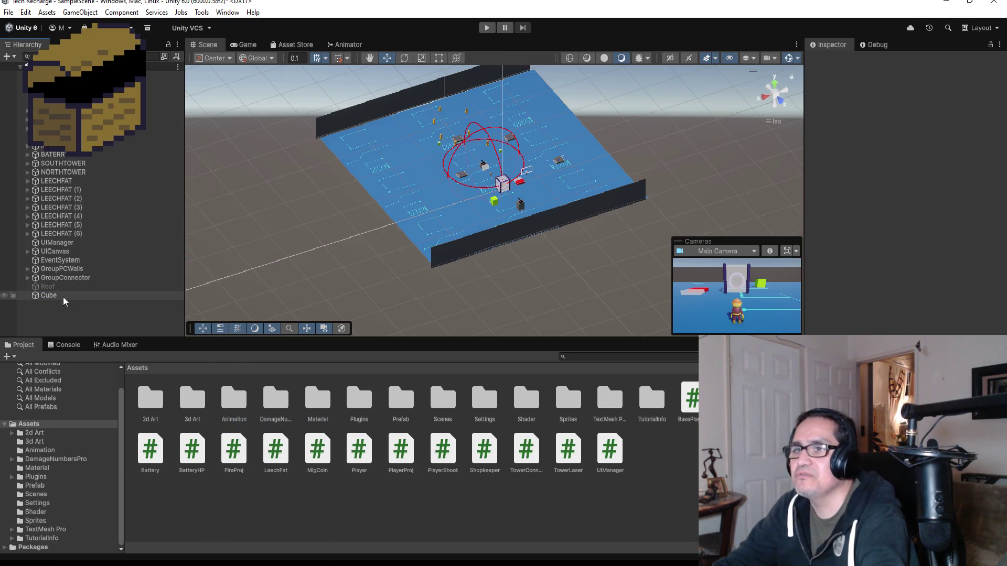
pyautogui.click(63, 297)
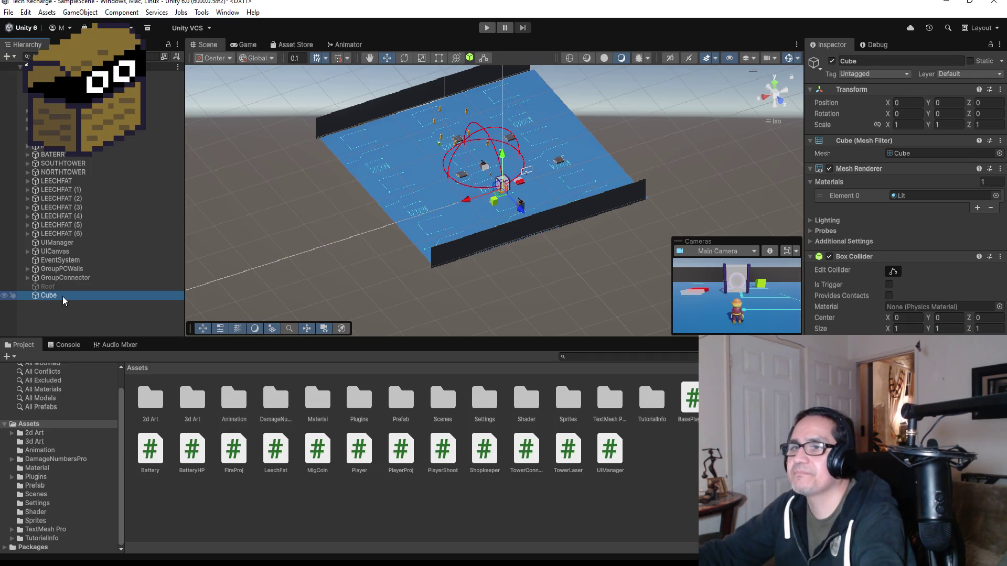
pyautogui.doubleClick(62, 297)
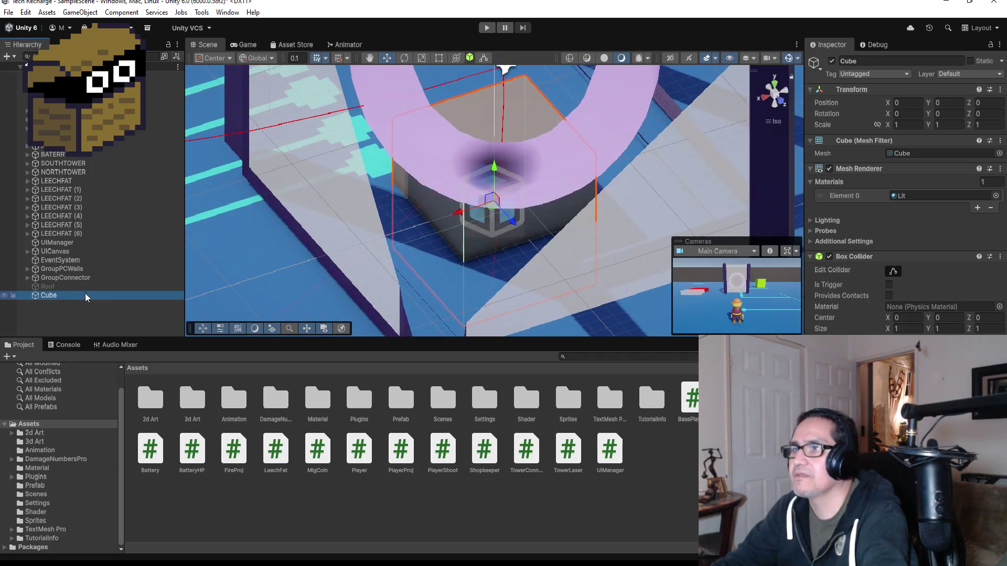
pyautogui.click(880, 60)
pyautogui.write('S')
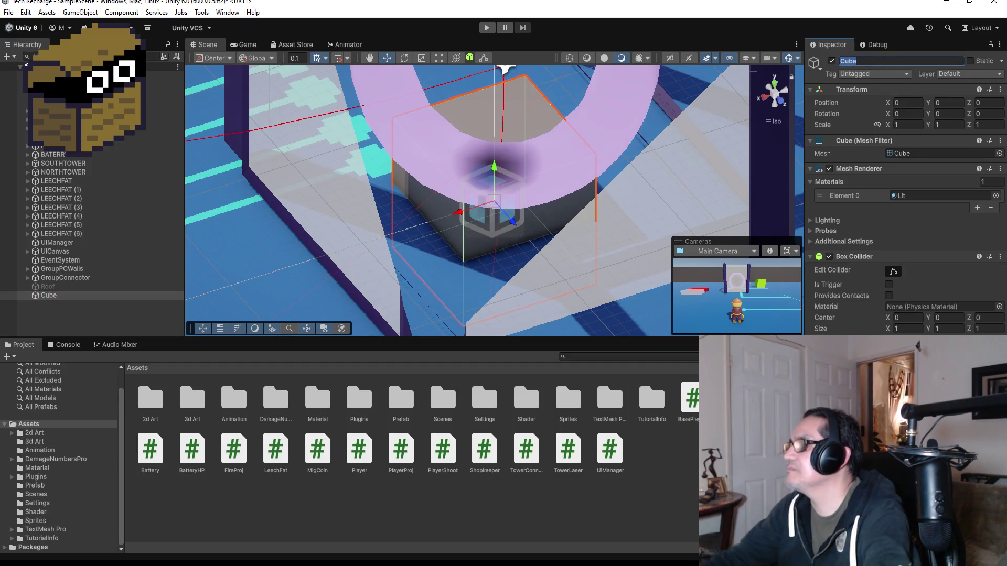
pyautogui.write('pawning')
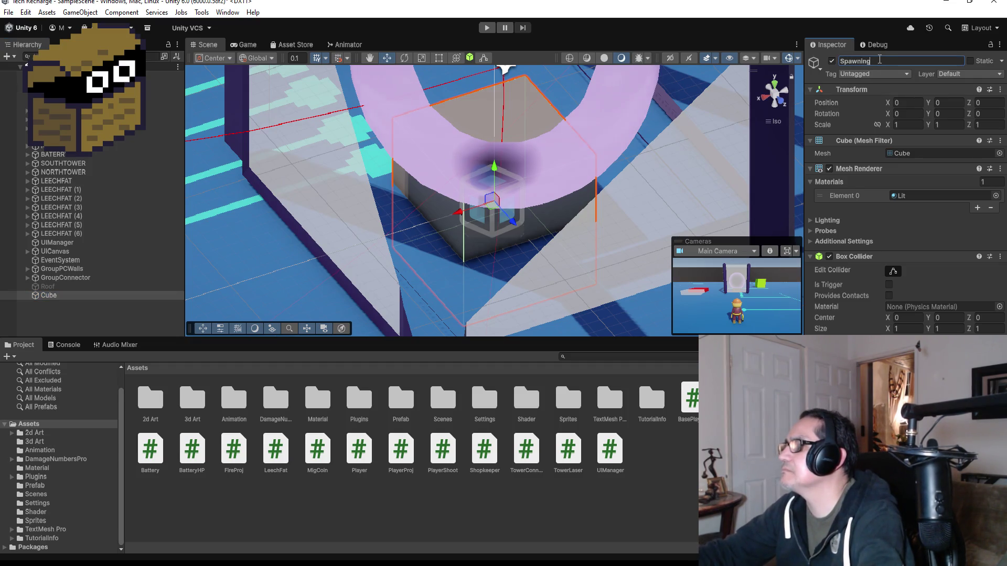
pyautogui.write('Point')
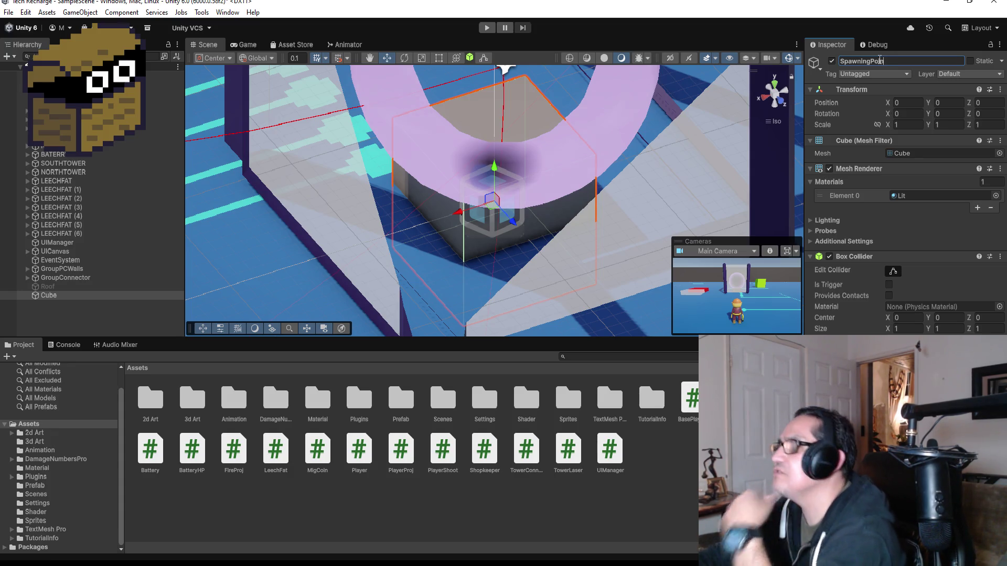
pyautogui.press('BackSpace')
pyautogui.press('BackSpace')
pyautogui.press('BackSpace')
pyautogui.write('Cube')
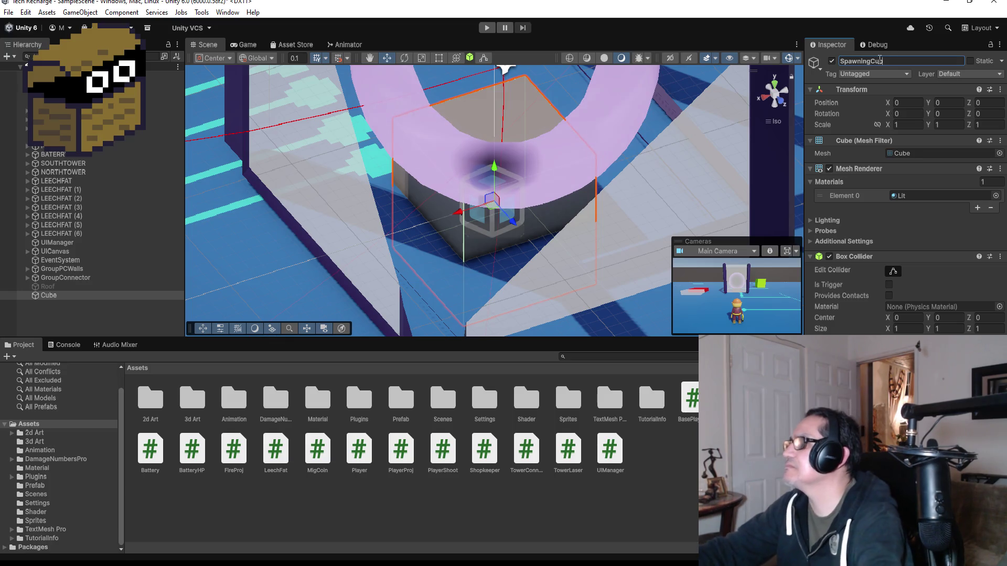
pyautogui.press('Return')
# Lower SpawningCube to Position Y 0.48 beside the monster and switch to a front view.
pyautogui.scroll(-10, 482, 158)
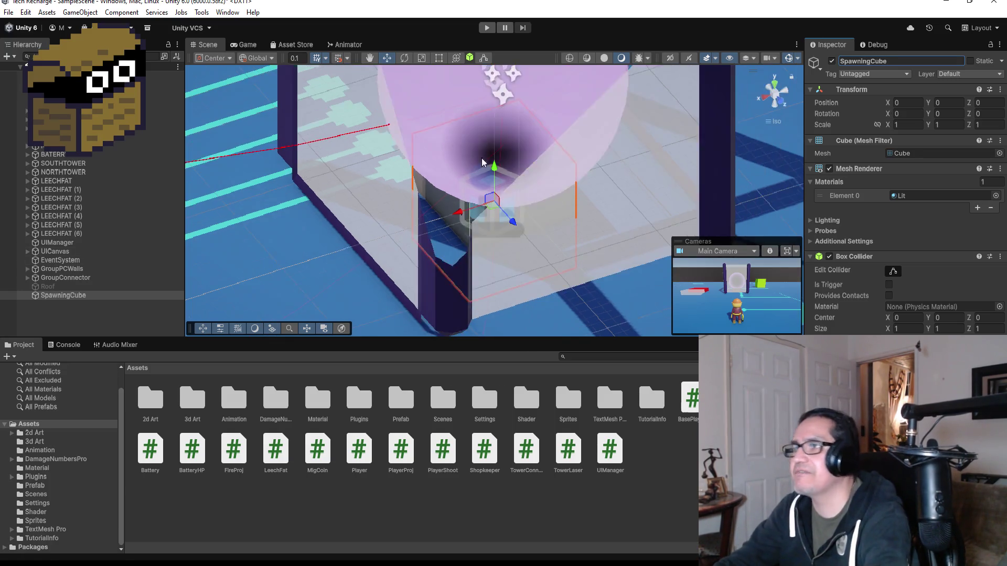
pyautogui.scroll(-10, 523, 165)
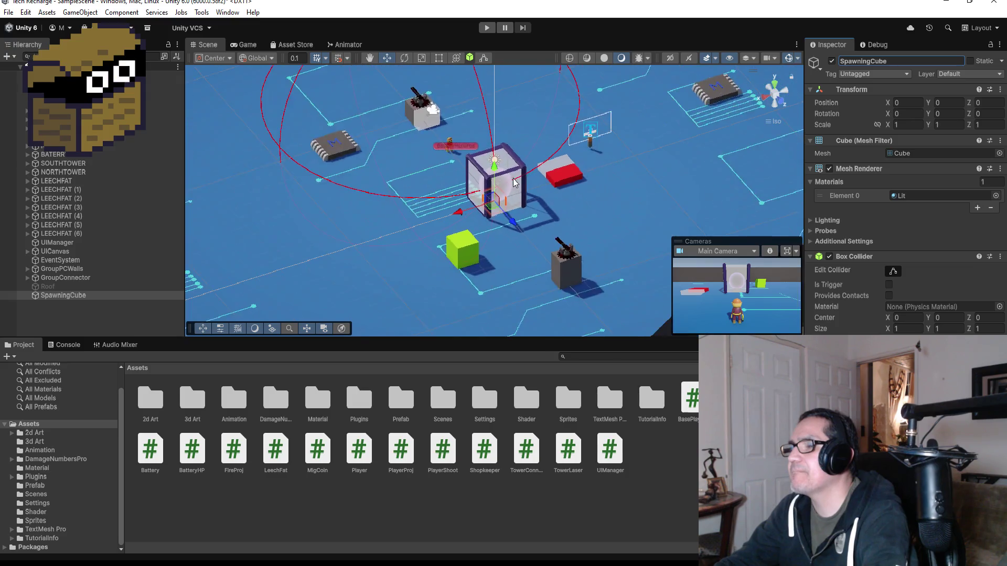
pyautogui.moveTo(495, 169)
pyautogui.mouseDown()
pyautogui.moveTo(519, 199)
pyautogui.moveTo(404, 112)
pyautogui.mouseUp()
pyautogui.press('f')
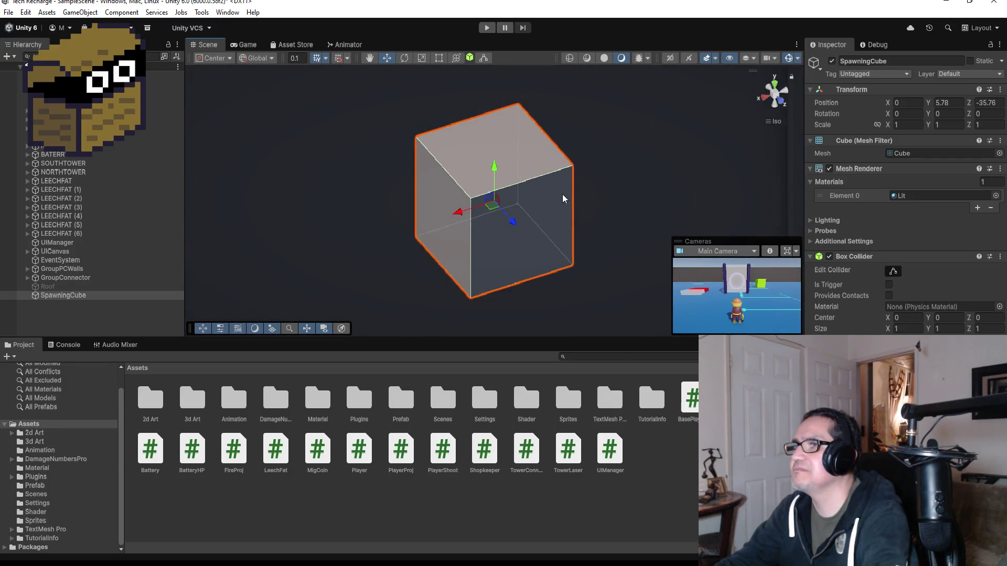
pyautogui.moveTo(628, 175)
pyautogui.mouseDown()
pyautogui.moveTo(387, 124)
pyautogui.moveTo(522, 156)
pyautogui.moveTo(494, 315)
pyautogui.mouseUp()
pyautogui.scroll(-5, 495, 241)
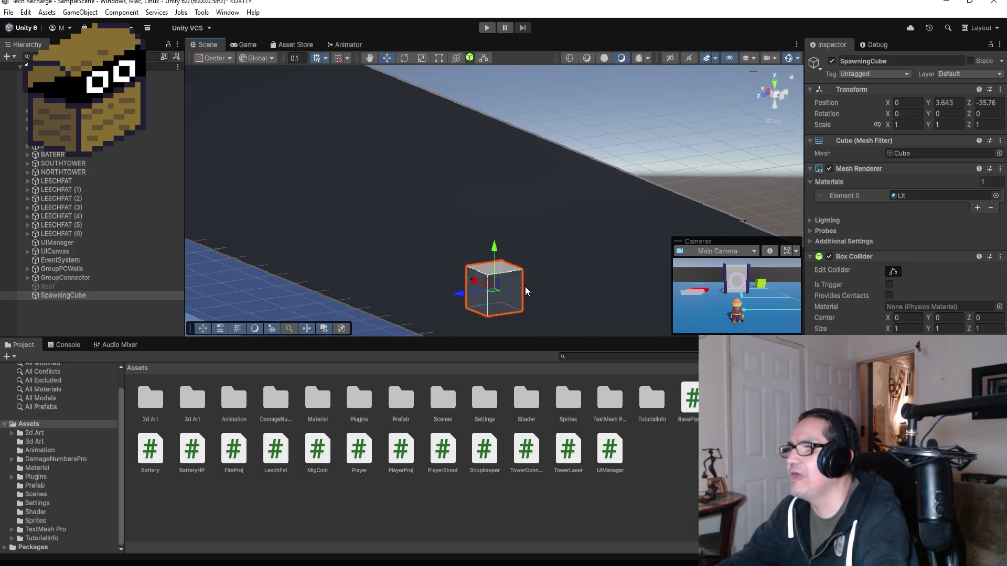
pyautogui.moveTo(494, 214); pyautogui.dragTo(504, 285)
pyautogui.press('f')
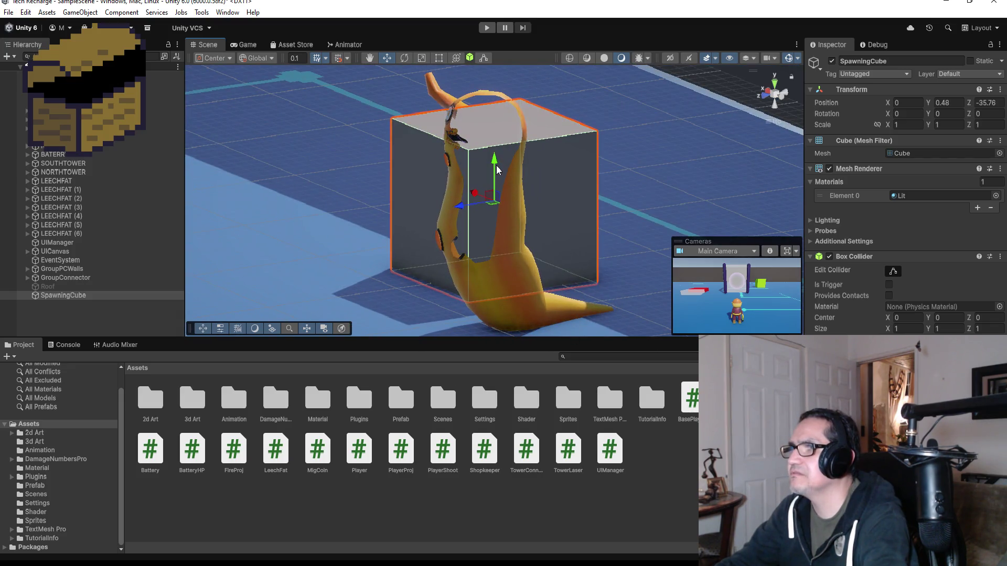
pyautogui.moveTo(497, 169); pyautogui.dragTo(498, 182)
pyautogui.moveTo(496, 159); pyautogui.dragTo(496, 164)
pyautogui.click(764, 90)
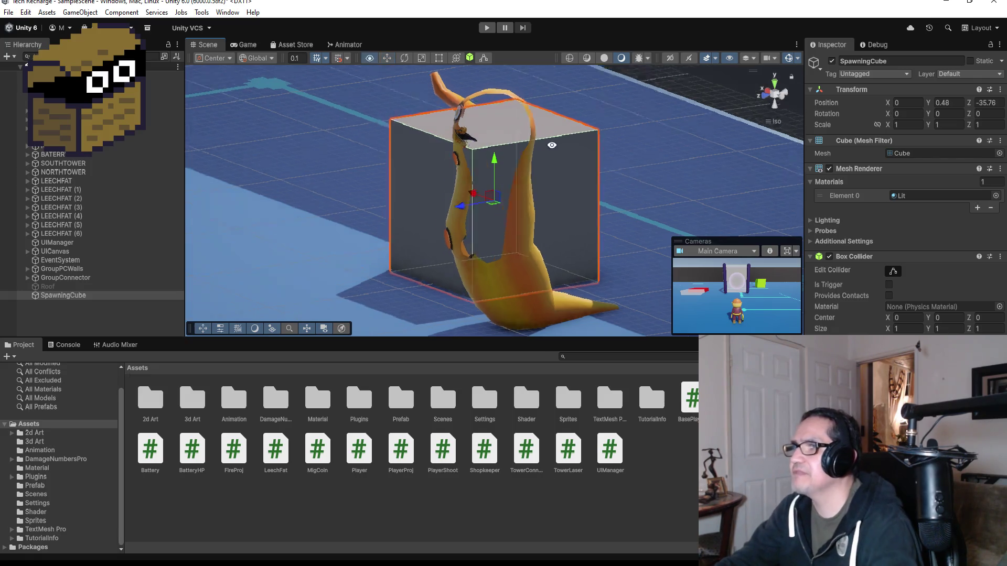
pyautogui.scroll(-3, 671, 178)
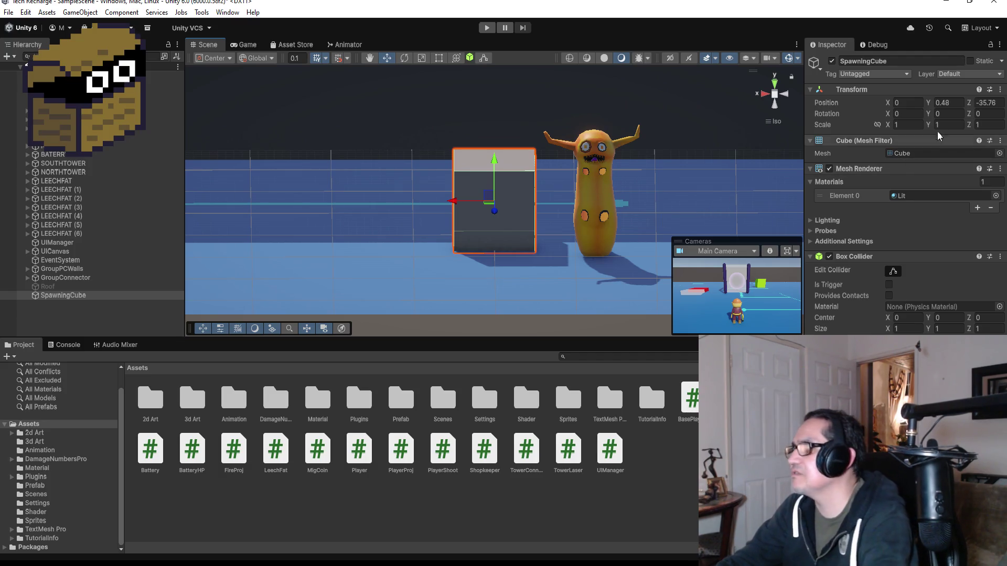
# Set SpawningCube's X scale to 1.5, adjust Y scale and raise it onto the floor.
pyautogui.click(910, 126)
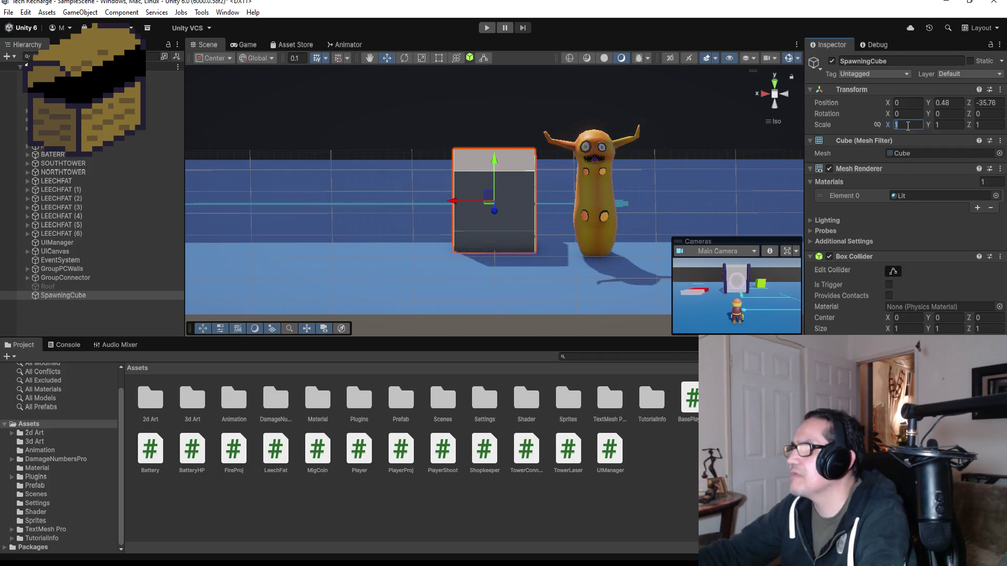
pyautogui.write('.5')
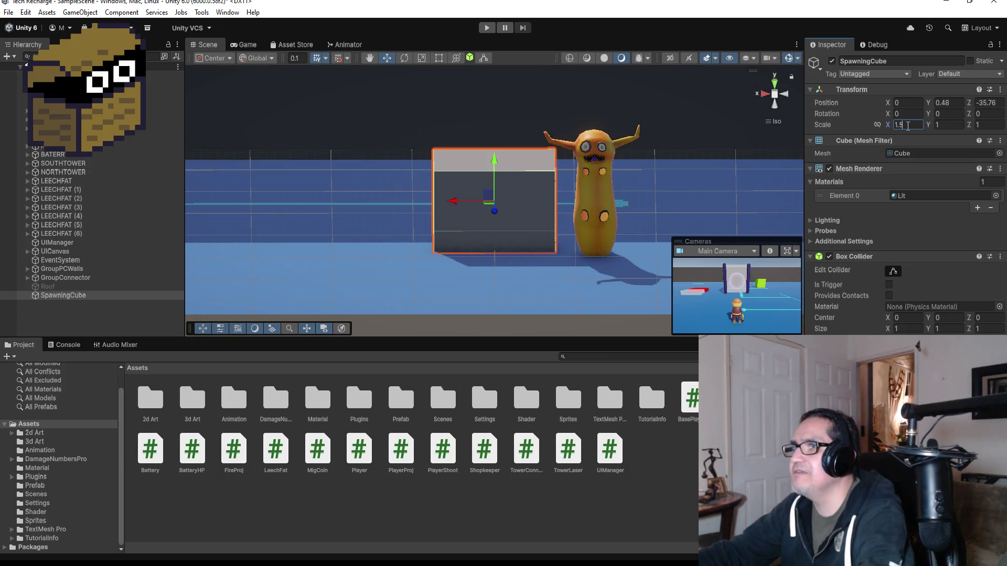
pyautogui.press('Tab')
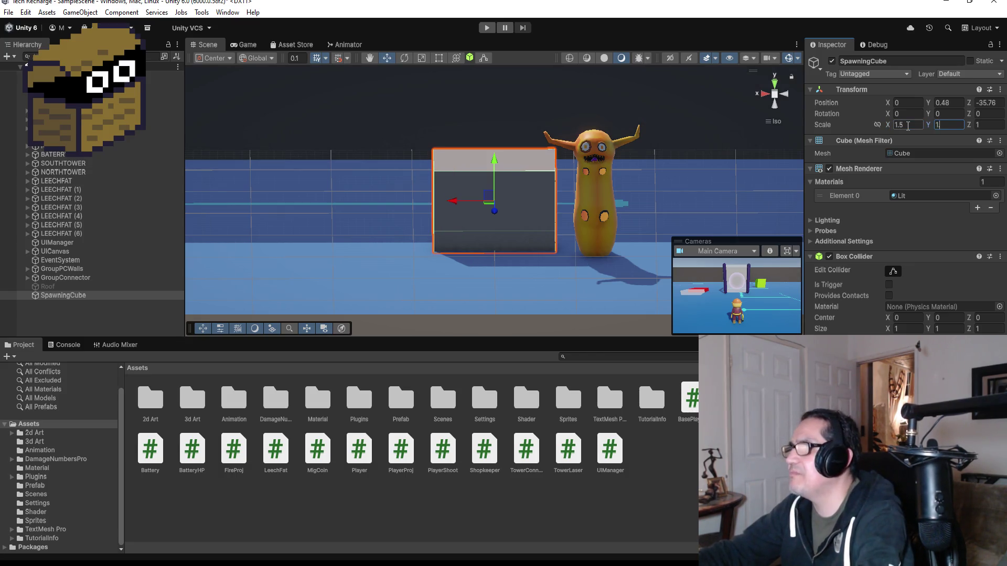
pyautogui.write('.5')
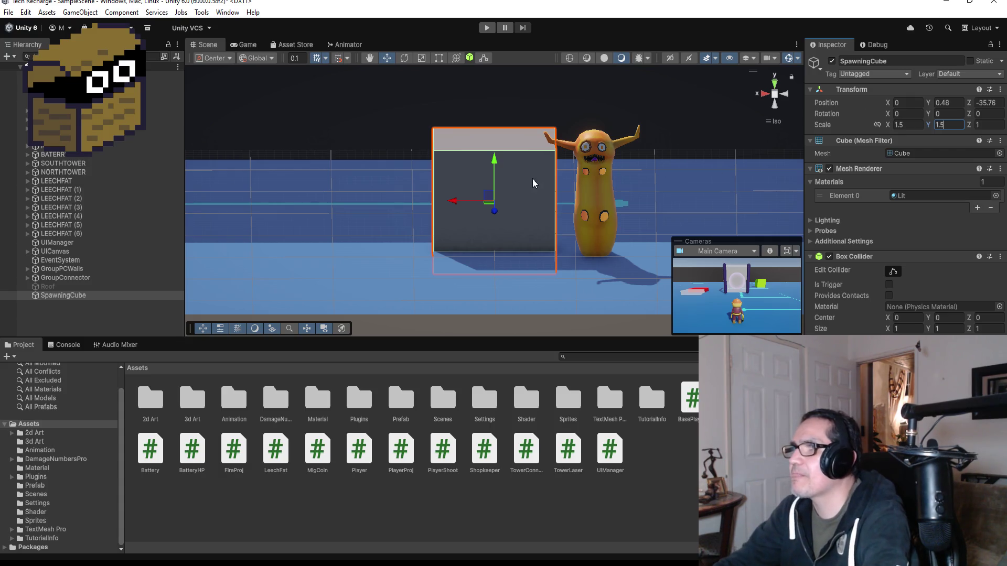
pyautogui.moveTo(497, 161)
pyautogui.mouseDown()
pyautogui.moveTo(493, 124)
pyautogui.moveTo(493, 137)
pyautogui.mouseUp()
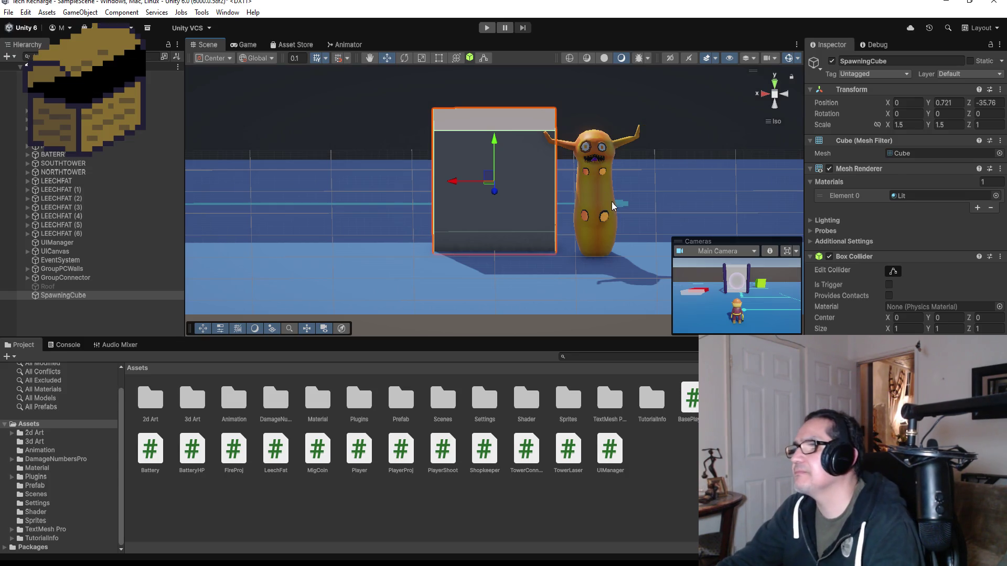
pyautogui.moveTo(586, 191)
pyautogui.keyDown('alt'); pyautogui.mouseDown()
pyautogui.moveTo(656, 146)
pyautogui.moveTo(656, 136)
pyautogui.moveTo(623, 141)
pyautogui.moveTo(621, 183)
pyautogui.mouseUp(); pyautogui.keyUp('alt')
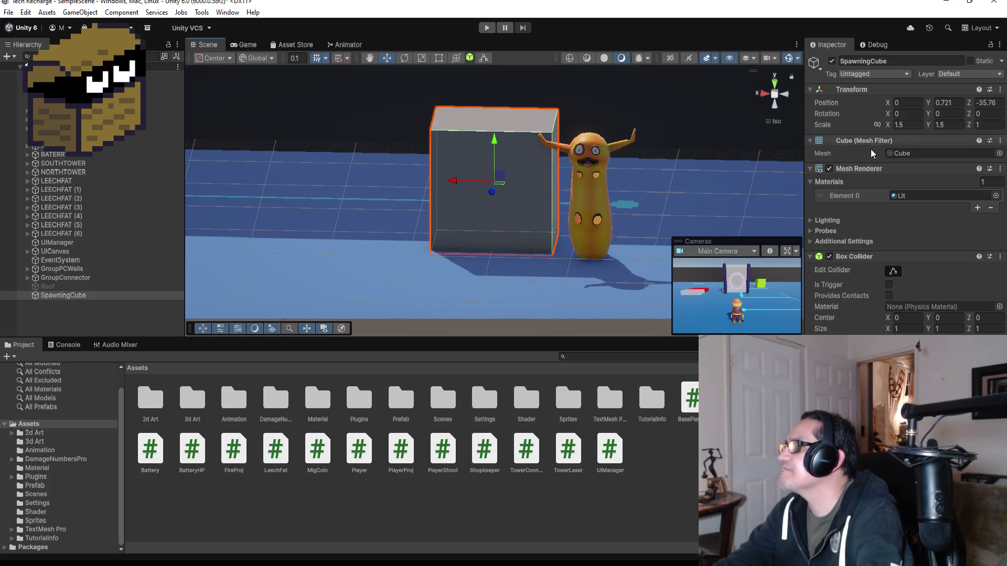
# Make the cube taller (scale 1.5 × 1.7 × 1) and rest it at Y 0.808.
pyautogui.click(909, 124)
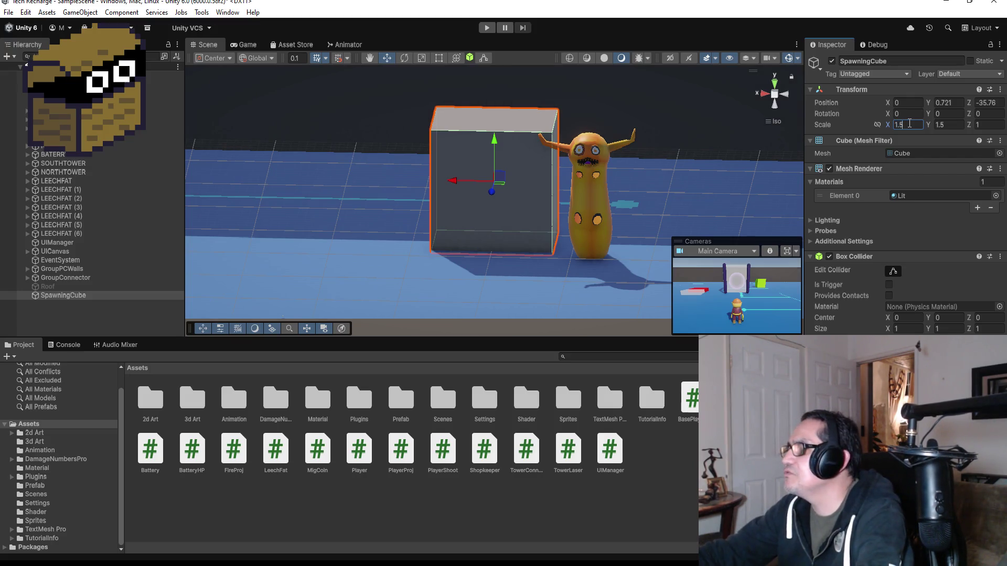
pyautogui.press('BackSpace')
pyautogui.write('8')
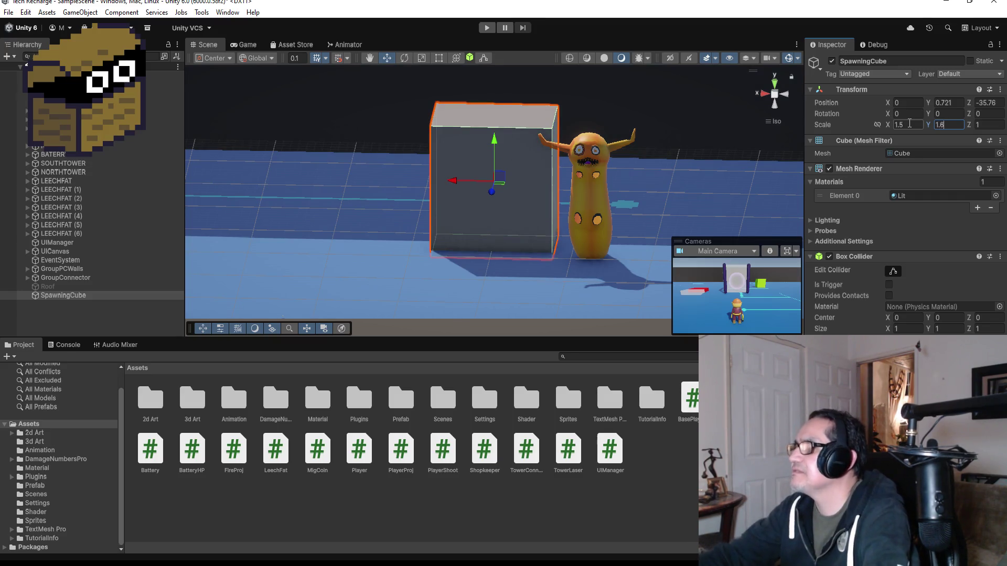
pyautogui.write('.7')
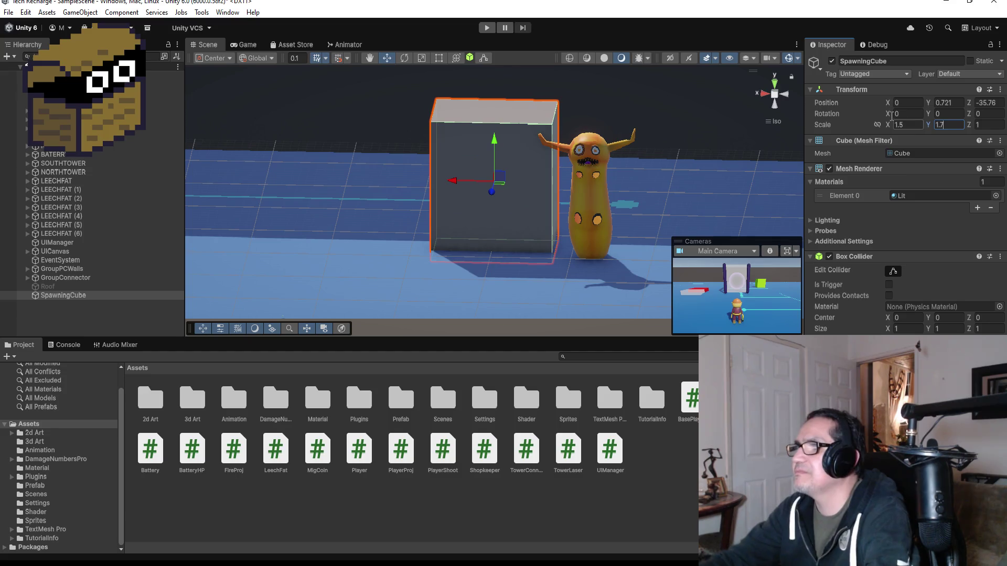
pyautogui.moveTo(496, 142)
pyautogui.mouseDown()
pyautogui.moveTo(496, 124)
pyautogui.moveTo(502, 134)
pyautogui.mouseUp()
pyautogui.moveTo(669, 175); pyautogui.dragTo(676, 140)
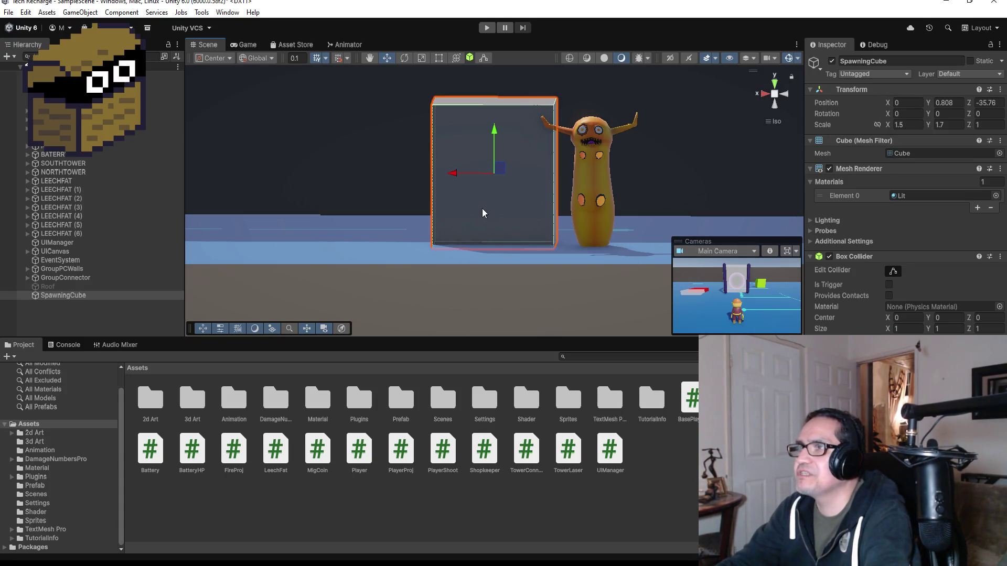
pyautogui.click(64, 313)
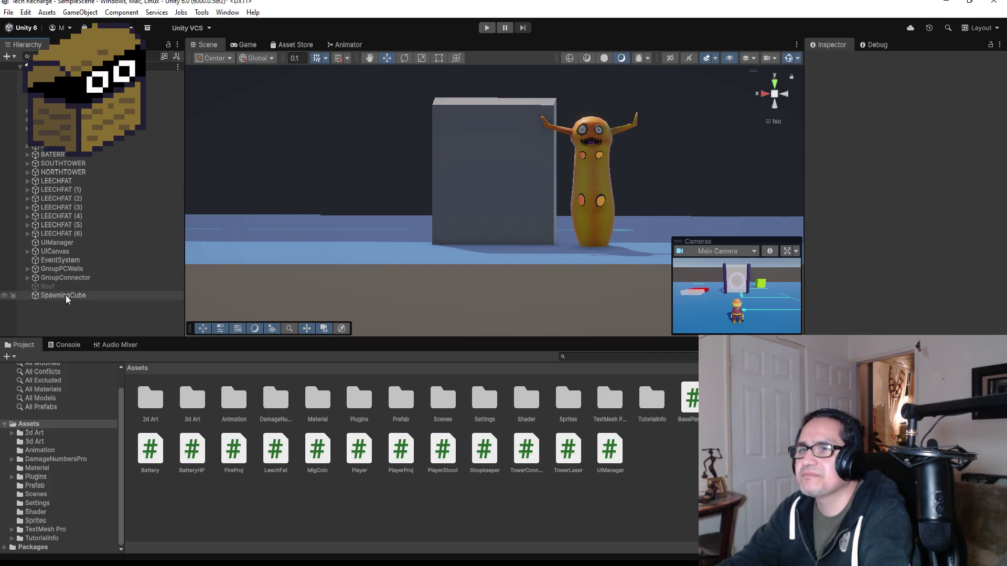
pyautogui.rightClick(77, 309)
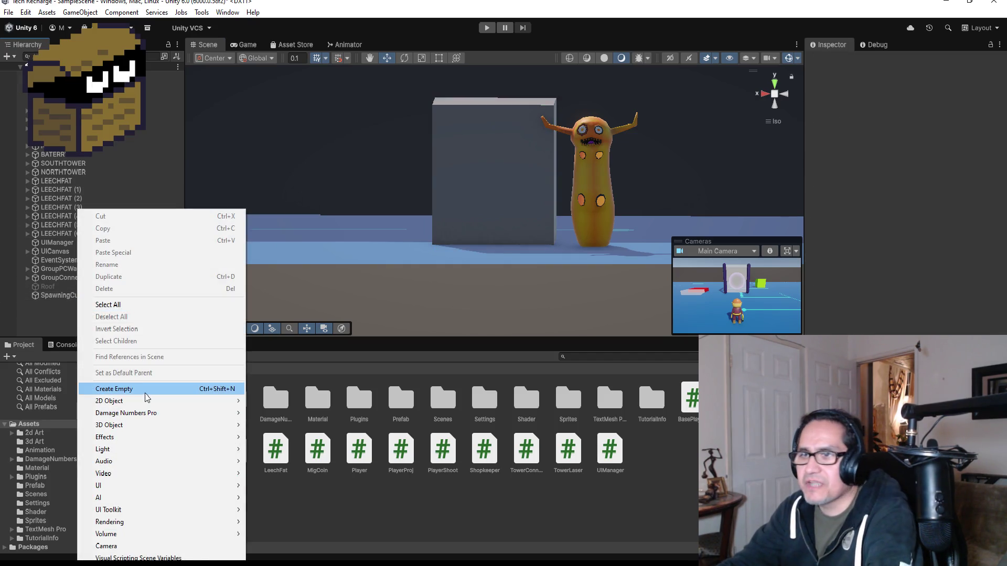
# Duplicate SpawningCube and shift the copy along the Z axis.
pyautogui.click(60, 298)
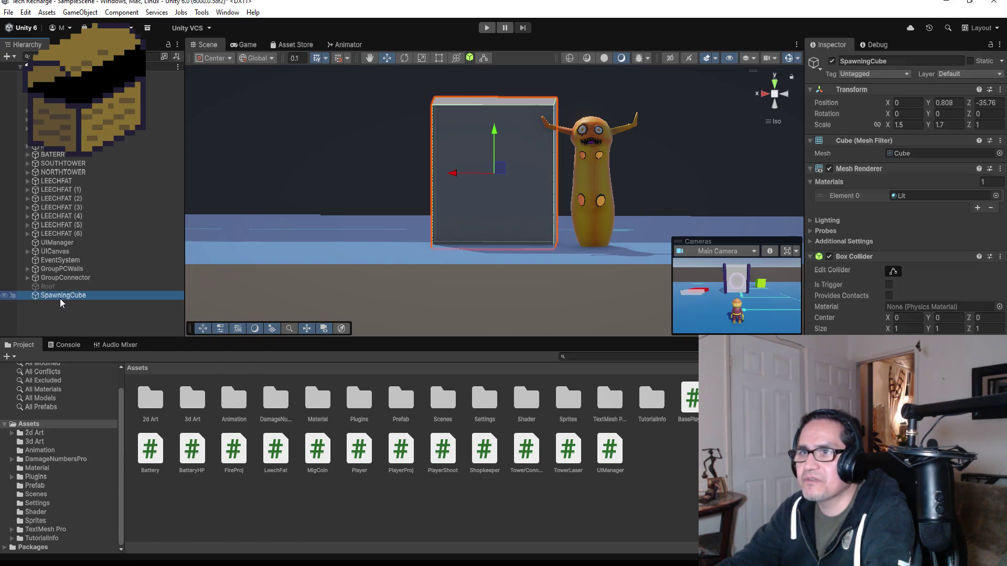
pyautogui.hotkey('ctrl', 'd')
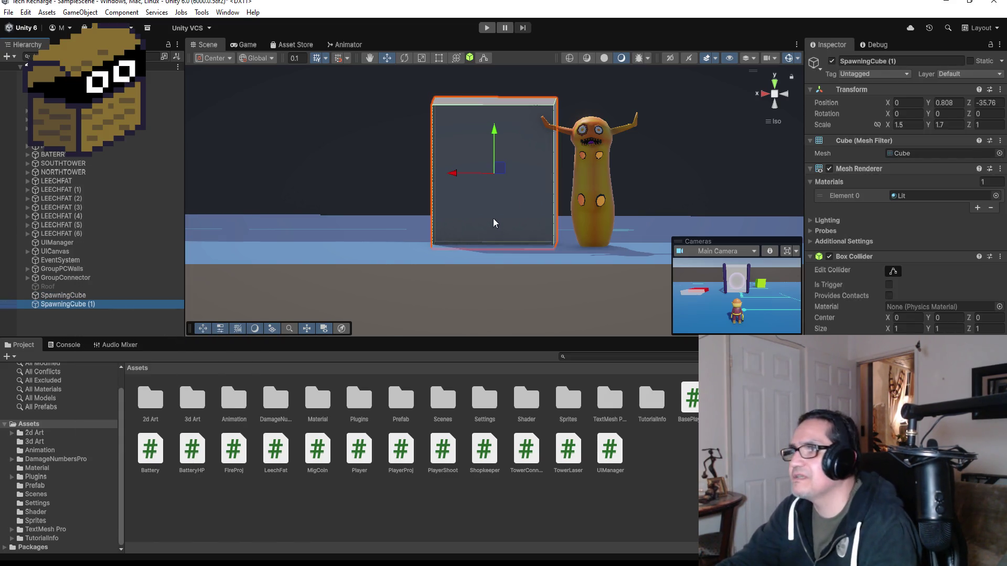
pyautogui.keyDown('alt'); pyautogui.moveTo(639, 132); pyautogui.dragTo(425, 164); pyautogui.keyUp('alt')
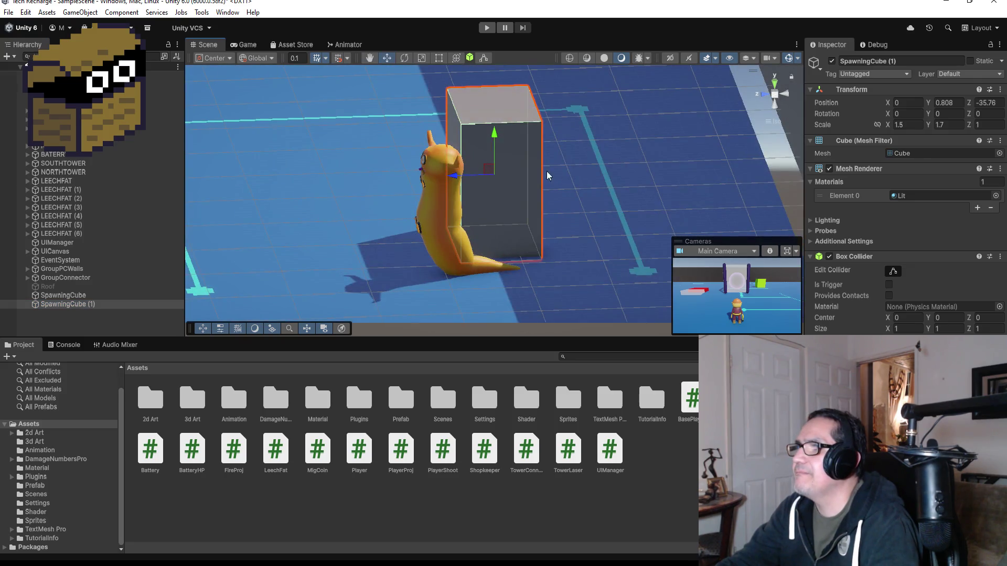
pyautogui.keyDown('alt'); pyautogui.moveTo(546, 175); pyautogui.dragTo(527, 172); pyautogui.keyUp('alt')
pyautogui.moveTo(455, 172)
pyautogui.mouseDown()
pyautogui.moveTo(353, 168)
pyautogui.moveTo(394, 169)
pyautogui.mouseUp()
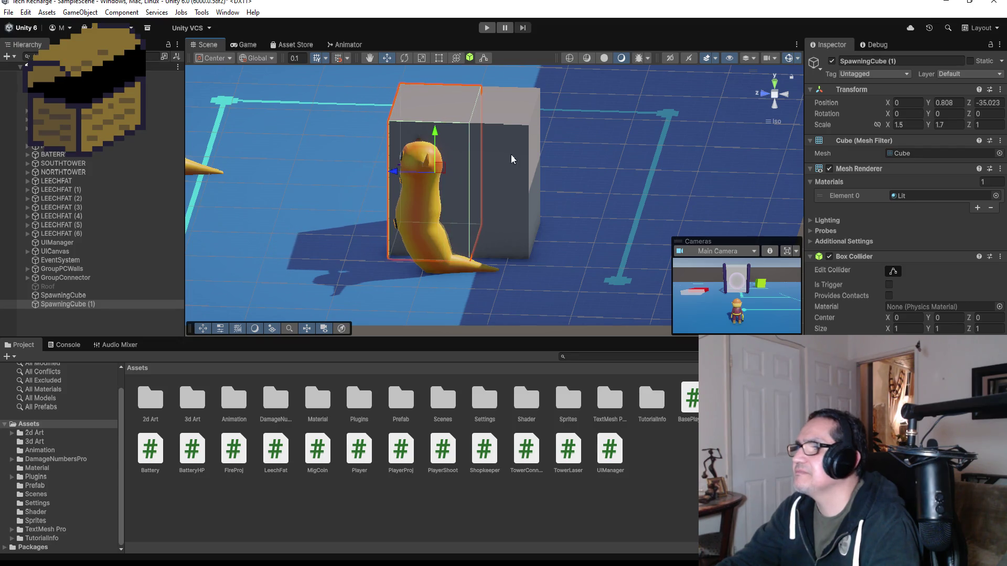
# Remove the copy's Mesh Filter, Mesh Renderer and Box Collider, then nudge the empty marker along Z.
pyautogui.click(1000, 142)
pyautogui.click(923, 169)
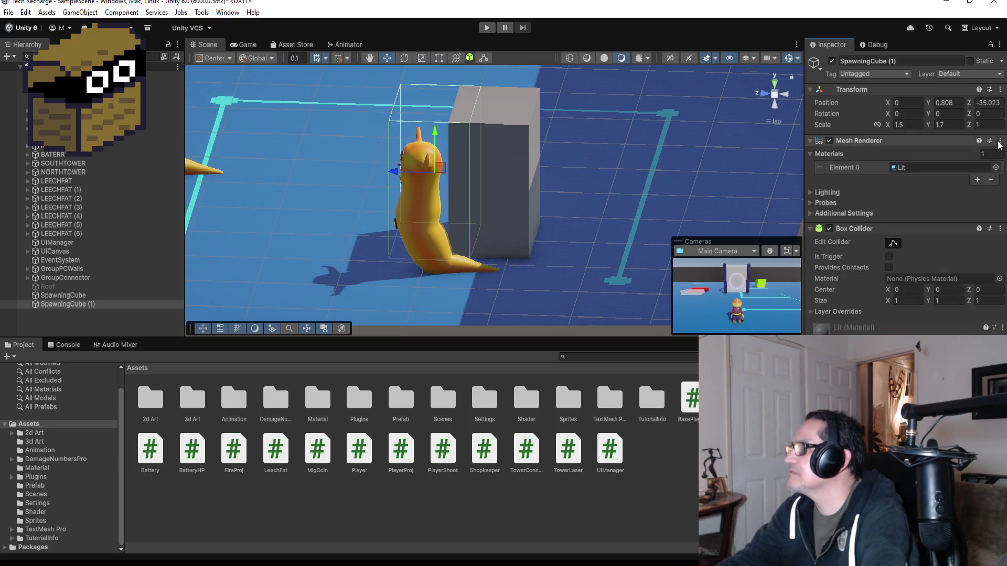
pyautogui.click(1000, 141)
pyautogui.click(952, 168)
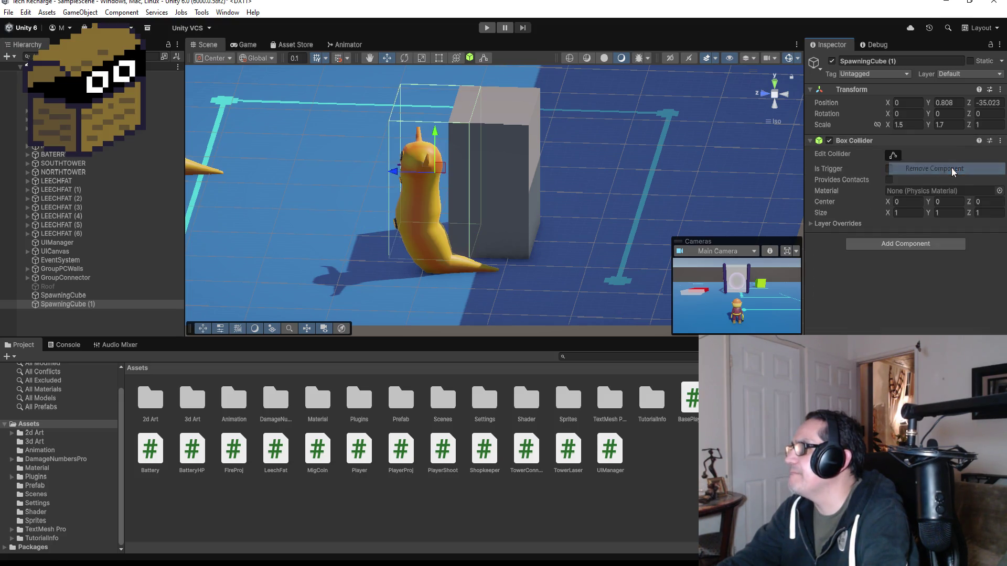
pyautogui.click(1000, 140)
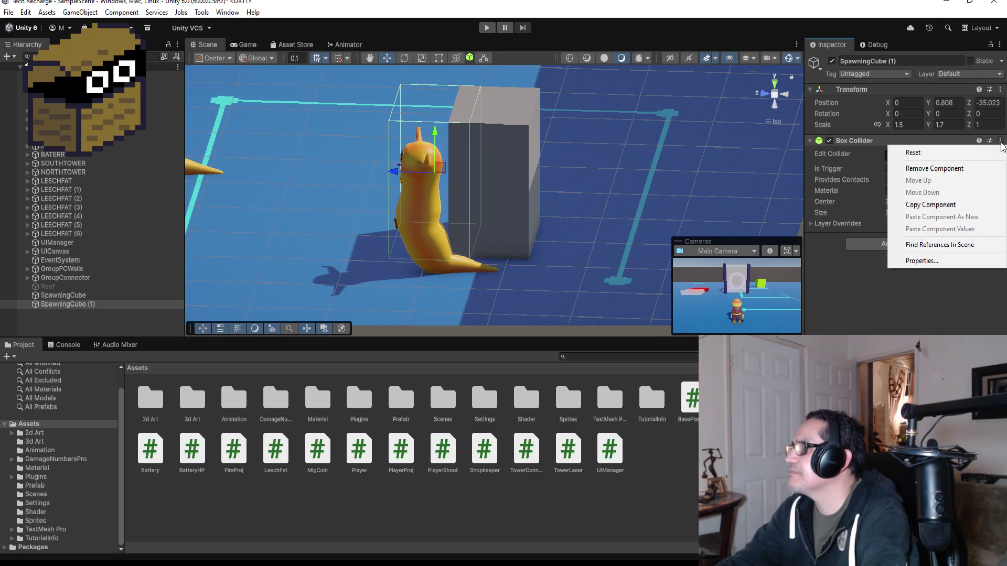
pyautogui.click(947, 168)
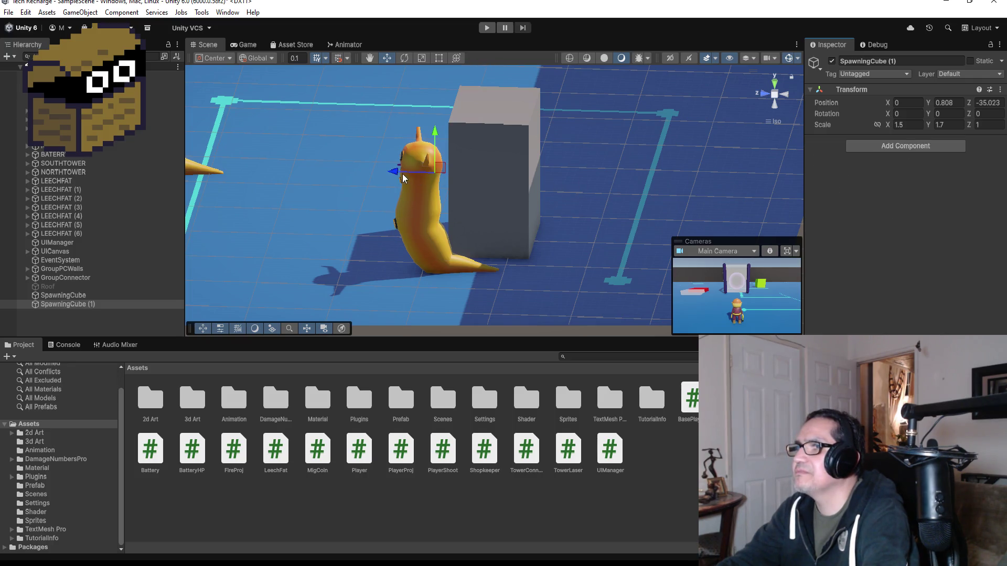
pyautogui.moveTo(566, 157)
pyautogui.mouseDown()
pyautogui.moveTo(432, 209)
pyautogui.moveTo(392, 200)
pyautogui.moveTo(722, 144)
pyautogui.mouseUp()
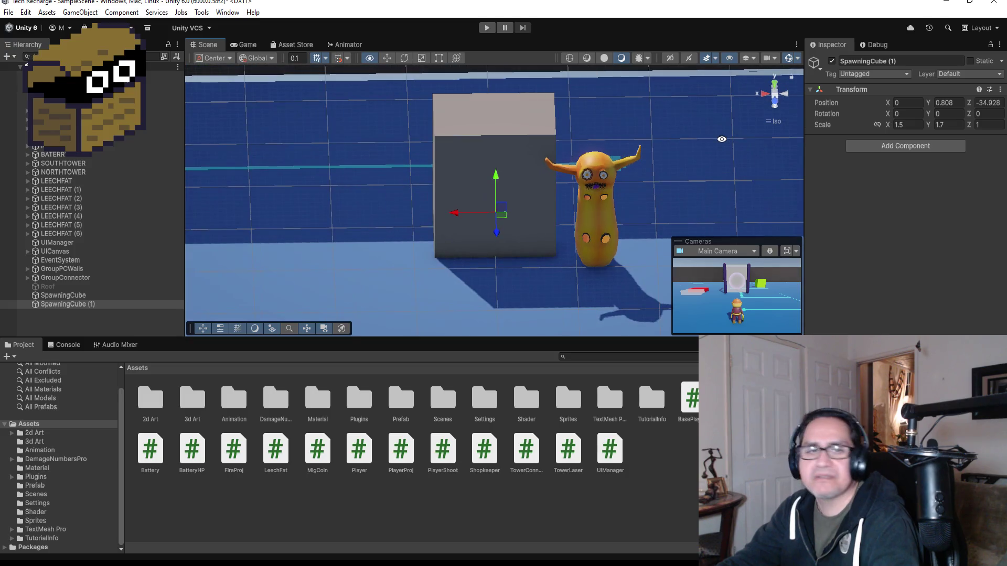
pyautogui.moveTo(502, 234); pyautogui.dragTo(501, 264)
pyautogui.moveTo(500, 264)
pyautogui.mouseDown()
pyautogui.moveTo(389, 212)
pyautogui.moveTo(347, 223)
pyautogui.mouseUp()
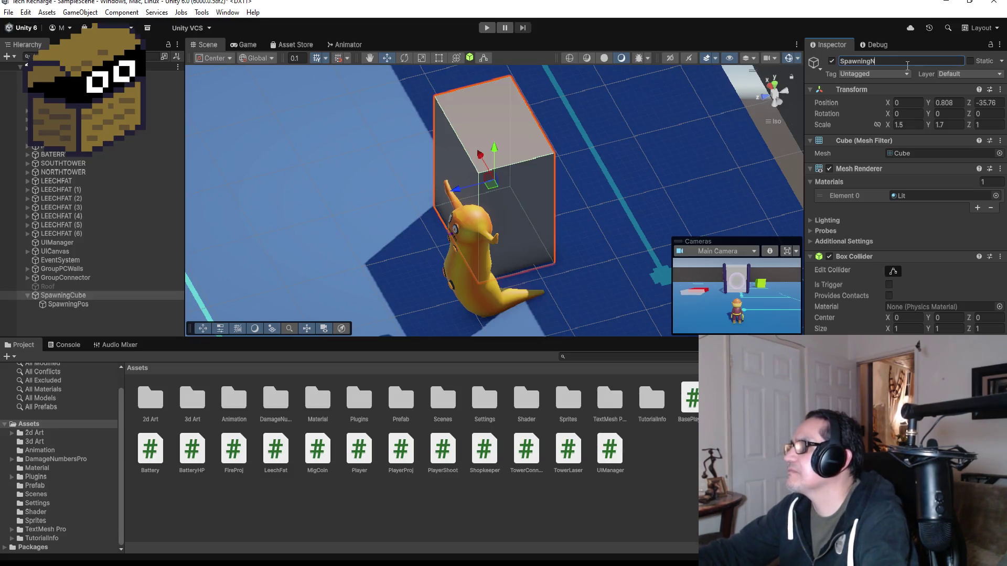
# Complete the name SpawningNorthMiddle, collapse it in the Hierarchy and leave its Box Collider untouched.
pyautogui.write('orthMi')
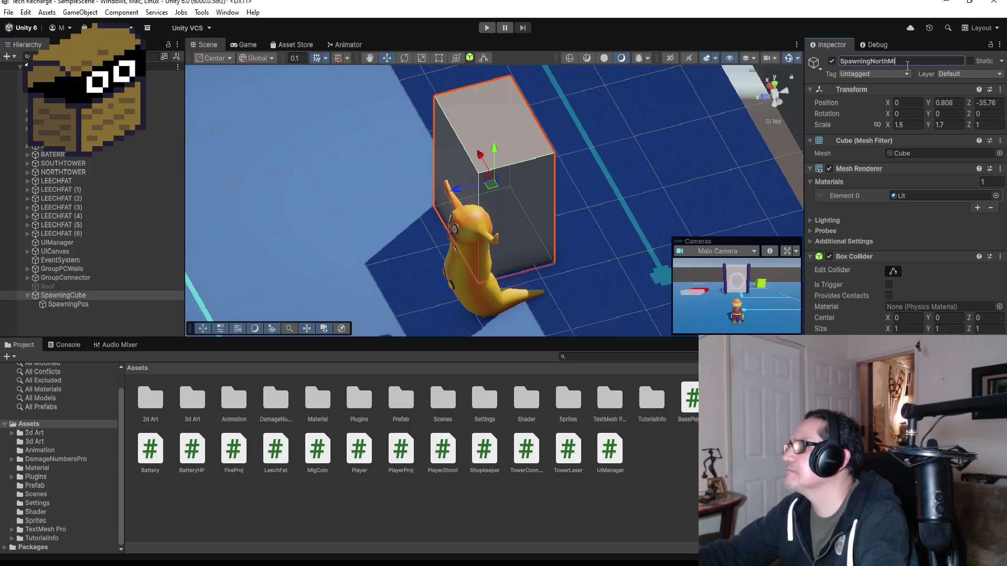
pyautogui.write('ddle')
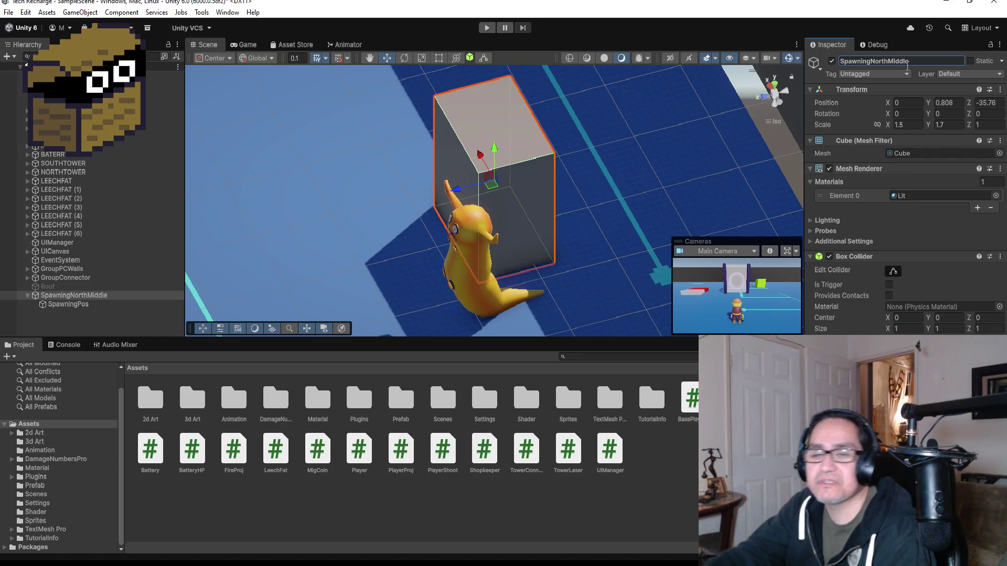
pyautogui.click(27, 295)
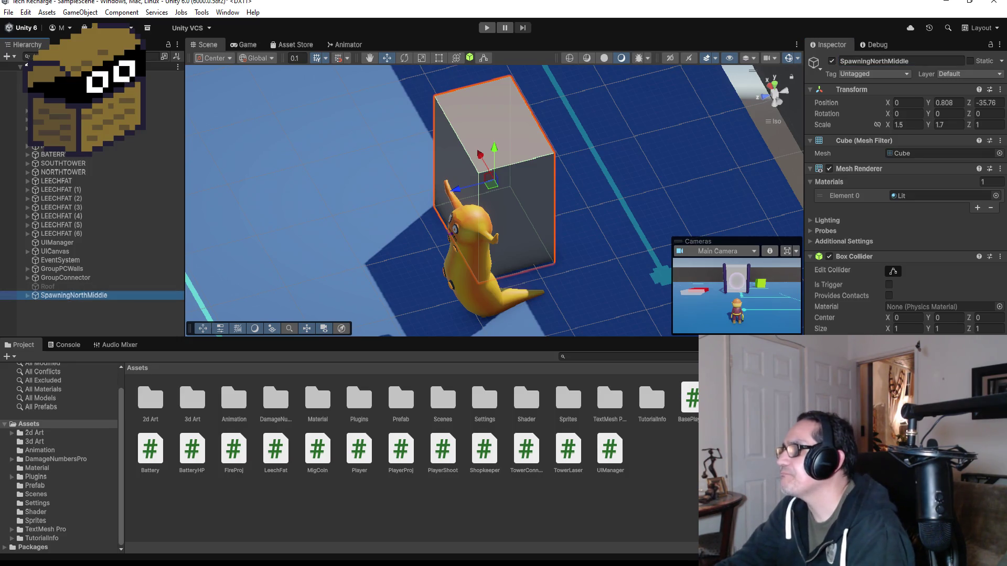
pyautogui.click(1000, 257)
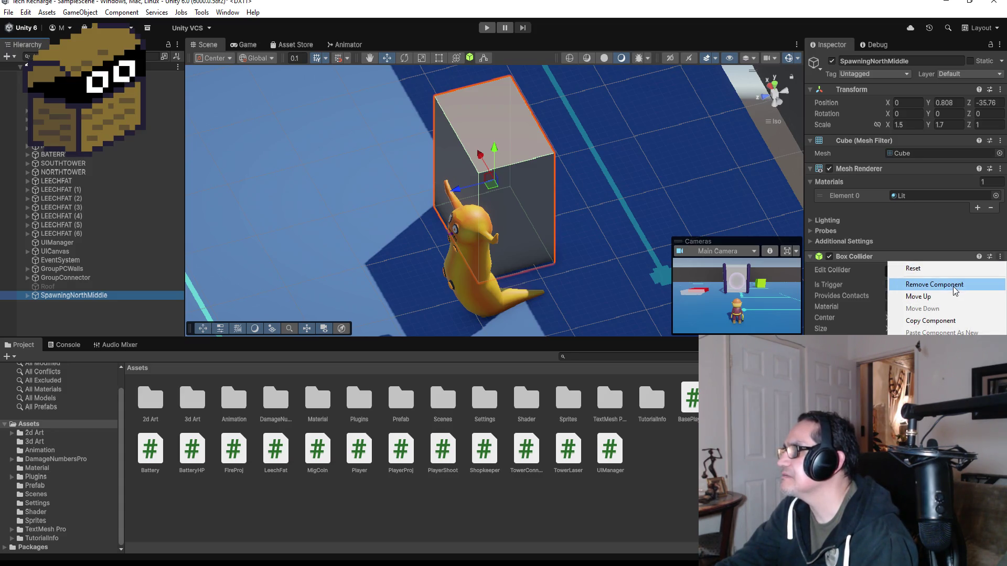
pyautogui.press('Escape')
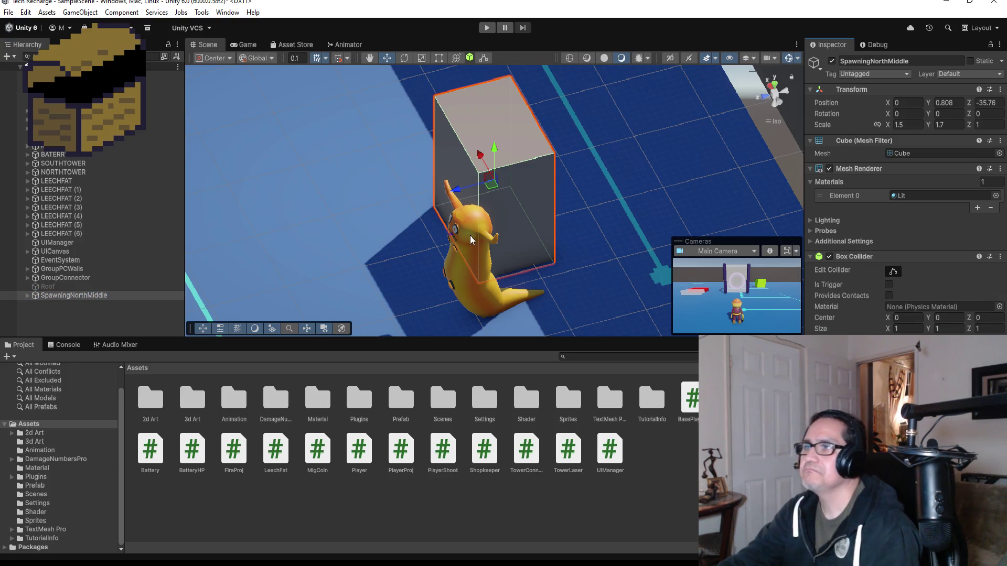
# Select a PCWall and orbit to a perspective view of the board.
pyautogui.scroll(-10, 469, 235)
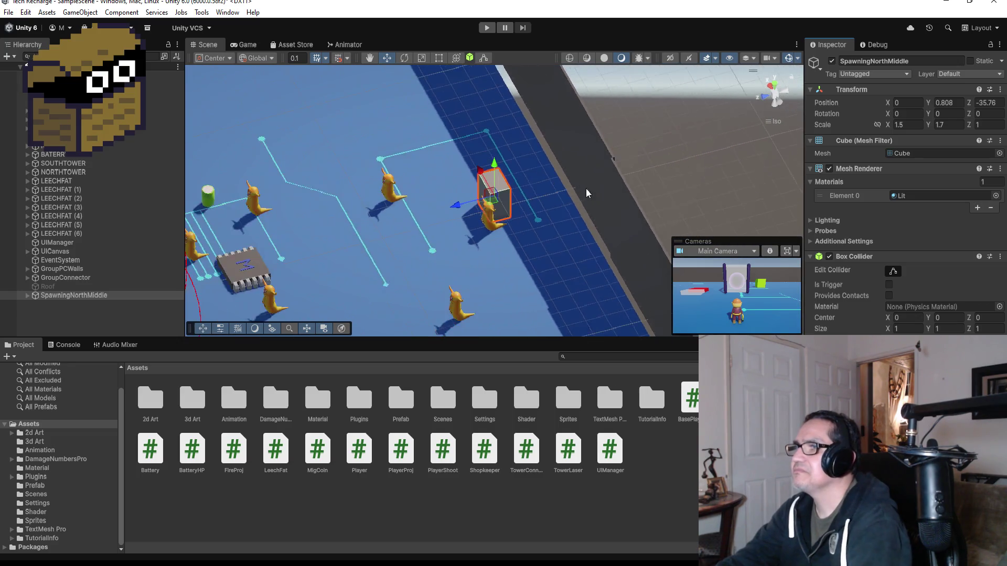
pyautogui.scroll(-2, 586, 193)
pyautogui.click(577, 184)
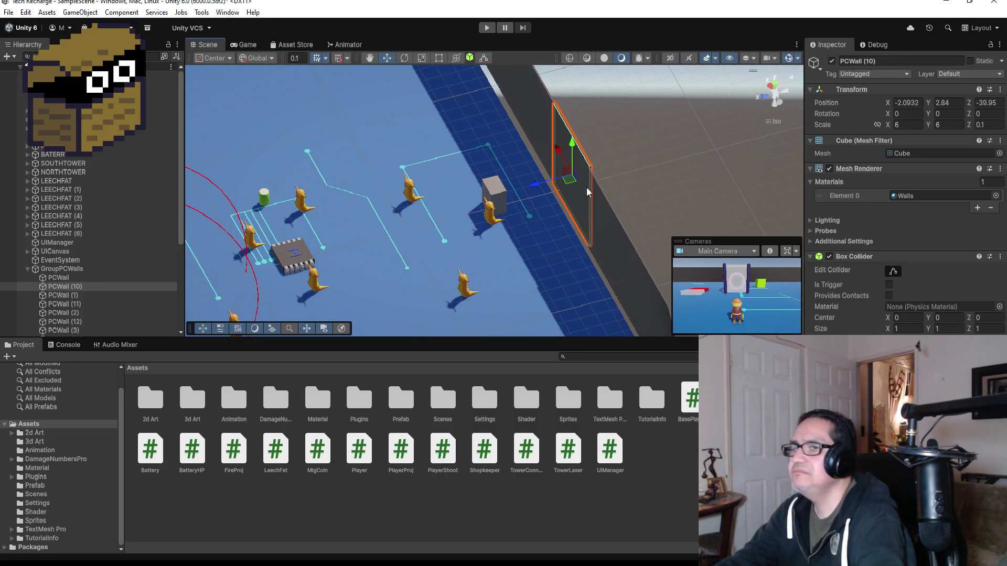
pyautogui.click(70, 277)
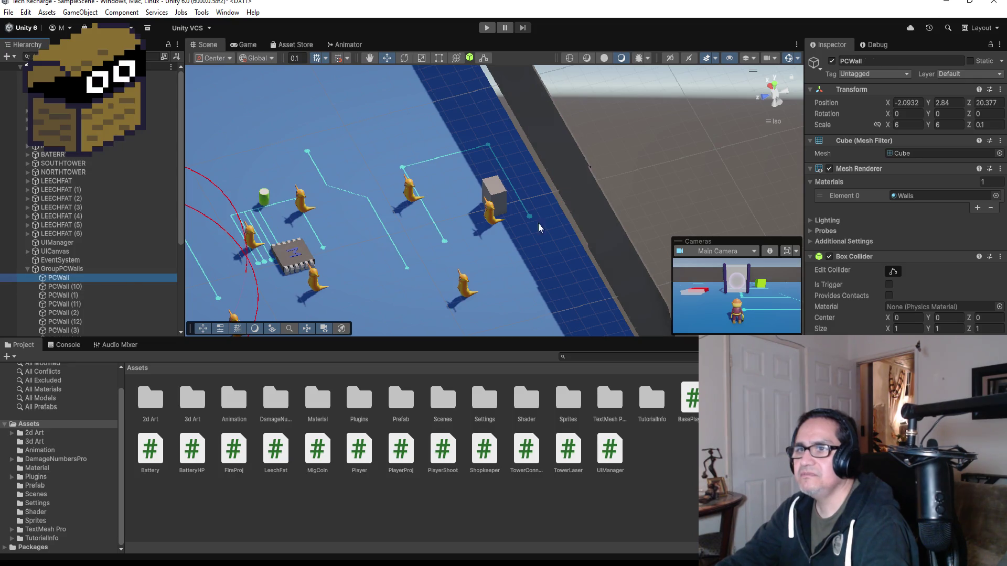
pyautogui.moveTo(538, 228); pyautogui.dragTo(421, 278)
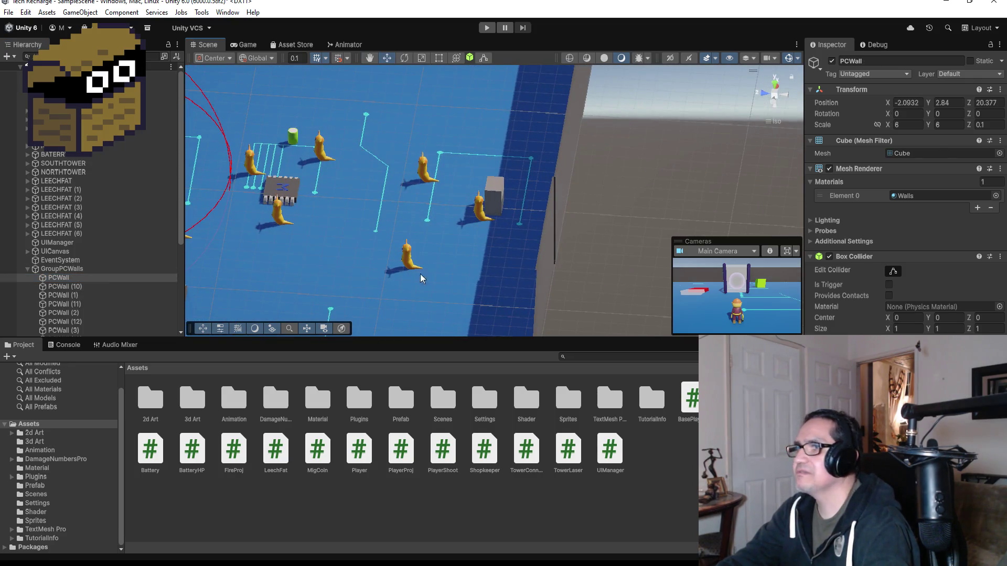
pyautogui.scroll(2, 582, 254)
pyautogui.scroll(-5, 118, 291)
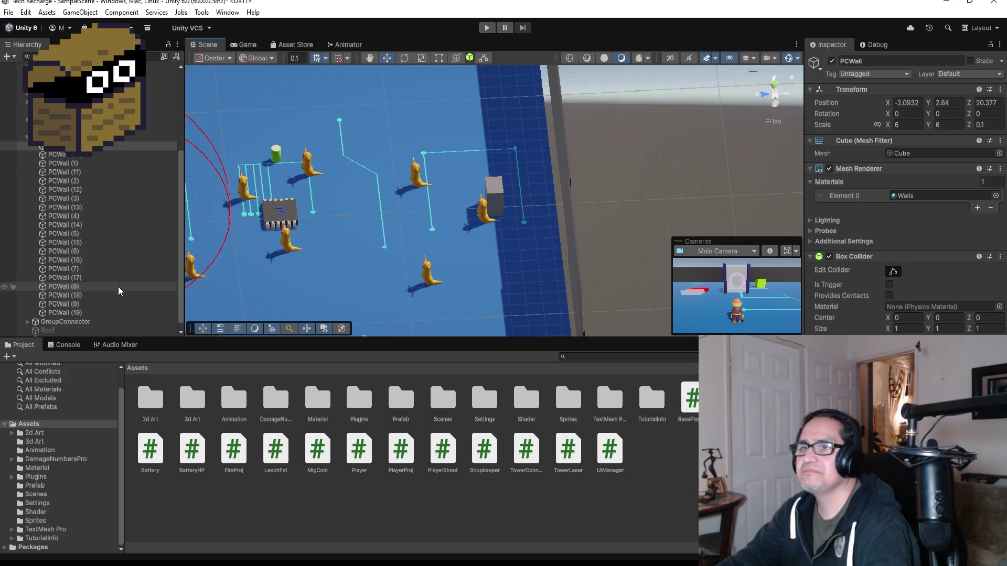
pyautogui.scroll(-5, 505, 229)
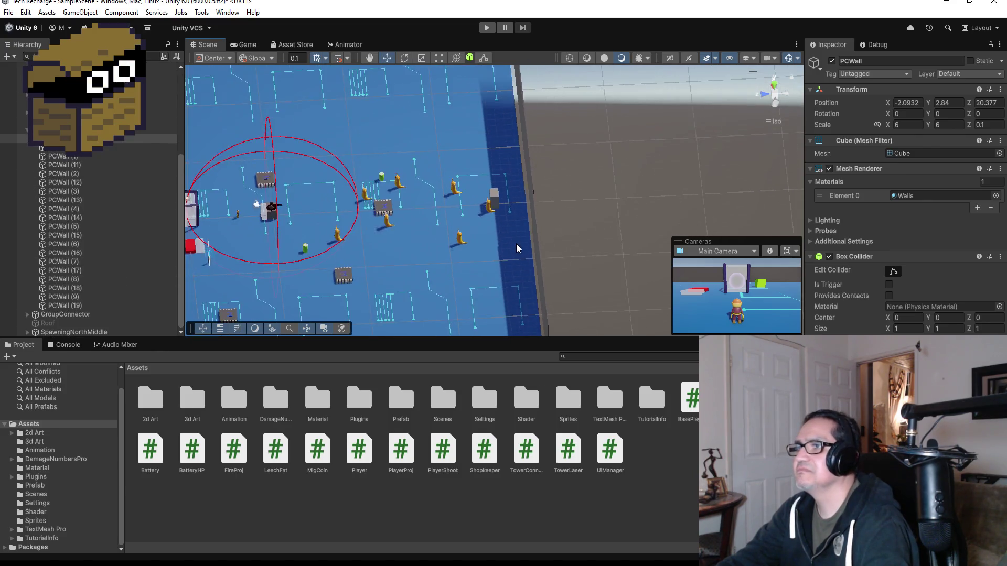
pyautogui.scroll(-3, 516, 247)
pyautogui.moveTo(584, 230)
pyautogui.mouseDown()
pyautogui.moveTo(567, 168)
pyautogui.moveTo(626, 203)
pyautogui.moveTo(592, 207)
pyautogui.moveTo(575, 232)
pyautogui.mouseUp()
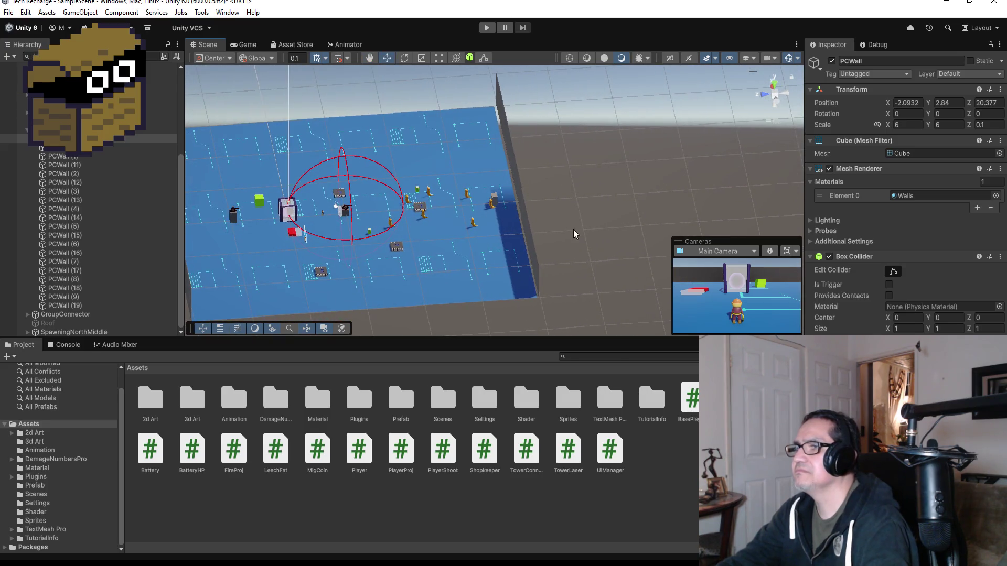
# Select PCWall panels including PCWall (10) and a second panel, then view them from above.
pyautogui.keyDown('shift'); pyautogui.click(72, 236); pyautogui.keyUp('shift')
pyautogui.keyDown('shift'); pyautogui.click(72, 244); pyautogui.keyUp('shift')
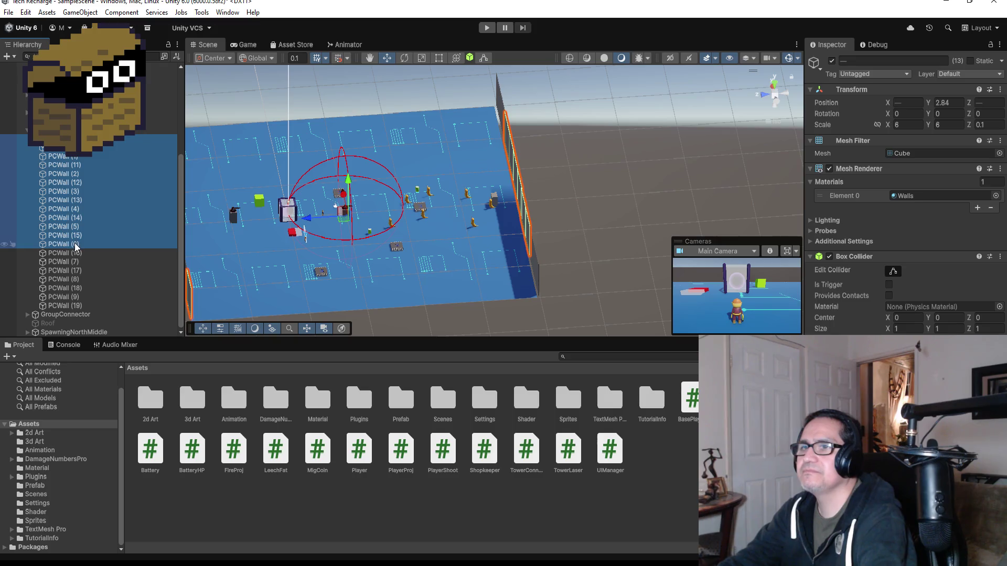
pyautogui.click(72, 236)
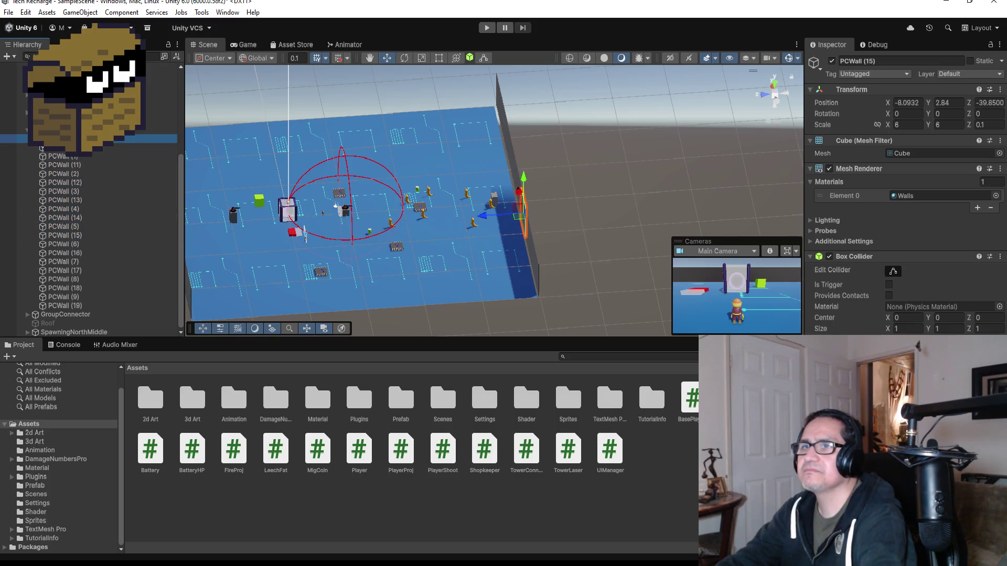
pyautogui.click(58, 147)
pyautogui.scroll(-2, 374, 229)
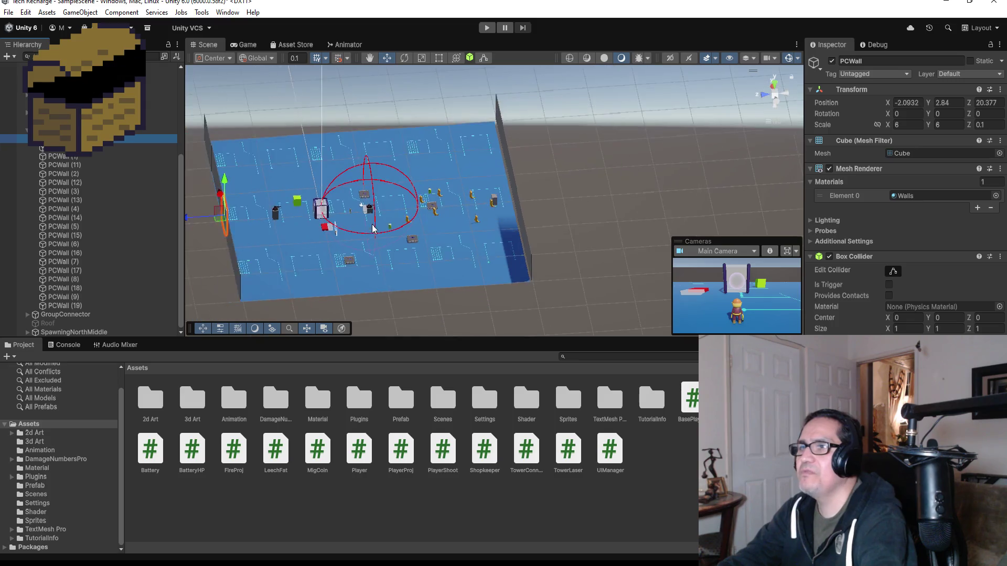
pyautogui.click(84, 147)
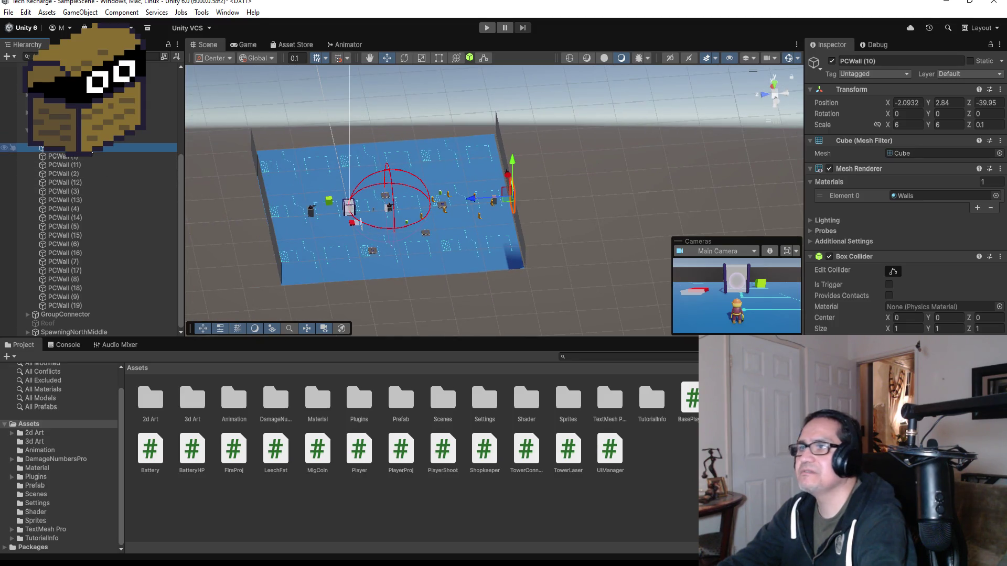
pyautogui.scroll(3, 535, 220)
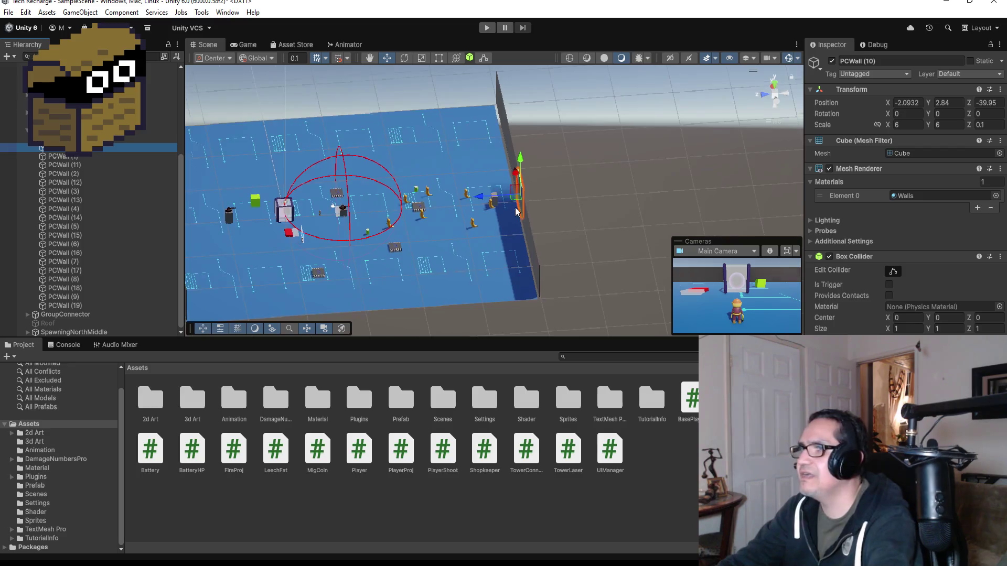
pyautogui.keyDown('shift'); pyautogui.click(534, 220); pyautogui.keyUp('shift')
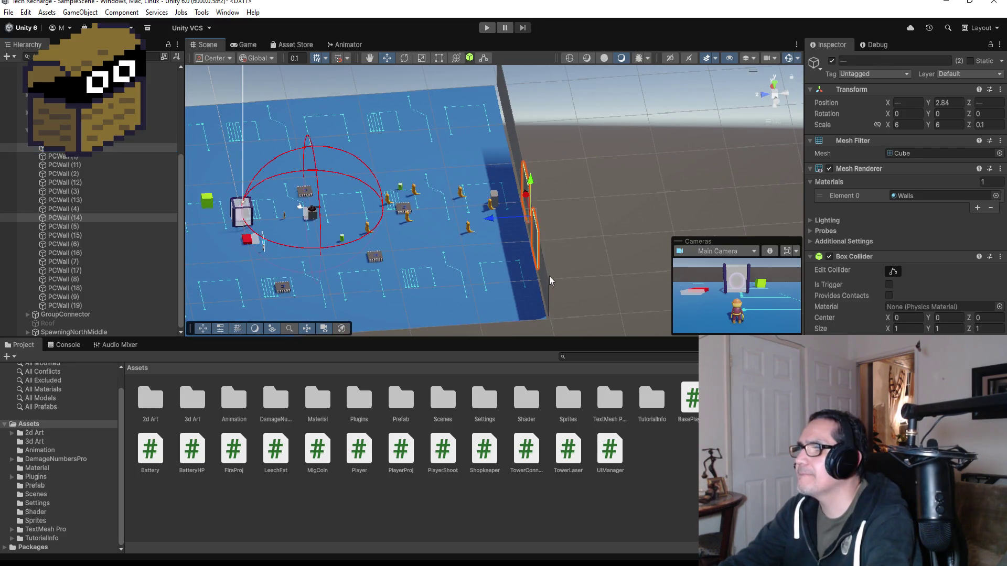
pyautogui.moveTo(656, 169); pyautogui.dragTo(593, 188)
pyautogui.moveTo(511, 206); pyautogui.dragTo(426, 268)
# Select SpawningNorthMiddle and orbit to an angled view of the floor-edge wall panels.
pyautogui.click(445, 248)
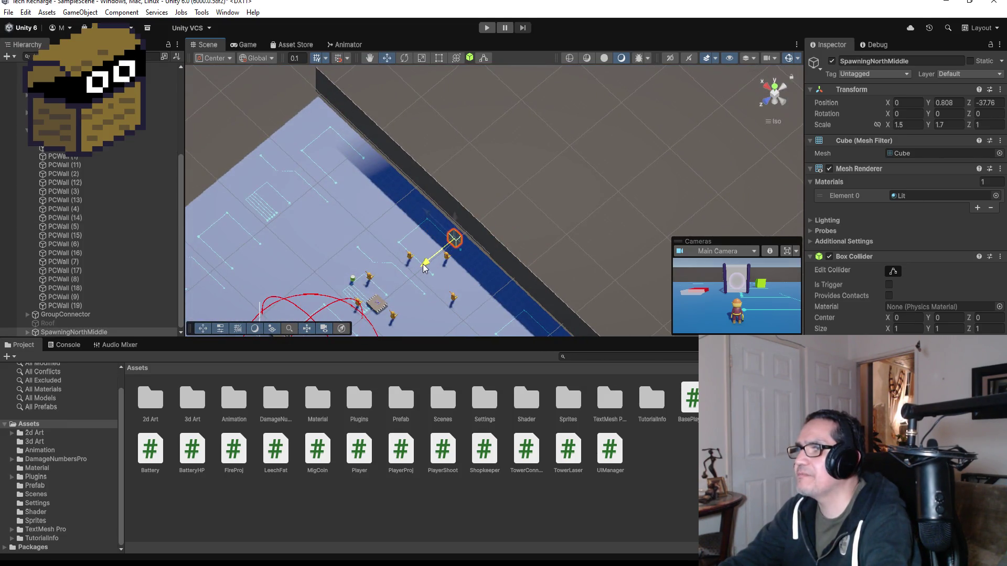
pyautogui.scroll(5, 512, 219)
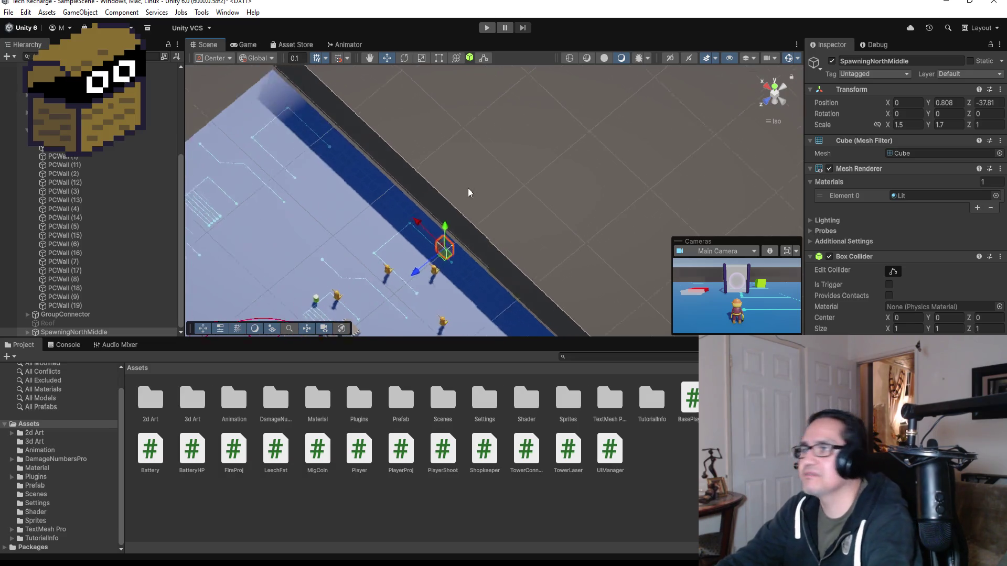
pyautogui.moveTo(450, 258)
pyautogui.mouseDown()
pyautogui.moveTo(517, 198)
pyautogui.moveTo(706, 204)
pyautogui.moveTo(606, 246)
pyautogui.moveTo(578, 127)
pyautogui.mouseUp()
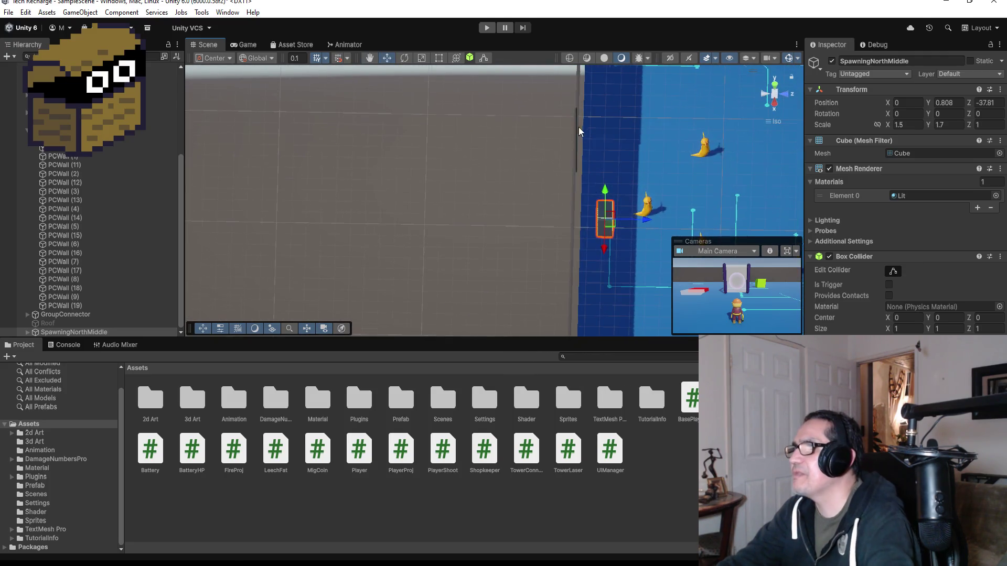
pyautogui.scroll(-5, 578, 127)
pyautogui.scroll(-2, 539, 150)
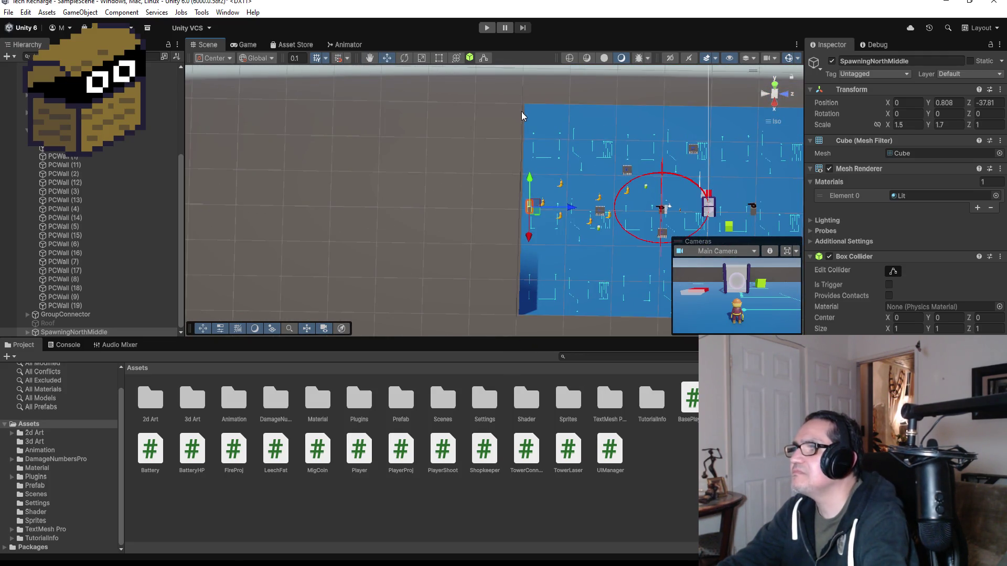
pyautogui.click(524, 116)
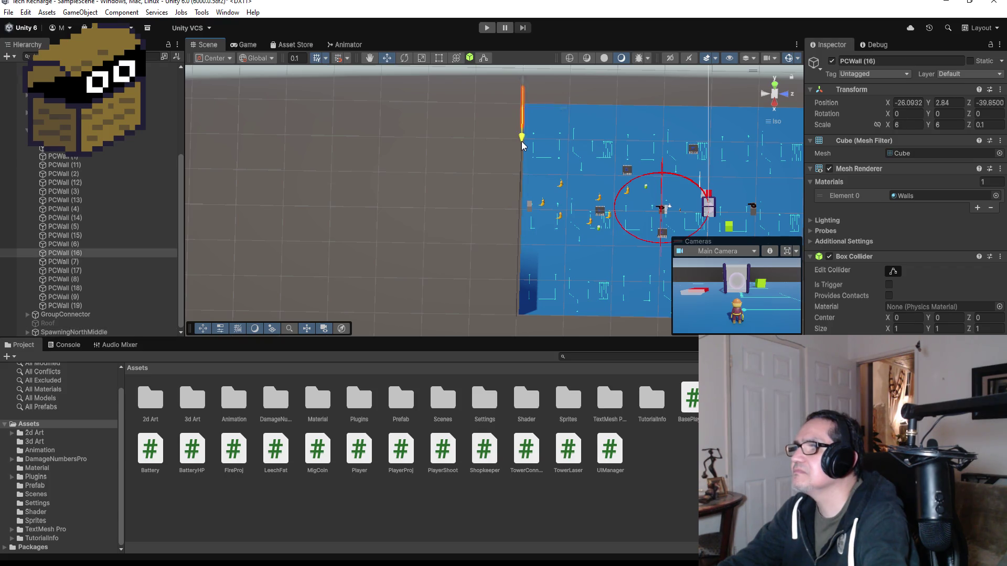
pyautogui.moveTo(523, 157); pyautogui.dragTo(395, 182)
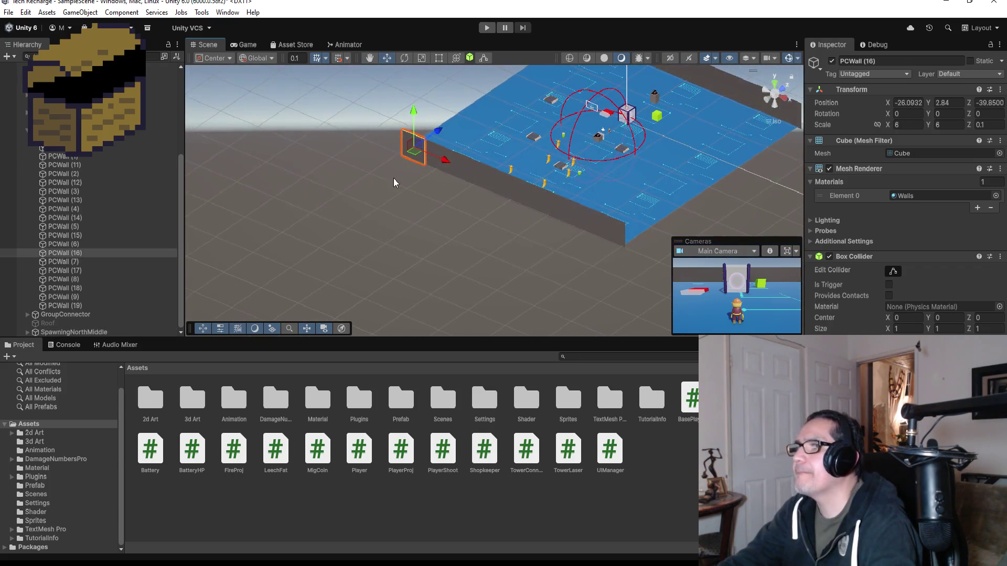
# Select the ten wall panels along the edge, frame them, then reselect SpawningNorthMiddle.
pyautogui.keyDown('shift'); pyautogui.click(439, 152); pyautogui.keyUp('shift')
pyautogui.keyDown('shift'); pyautogui.click(462, 161); pyautogui.keyUp('shift')
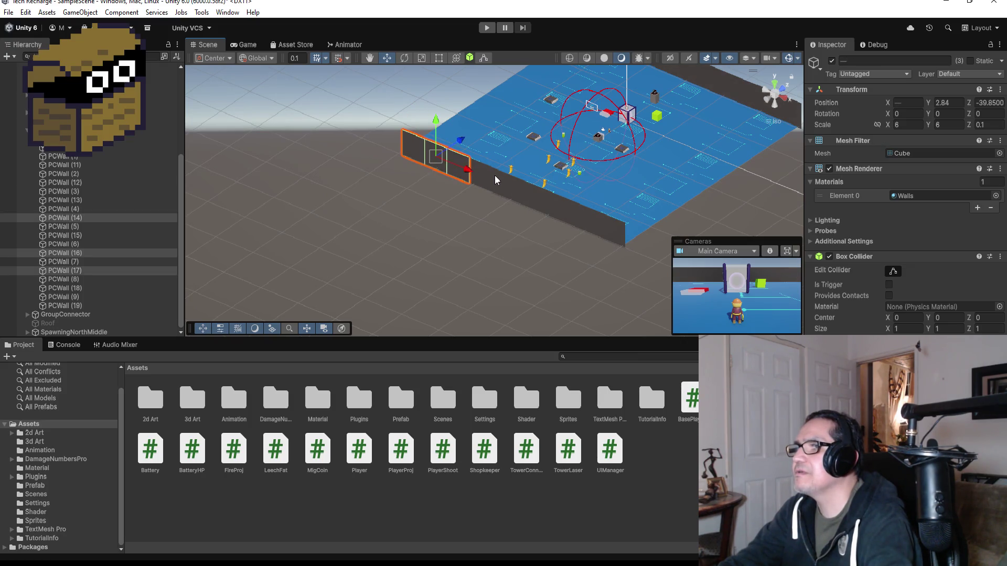
pyautogui.keyDown('shift'); pyautogui.click(495, 175); pyautogui.keyUp('shift')
pyautogui.keyDown('shift'); pyautogui.click(517, 184); pyautogui.keyUp('shift')
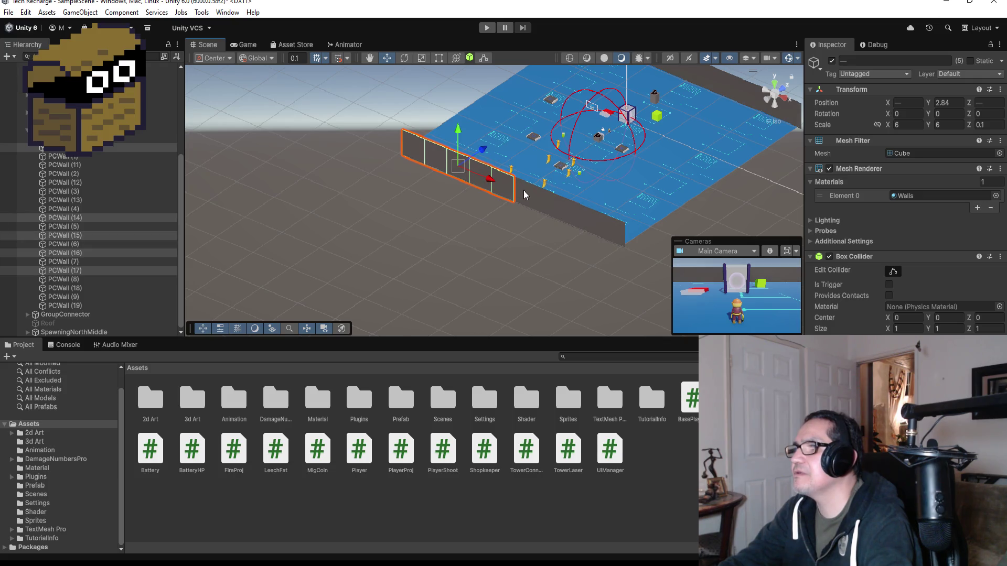
pyautogui.keyDown('shift'); pyautogui.click(535, 197); pyautogui.keyUp('shift')
pyautogui.keyDown('shift'); pyautogui.click(556, 202); pyautogui.keyUp('shift')
pyautogui.keyDown('shift'); pyautogui.click(575, 210); pyautogui.keyUp('shift')
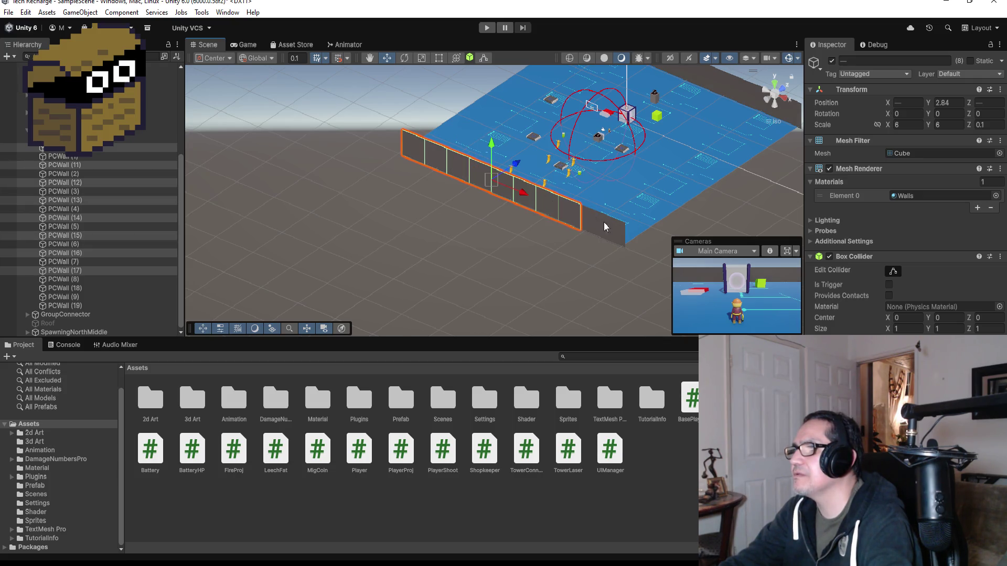
pyautogui.keyDown('shift'); pyautogui.click(603, 227); pyautogui.keyUp('shift')
pyautogui.keyDown('shift'); pyautogui.click(616, 231); pyautogui.keyUp('shift')
pyautogui.moveTo(611, 229)
pyautogui.mouseDown()
pyautogui.moveTo(517, 177)
pyautogui.moveTo(550, 216)
pyautogui.moveTo(585, 208)
pyautogui.moveTo(427, 175)
pyautogui.moveTo(486, 268)
pyautogui.mouseUp()
pyautogui.press('f')
pyautogui.scroll(2, 536, 314)
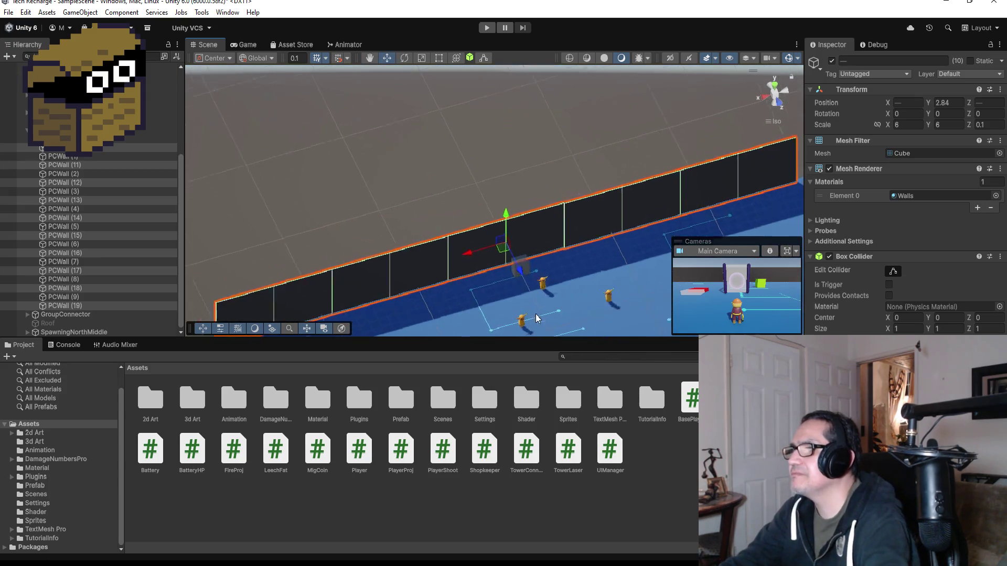
pyautogui.click(536, 284)
pyautogui.scroll(2, 536, 294)
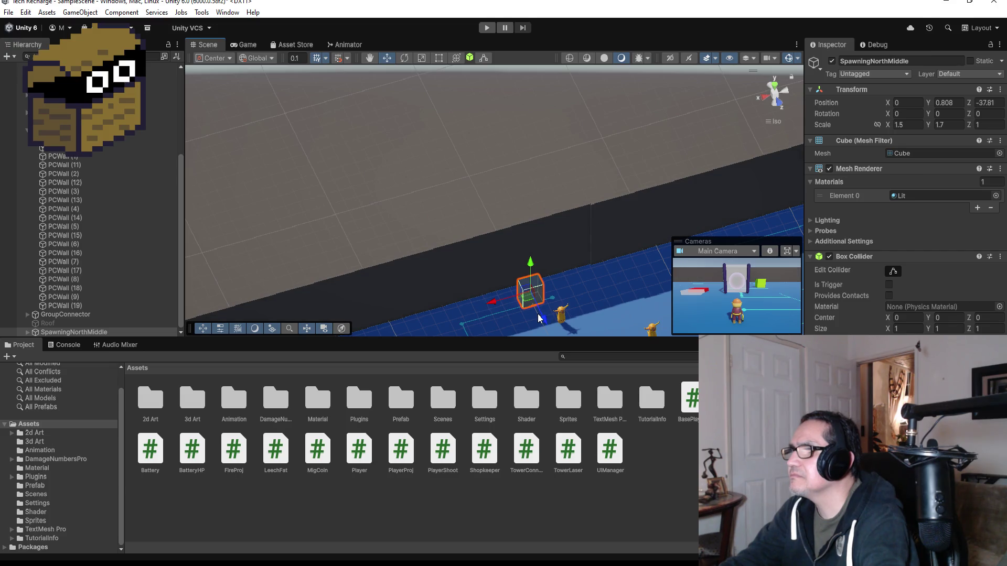
# Move the SpawningNorthMiddle cube along Z to -38.74 and frame it in the Scene view.
pyautogui.moveTo(540, 320)
pyautogui.mouseDown()
pyautogui.moveTo(538, 299)
pyautogui.moveTo(549, 307)
pyautogui.mouseUp()
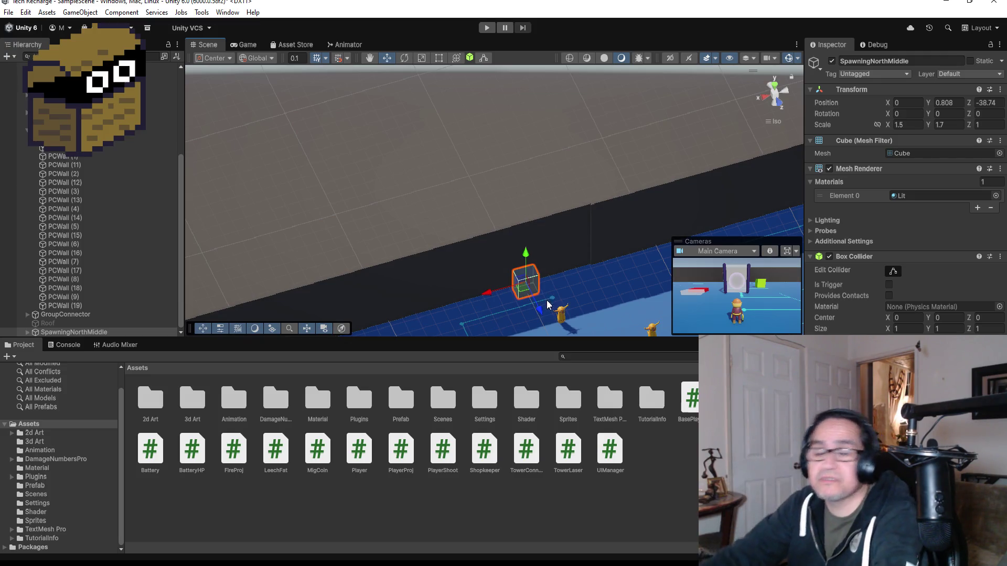
pyautogui.press('f')
pyautogui.moveTo(622, 241)
pyautogui.mouseDown()
pyautogui.moveTo(632, 203)
pyautogui.moveTo(398, 141)
pyautogui.moveTo(338, 158)
pyautogui.moveTo(397, 197)
pyautogui.mouseUp()
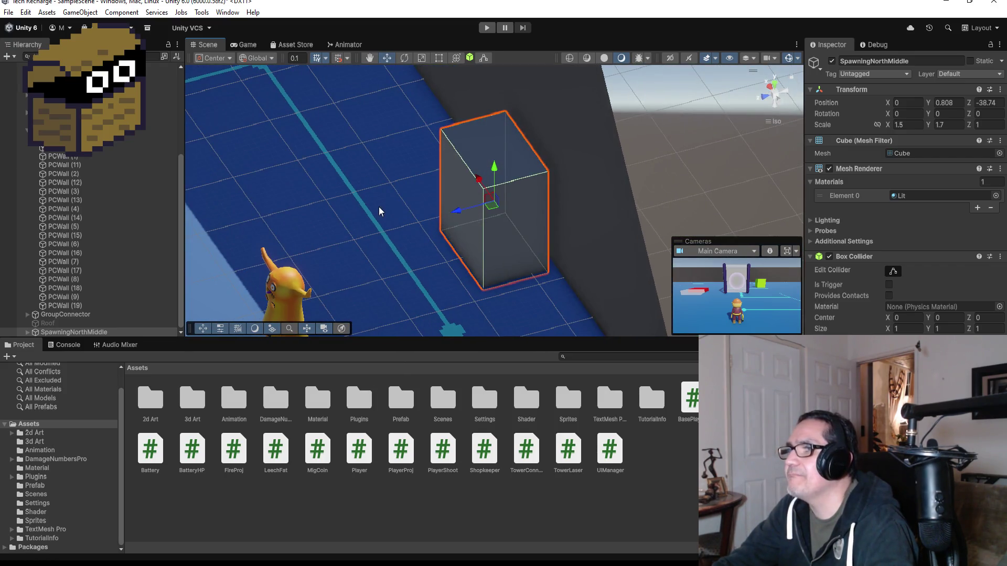
pyautogui.click(379, 207)
pyautogui.click(461, 212)
pyautogui.scroll(-2, 333, 240)
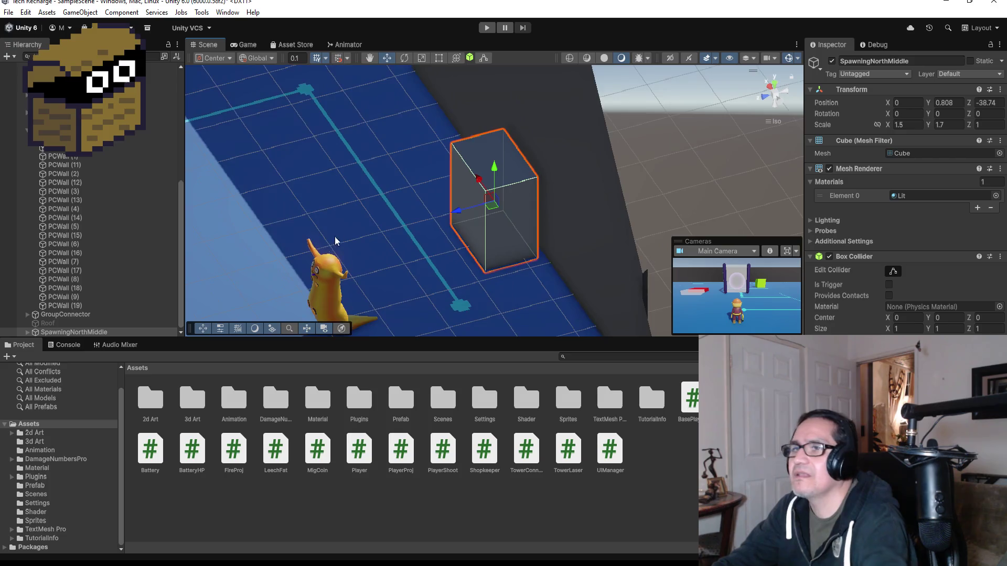
pyautogui.scroll(4, 71, 227)
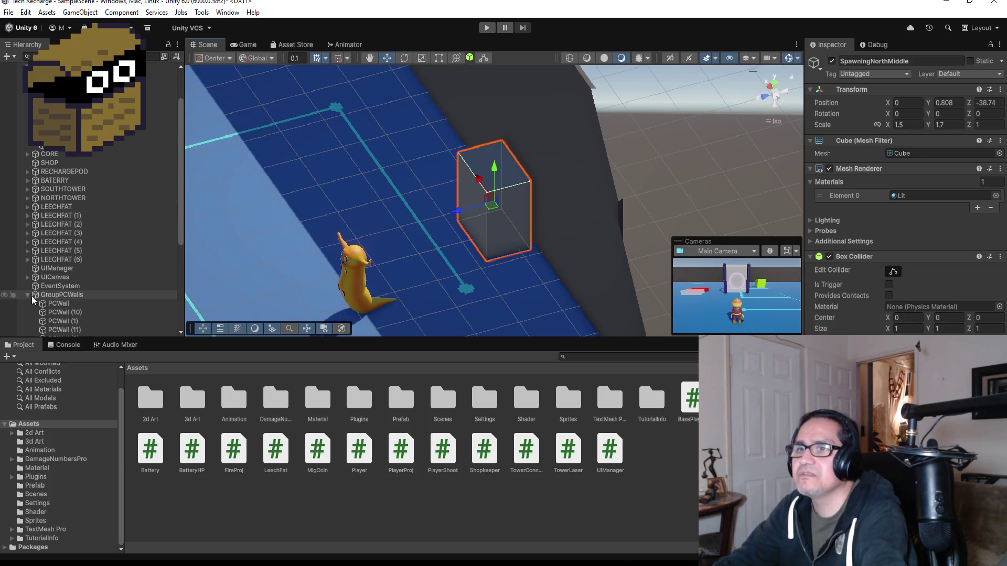
# Collapse GroupPCWalls in the Hierarchy, then select EventSystem and GroupConnector.
pyautogui.click(30, 289)
pyautogui.click(27, 294)
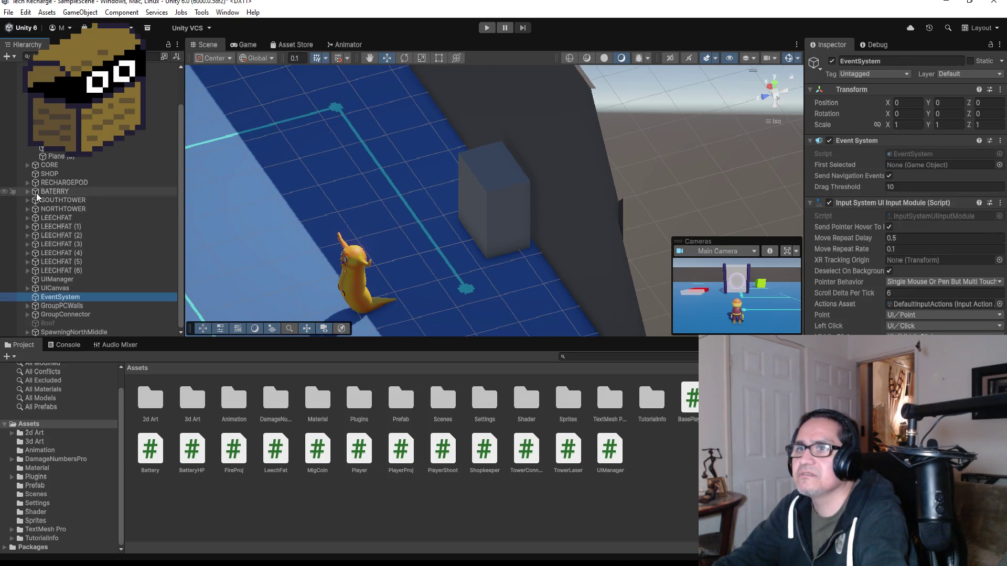
pyautogui.scroll(1, 36, 193)
pyautogui.scroll(-3, 62, 250)
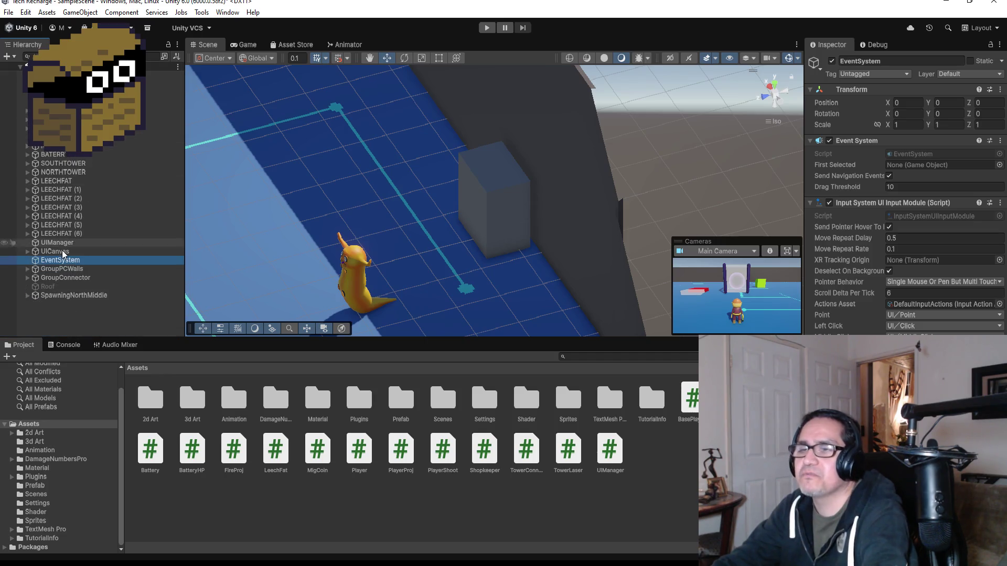
pyautogui.click(74, 279)
pyautogui.click(75, 296)
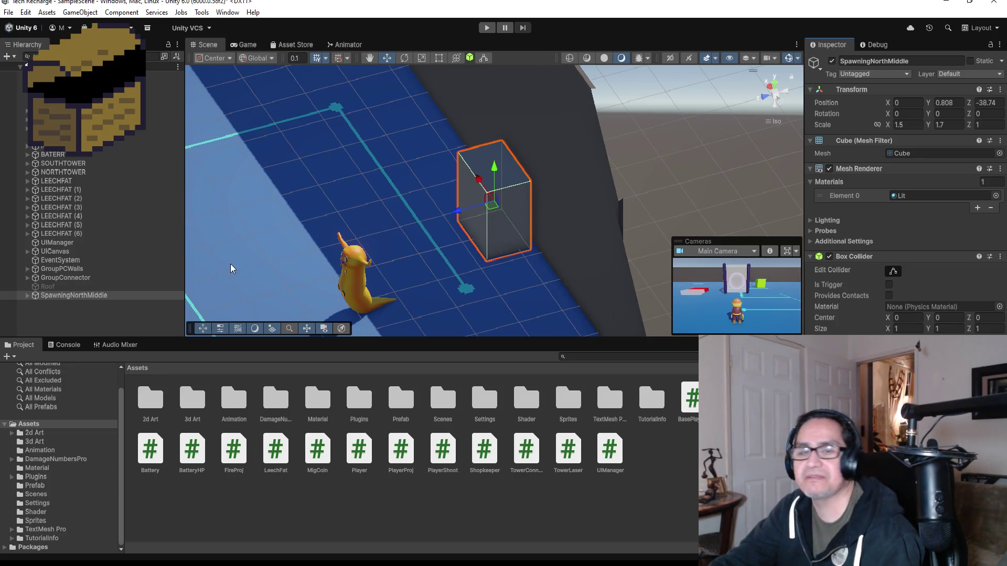
# Zoom out the Scene view, then run the game in Play mode.
pyautogui.scroll(-10, 218, 227)
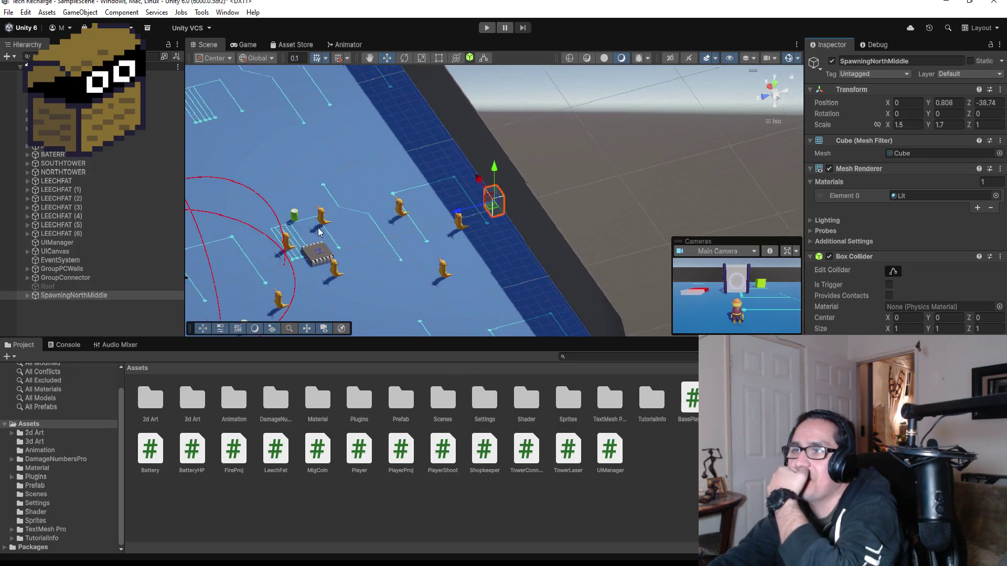
pyautogui.scroll(-3, 318, 232)
pyautogui.scroll(-5, 305, 238)
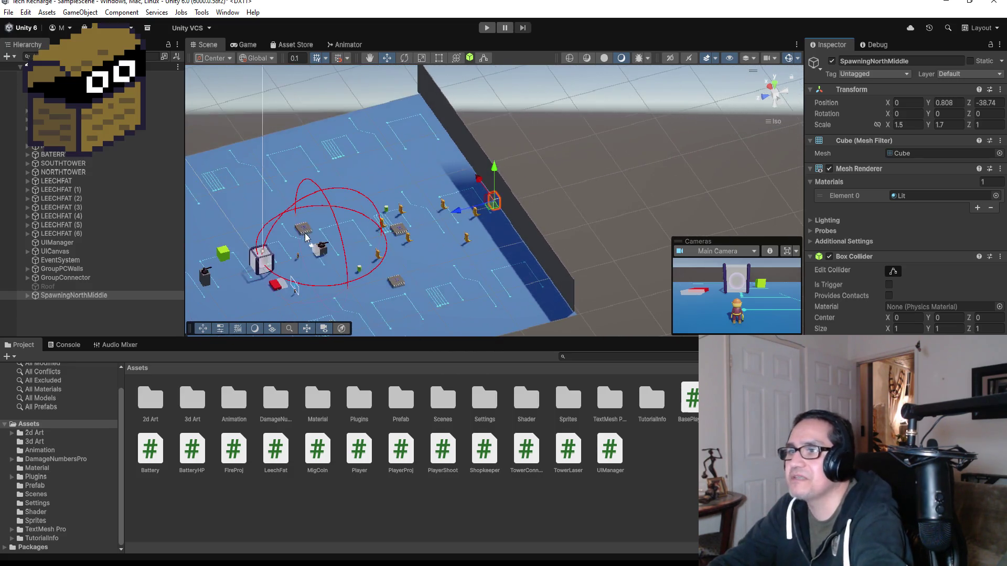
pyautogui.scroll(4, 304, 286)
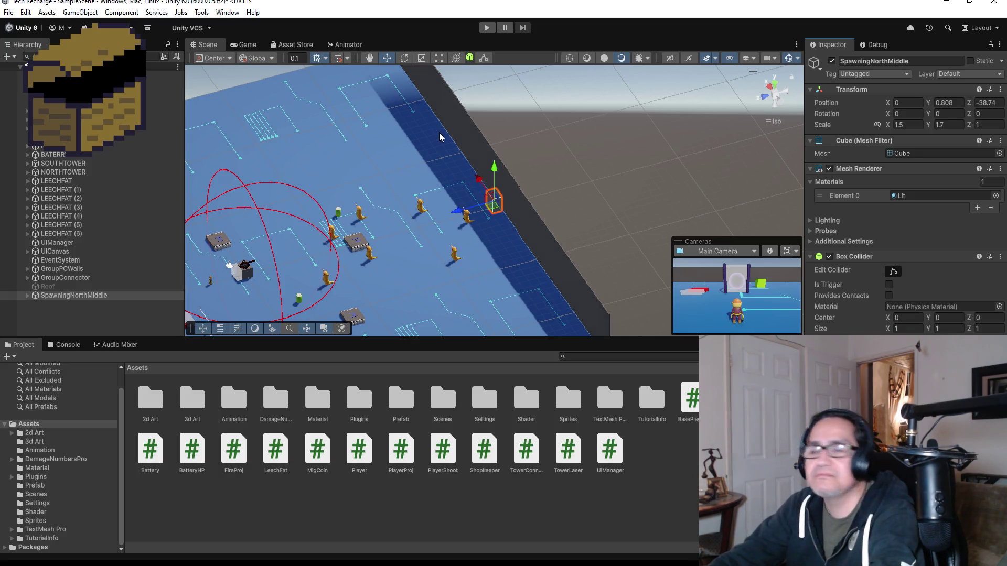
pyautogui.click(486, 28)
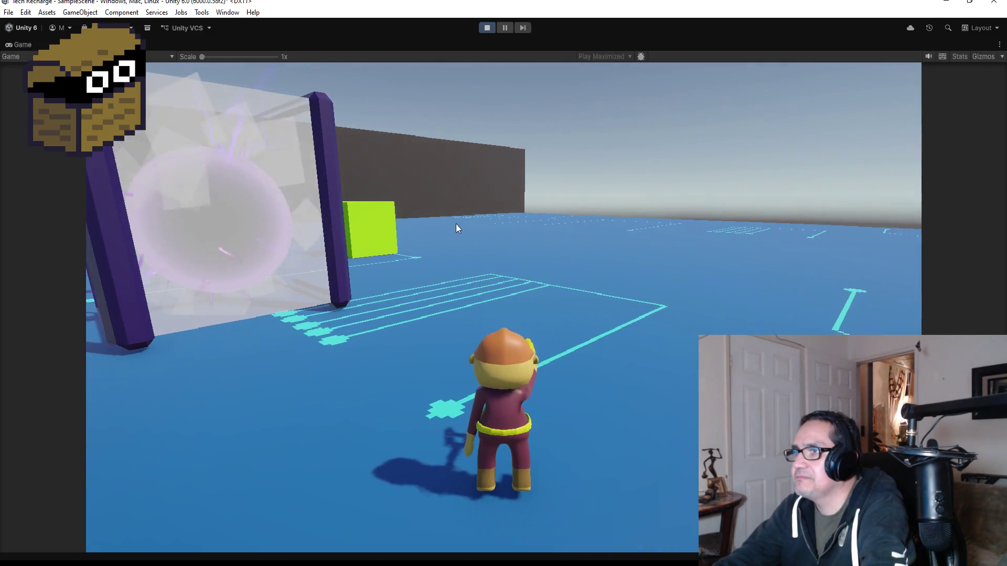
# Walk the character through the portal and across the level toward the enemies.
pyautogui.press('w')
pyautogui.press('w')
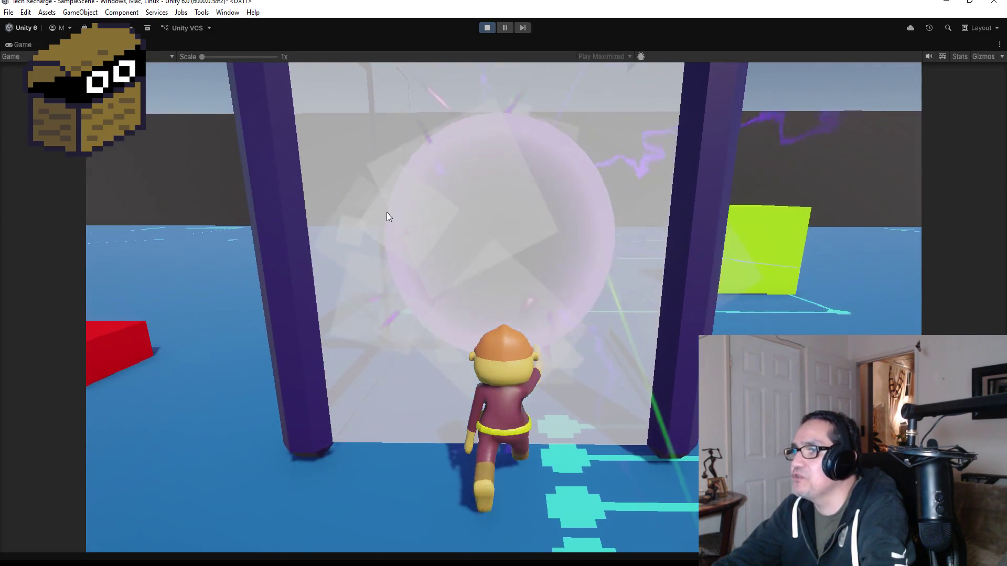
pyautogui.press('w')
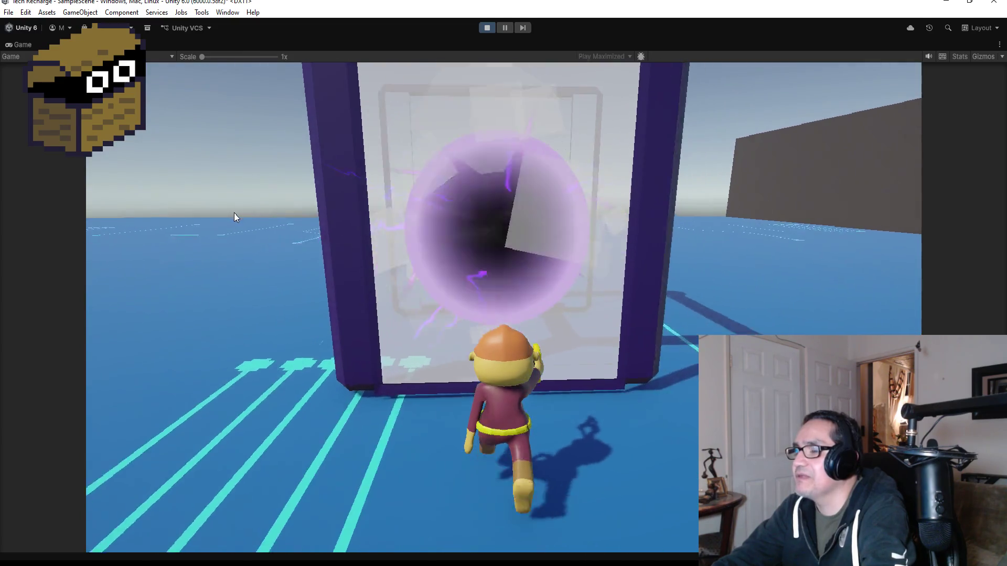
pyautogui.press('w')
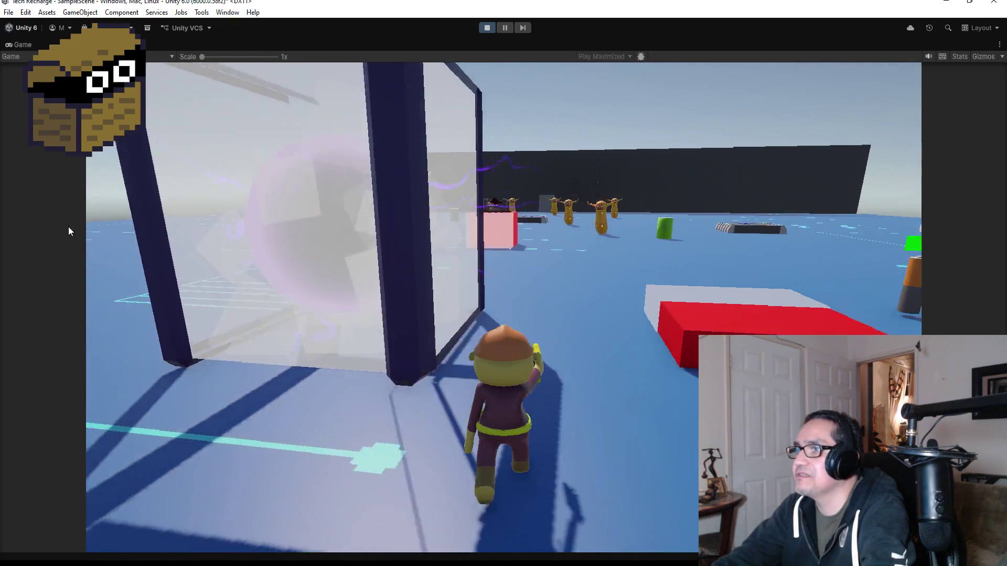
pyautogui.press('w')
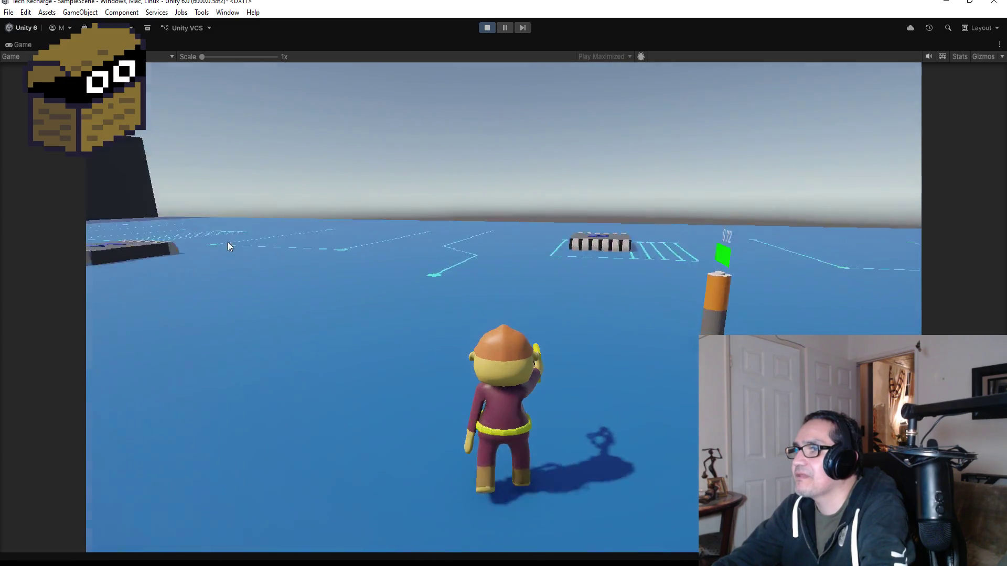
pyautogui.press('w')
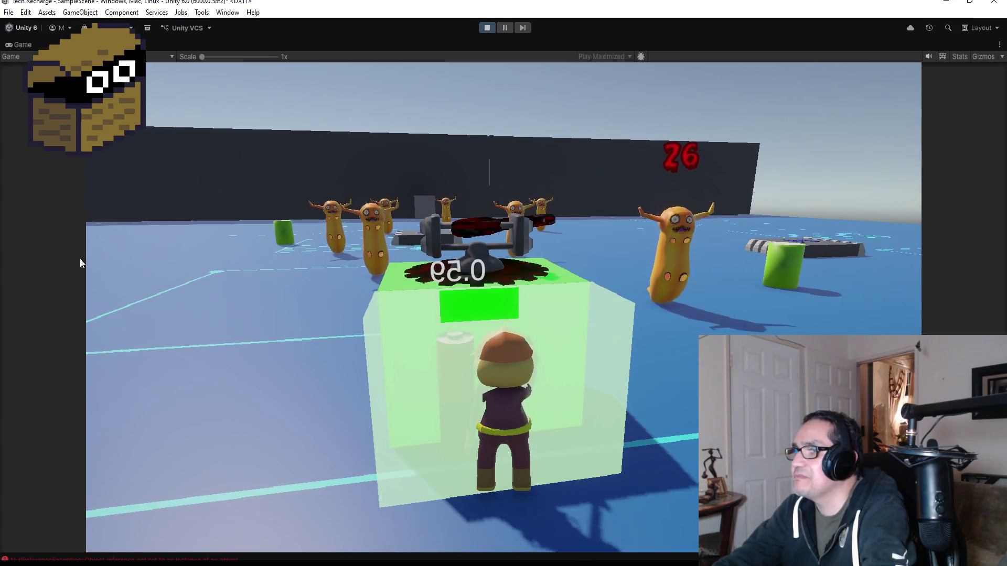
pyautogui.press('w')
pyautogui.press('w')
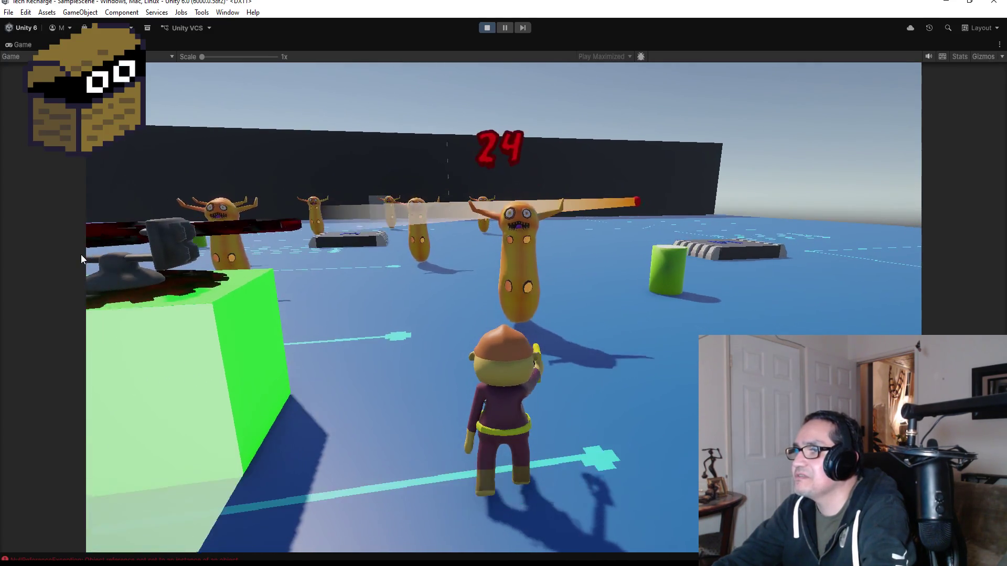
pyautogui.press('w')
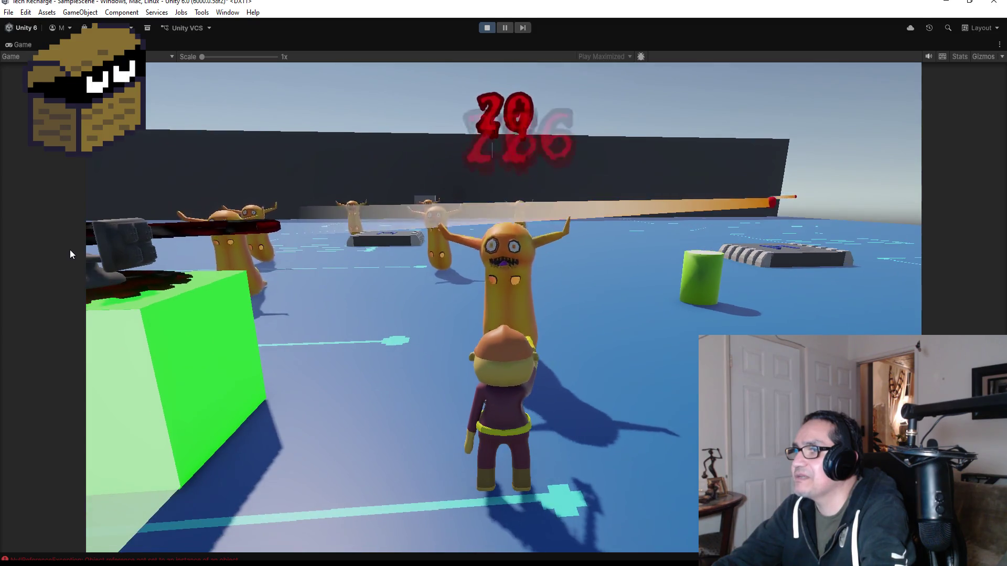
pyautogui.press('w')
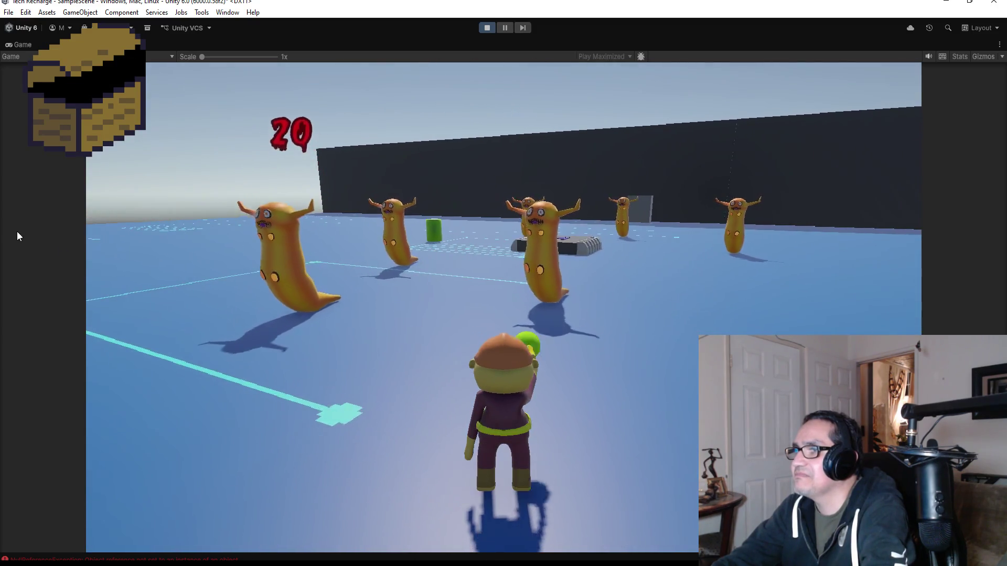
pyautogui.press('s')
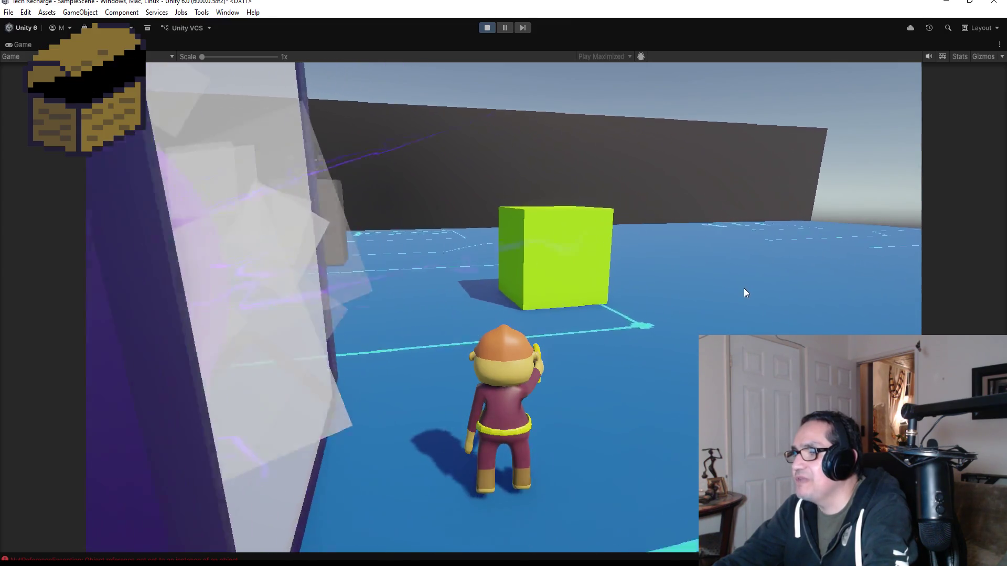
# Open and close the Shopkeeper shop, stop Play mode, deselect SpawningNorthMiddle and minimize Unity.
pyautogui.press('e')
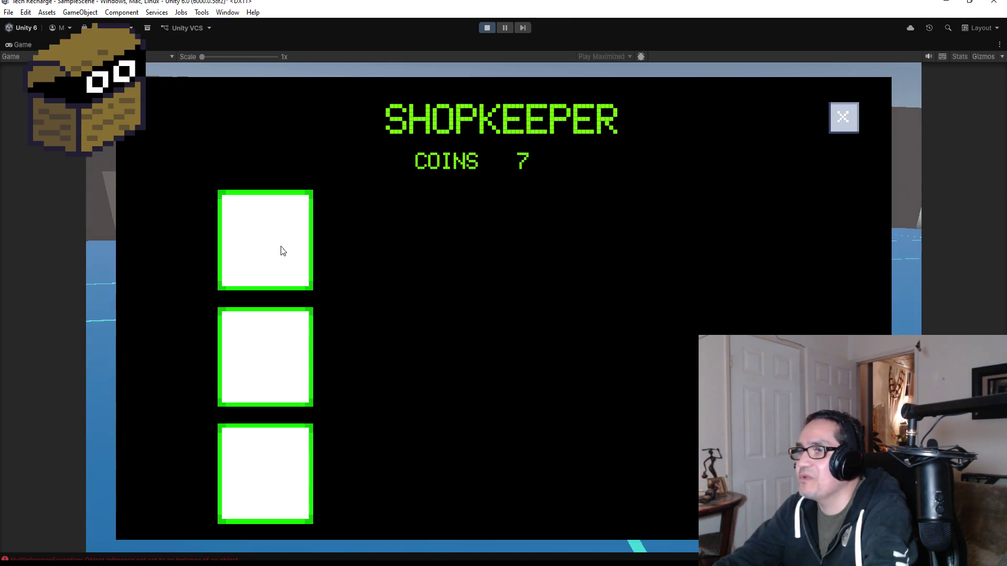
pyautogui.click(843, 124)
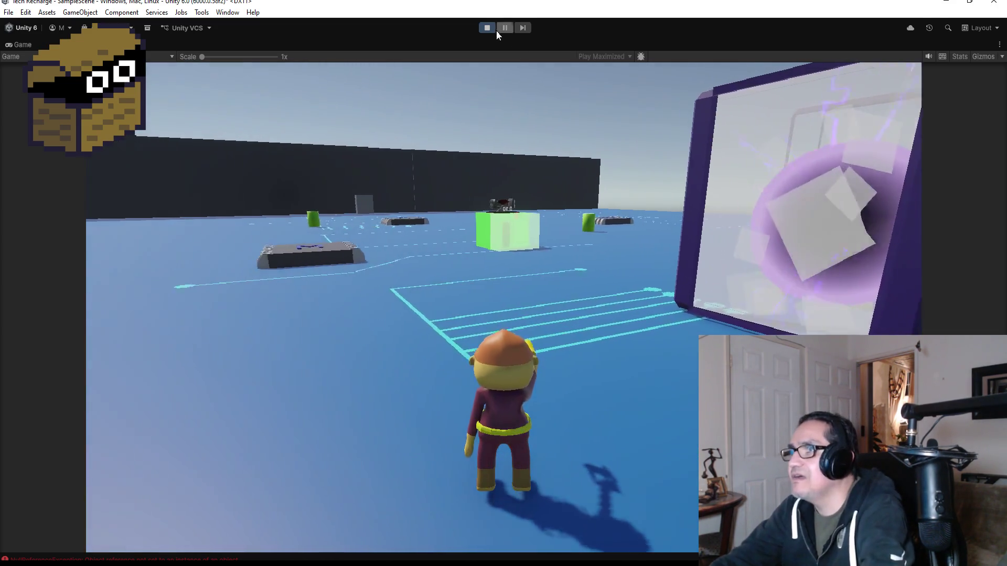
pyautogui.click(488, 28)
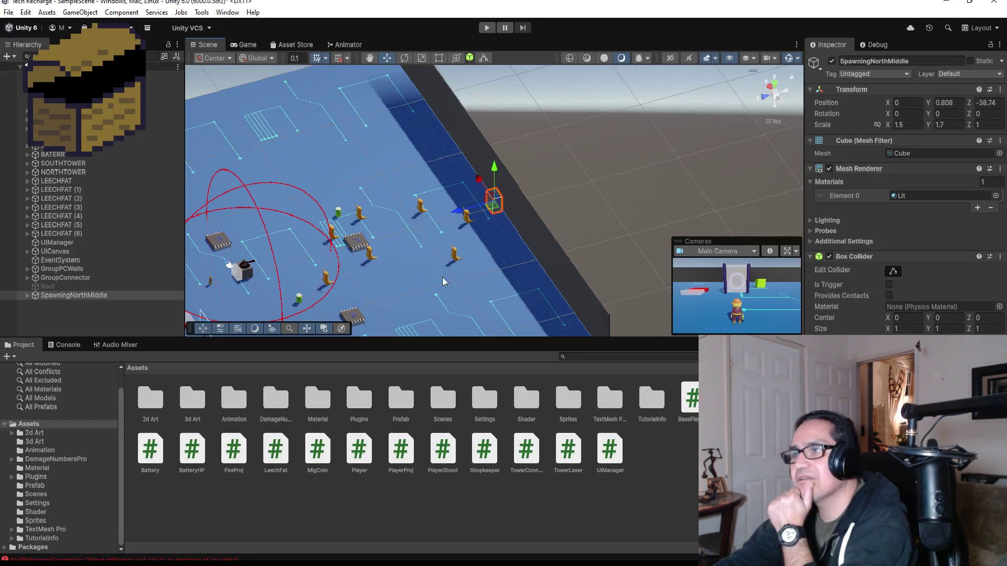
pyautogui.click(415, 517)
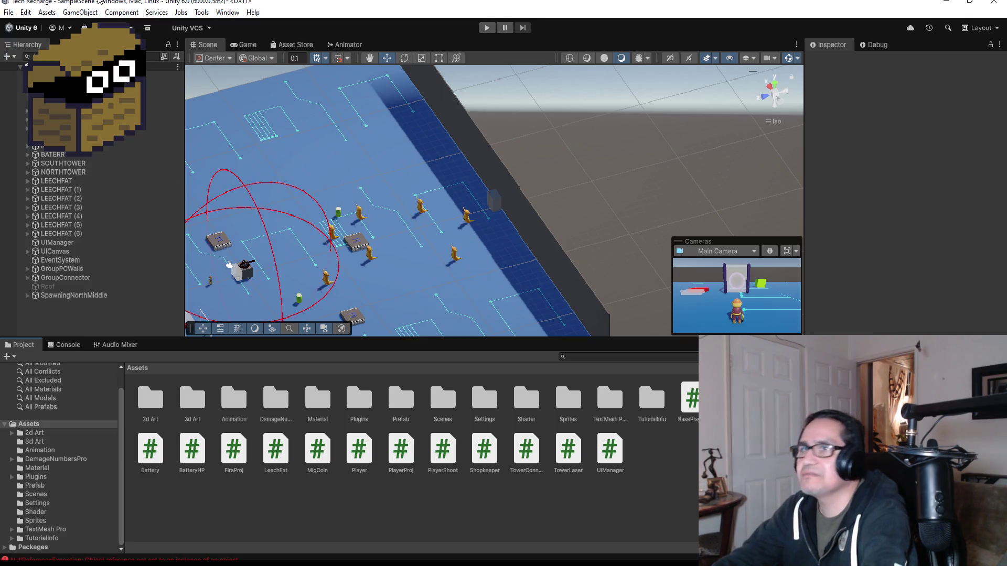
pyautogui.click(10, 15)
pyautogui.click(9, 14)
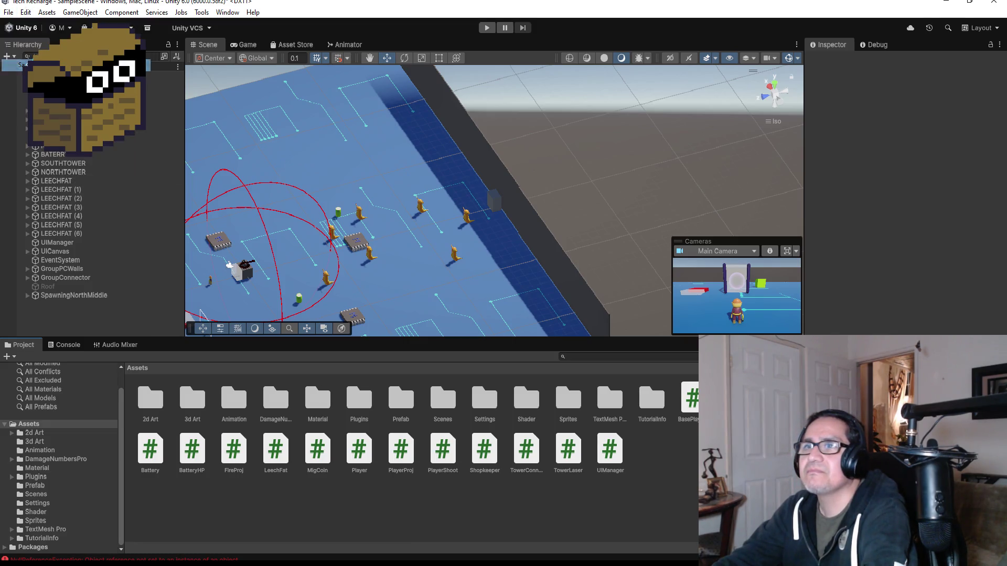
pyautogui.click(948, 3)
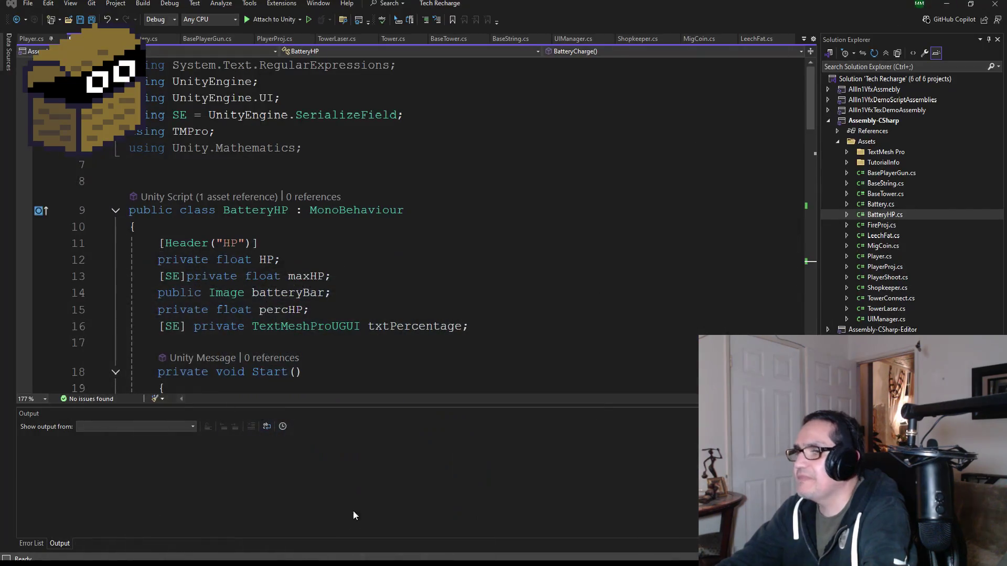
# Quit Blender, saving Microchip.blend when prompted.
pyautogui.hotkey('alt', 'Tab')
pyautogui.hotkey('ctrl', 'q')
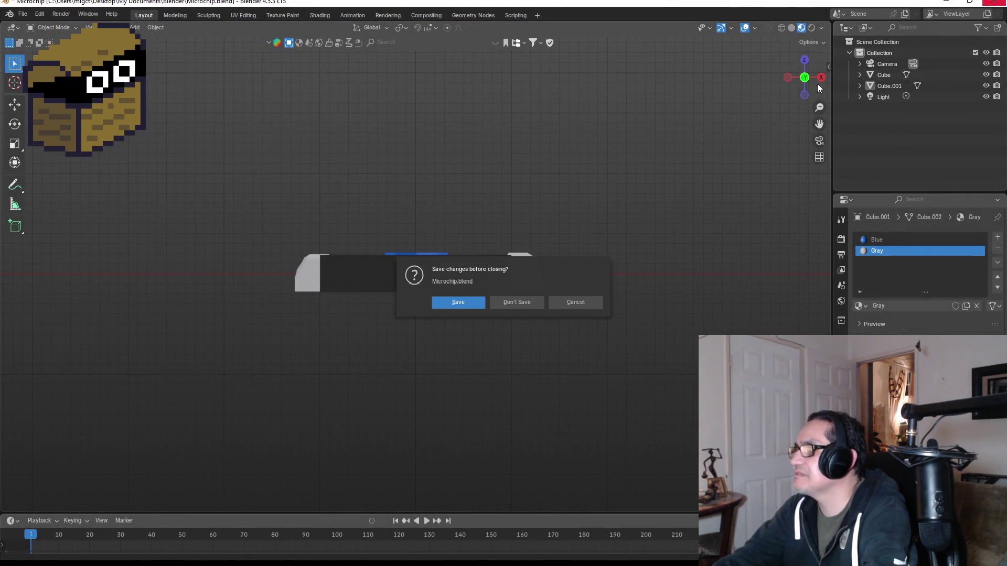
pyautogui.click(477, 301)
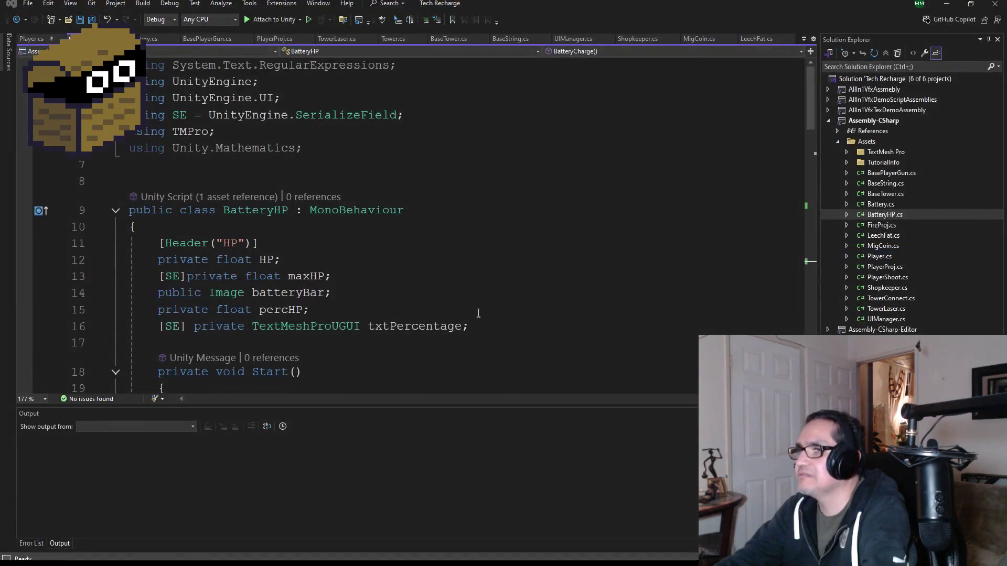
# Minimize Visual Studio and launch Aseprite from Steam.
pyautogui.click(947, 3)
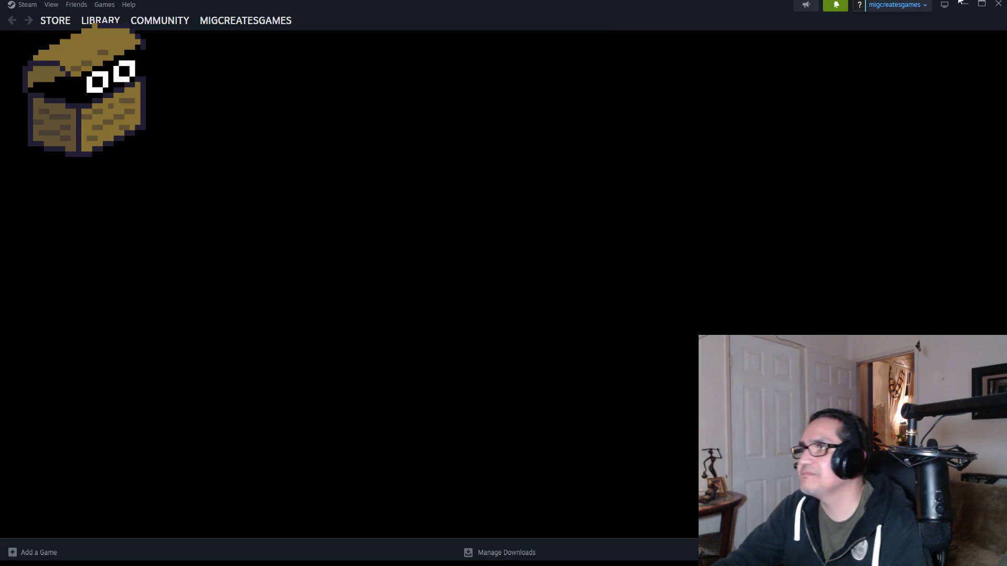
pyautogui.click(998, 5)
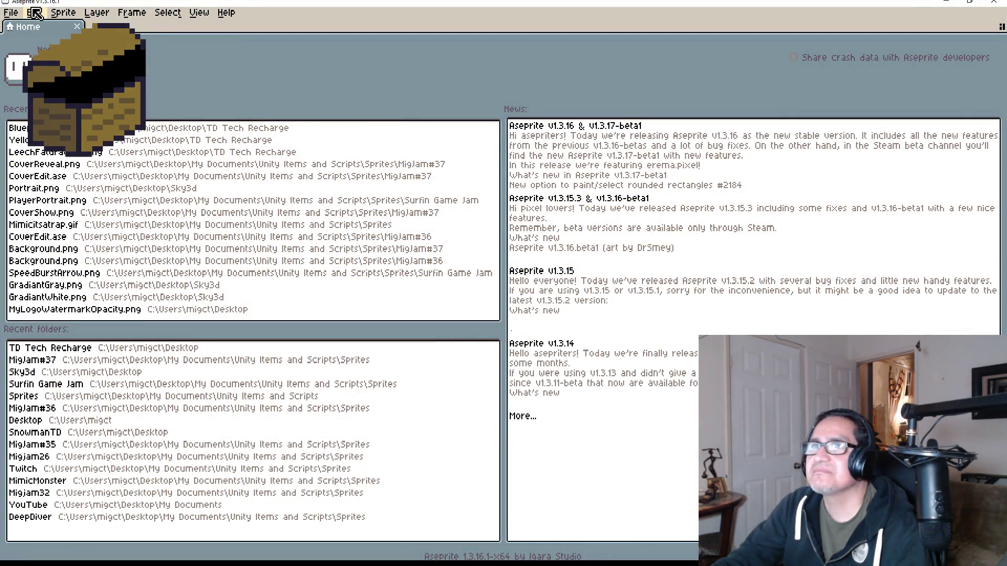
pyautogui.click(11, 12)
# Create Sprite-0001 as a 300×300 RGBA sprite on a transparent background.
pyautogui.click(25, 29)
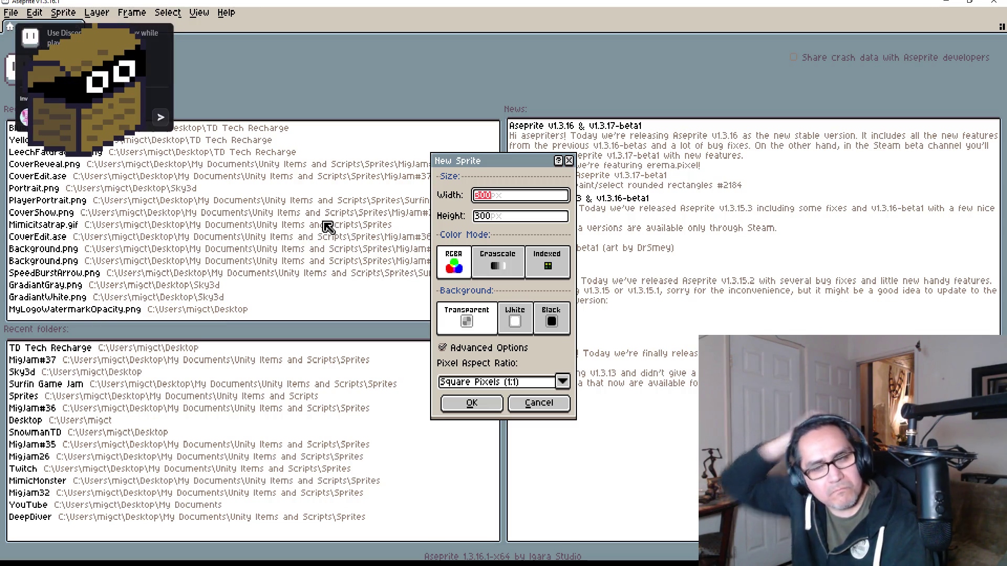
pyautogui.click(469, 400)
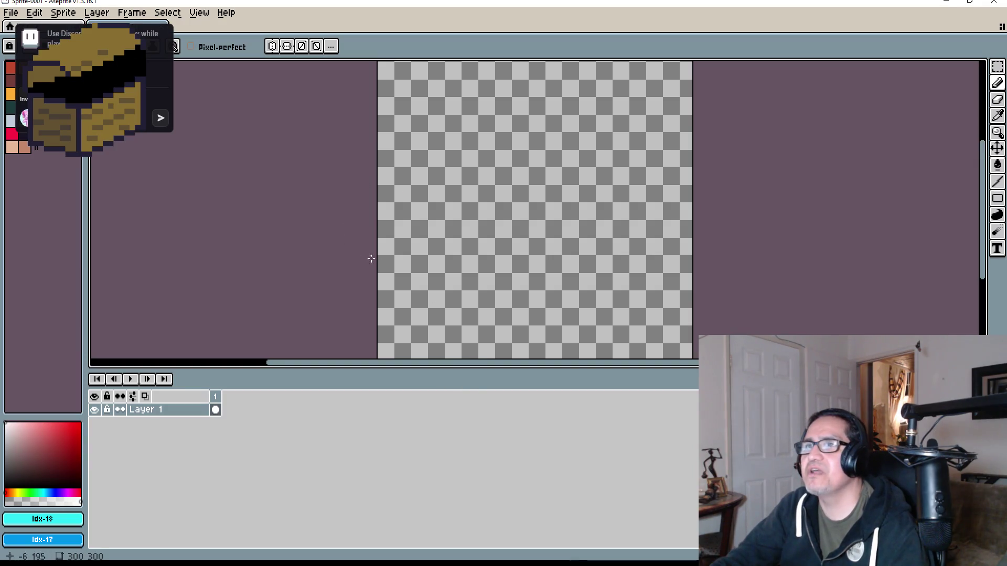
pyautogui.scroll(3, 526, 177)
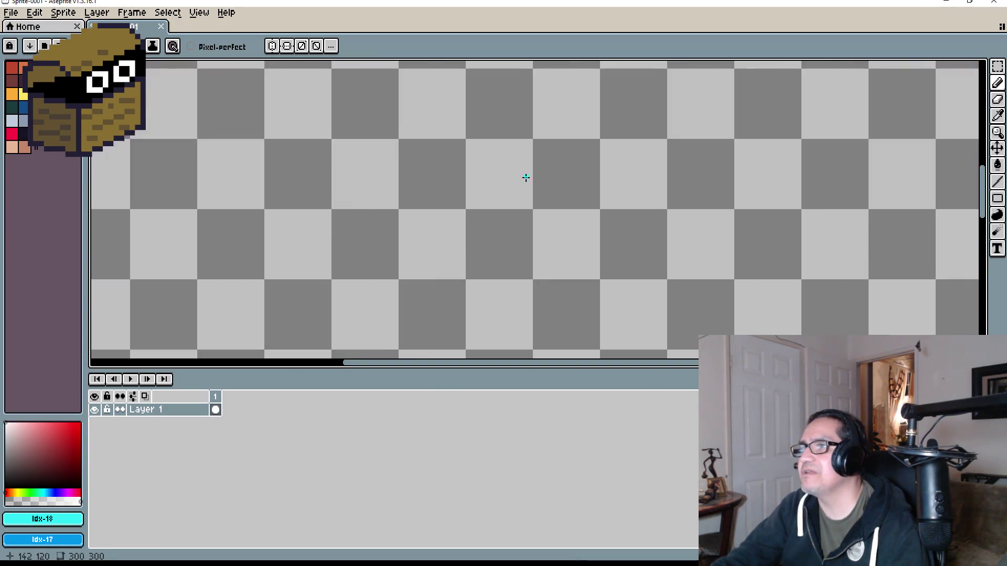
pyautogui.scroll(-5, 526, 178)
pyautogui.scroll(2, 533, 194)
pyautogui.scroll(-3, 545, 195)
pyautogui.scroll(1, 546, 195)
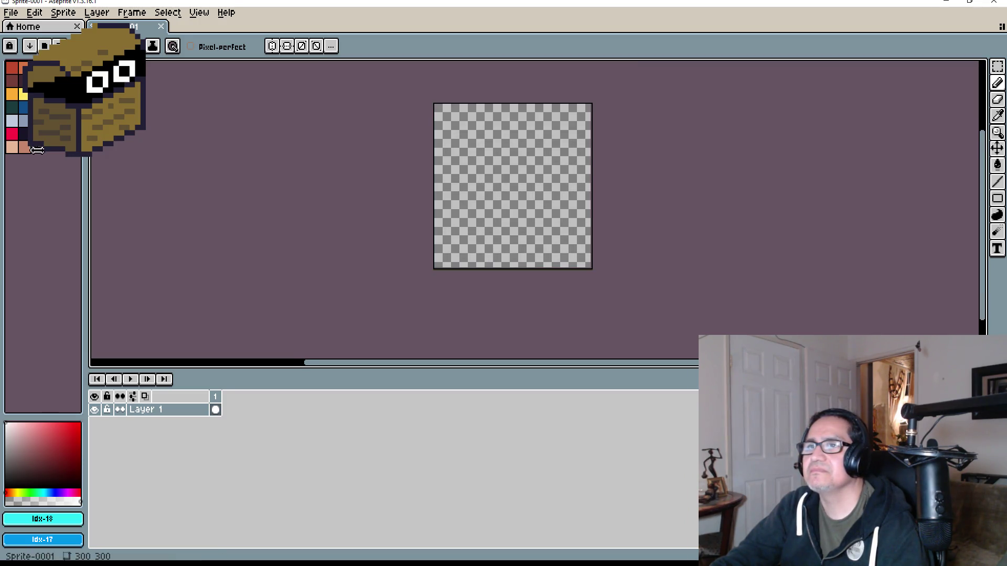
# Add black to the palette and bucket-fill the whole canvas black.
pyautogui.moveTo(37, 149); pyautogui.dragTo(38, 151)
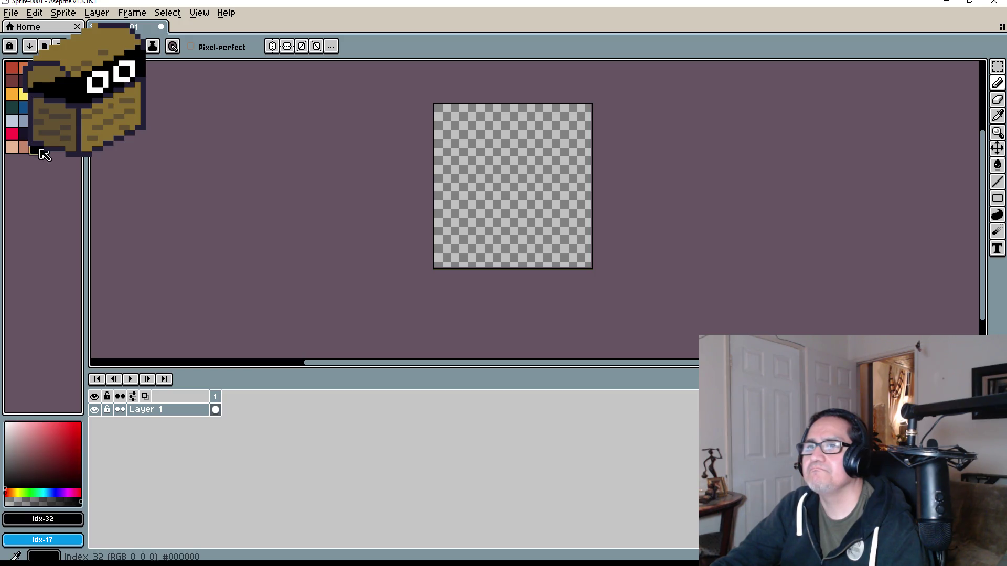
pyautogui.scroll(3, 546, 227)
pyautogui.press('g')
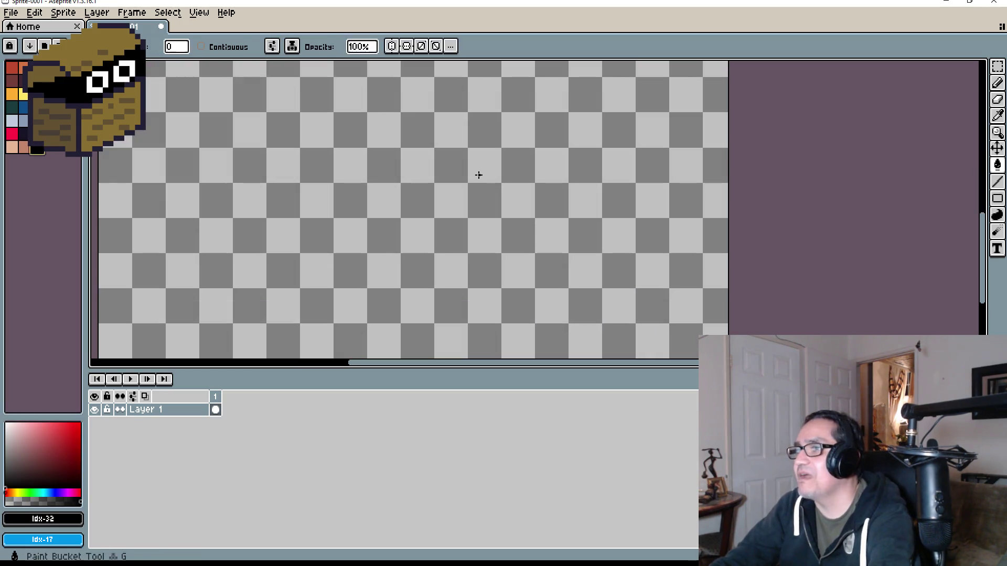
pyautogui.click(474, 174)
pyautogui.scroll(-4, 488, 143)
pyautogui.scroll(3, 488, 144)
pyautogui.scroll(-2, 474, 159)
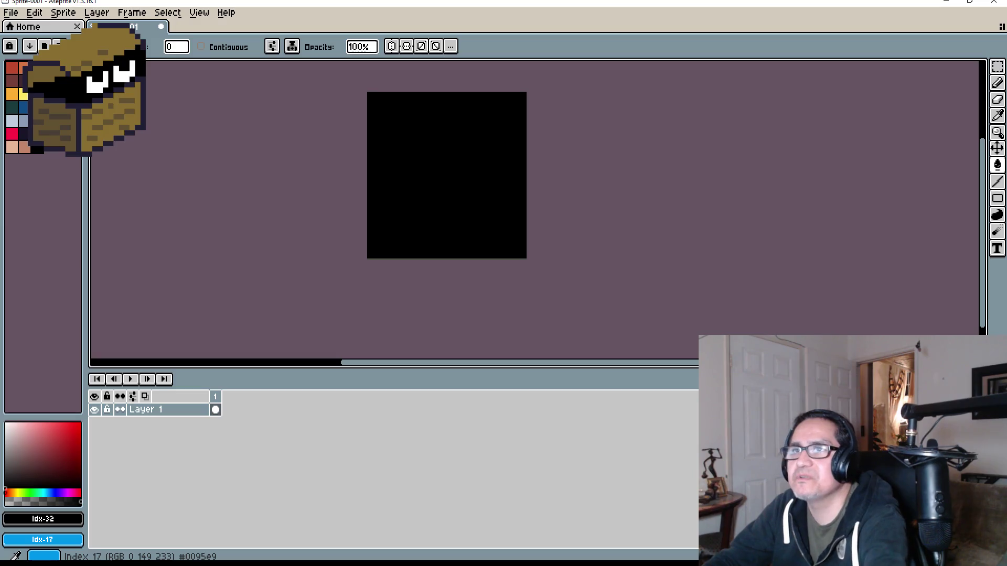
# Pick the dark navy swatch and bucket-fill the canvas with it.
pyautogui.click(23, 111)
pyautogui.click(23, 112)
pyautogui.click(481, 144)
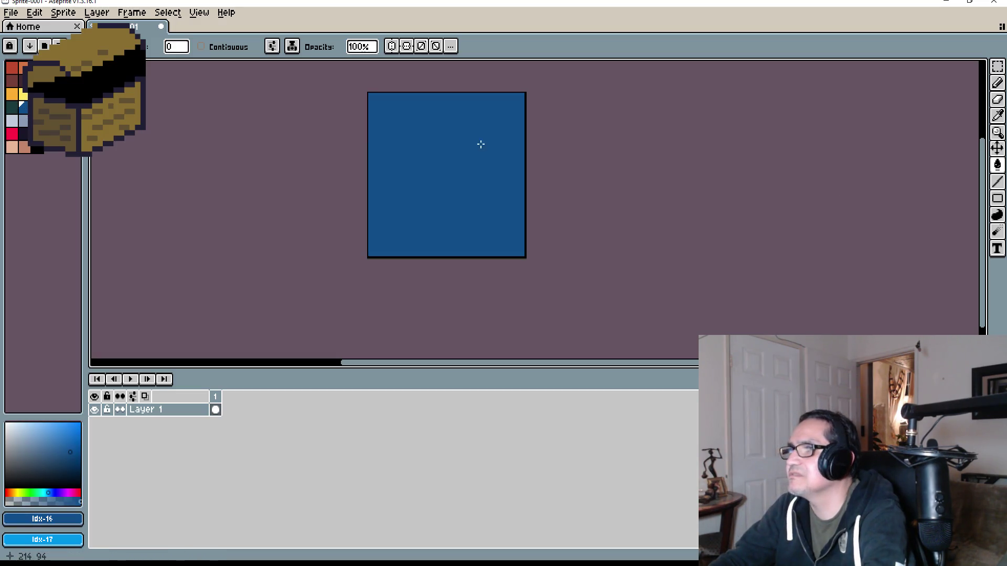
pyautogui.scroll(1, 378, 167)
pyautogui.scroll(-1, 431, 146)
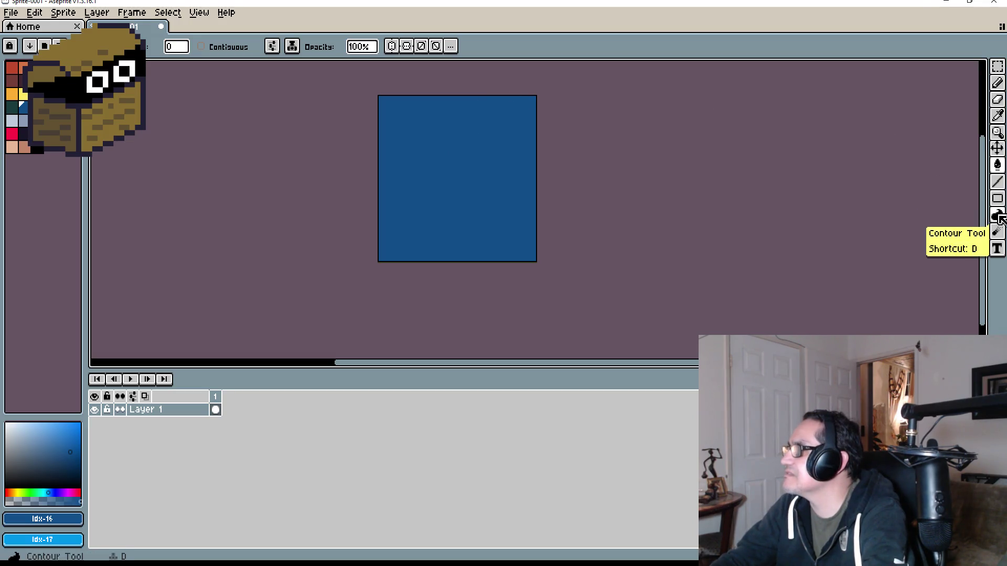
pyautogui.click(997, 249)
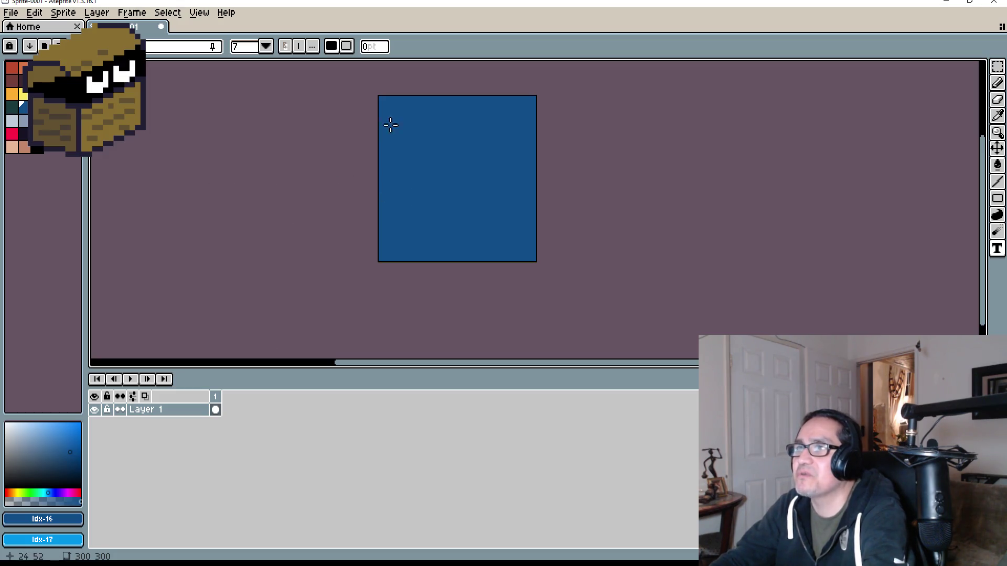
# Choose Constantia from the text tool's font list.
pyautogui.click(183, 46)
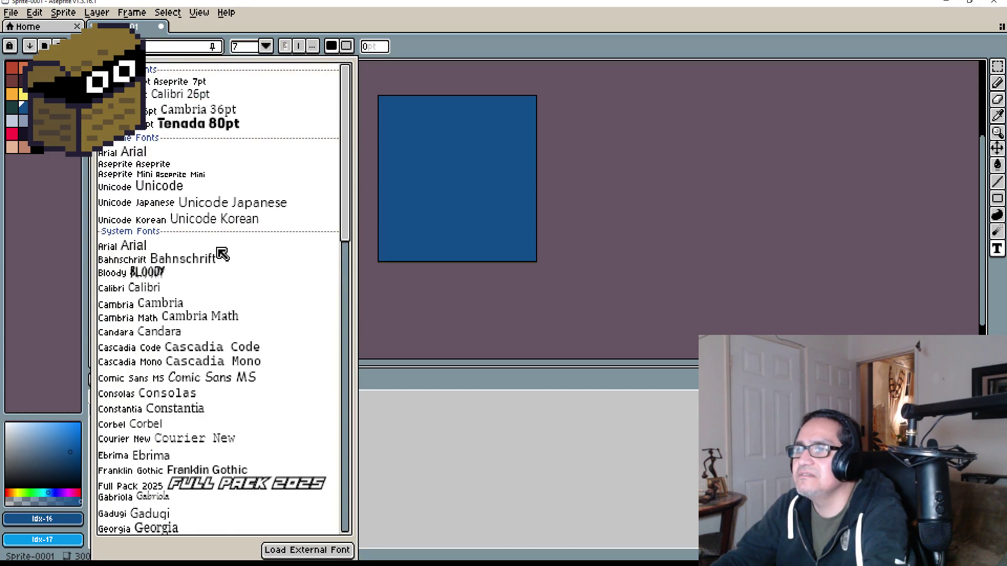
pyautogui.scroll(-4, 218, 257)
pyautogui.scroll(-10, 212, 348)
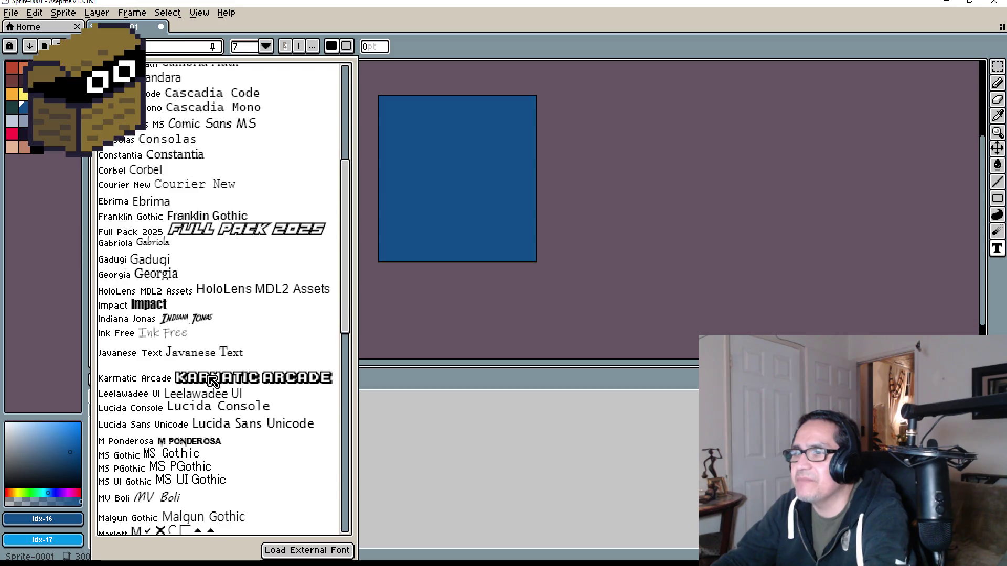
pyautogui.scroll(-7, 218, 375)
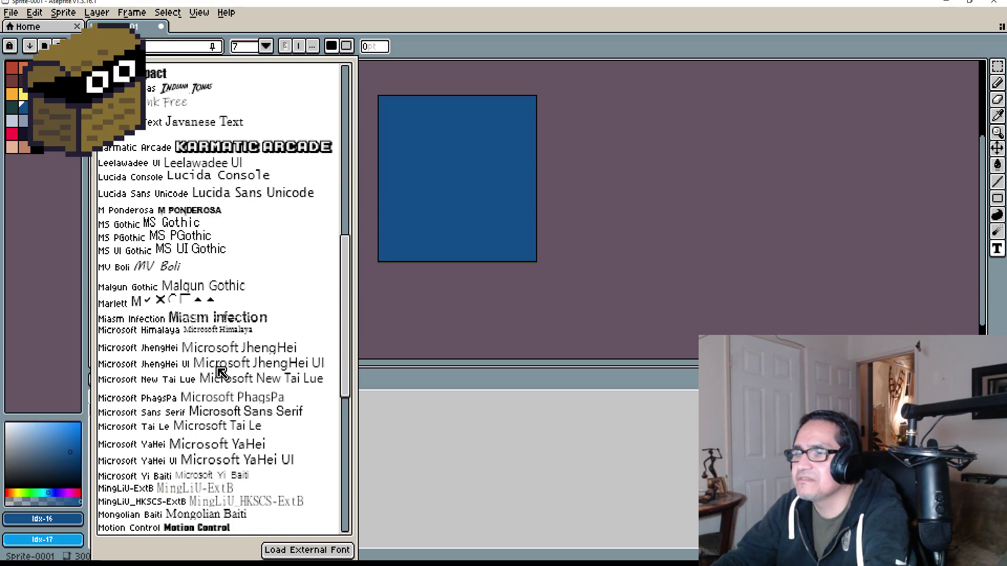
pyautogui.scroll(-4, 222, 382)
pyautogui.scroll(-3, 223, 376)
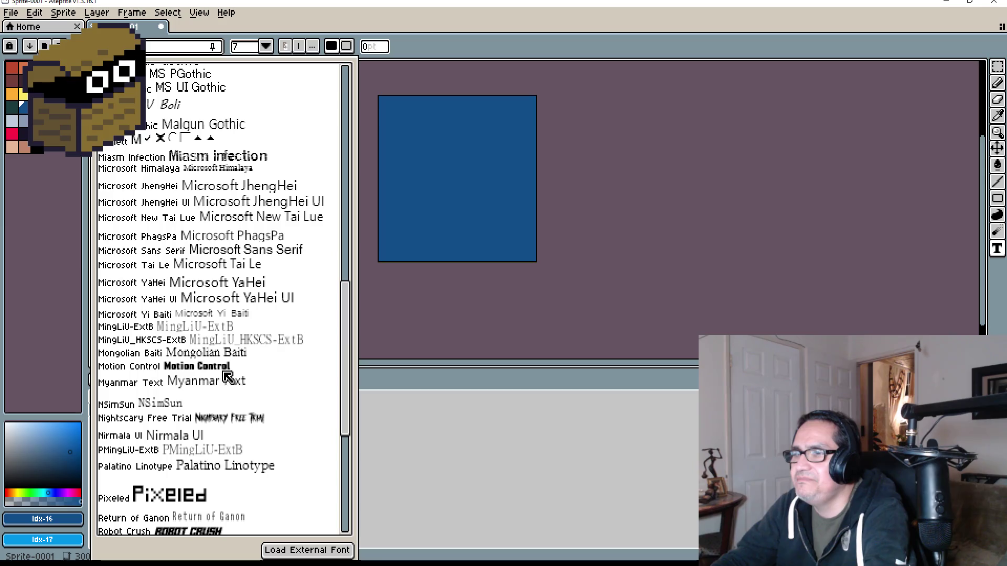
pyautogui.scroll(-3, 235, 389)
pyautogui.scroll(-2, 242, 389)
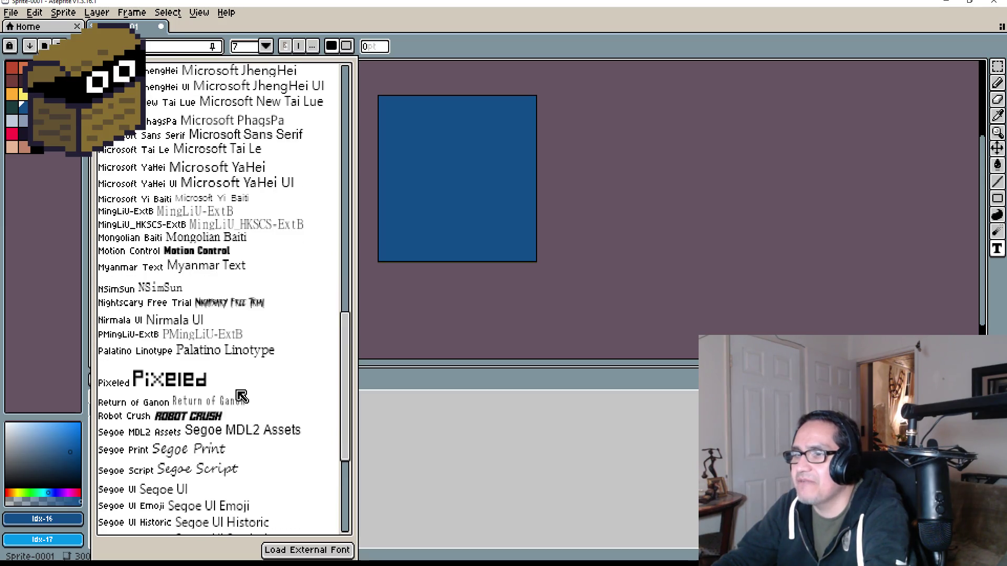
pyautogui.scroll(-2, 235, 394)
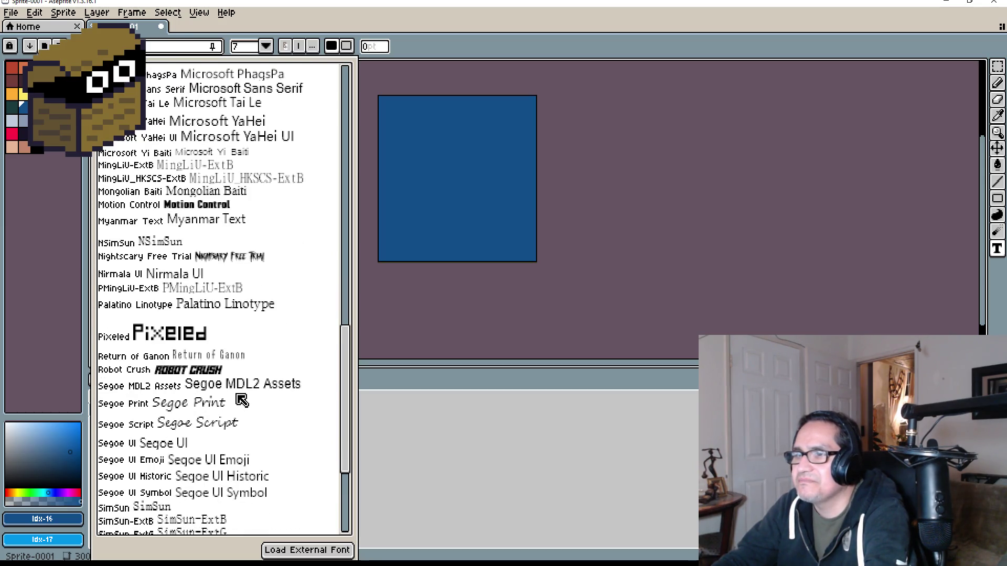
pyautogui.scroll(-5, 243, 398)
pyautogui.scroll(-6, 245, 400)
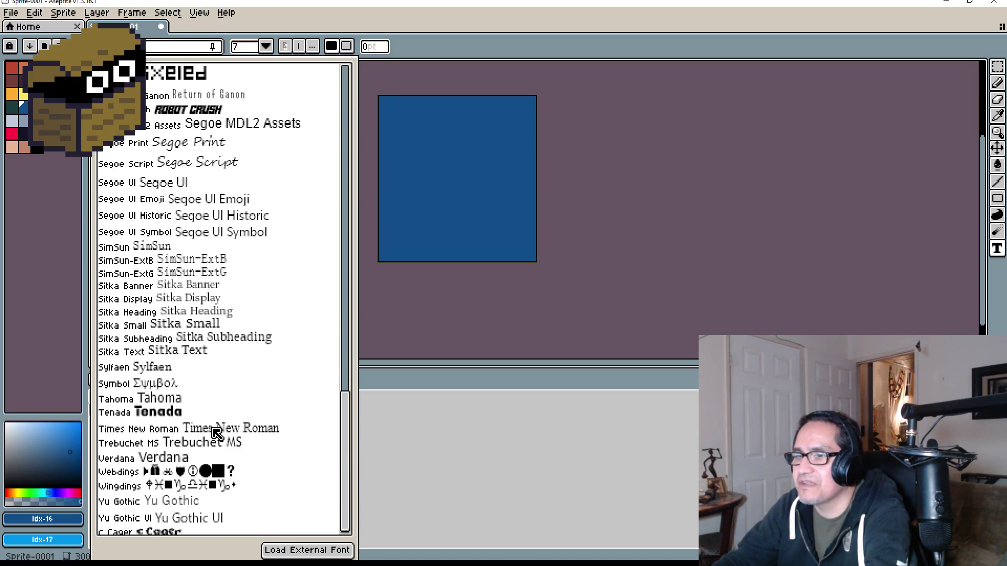
pyautogui.scroll(3, 231, 472)
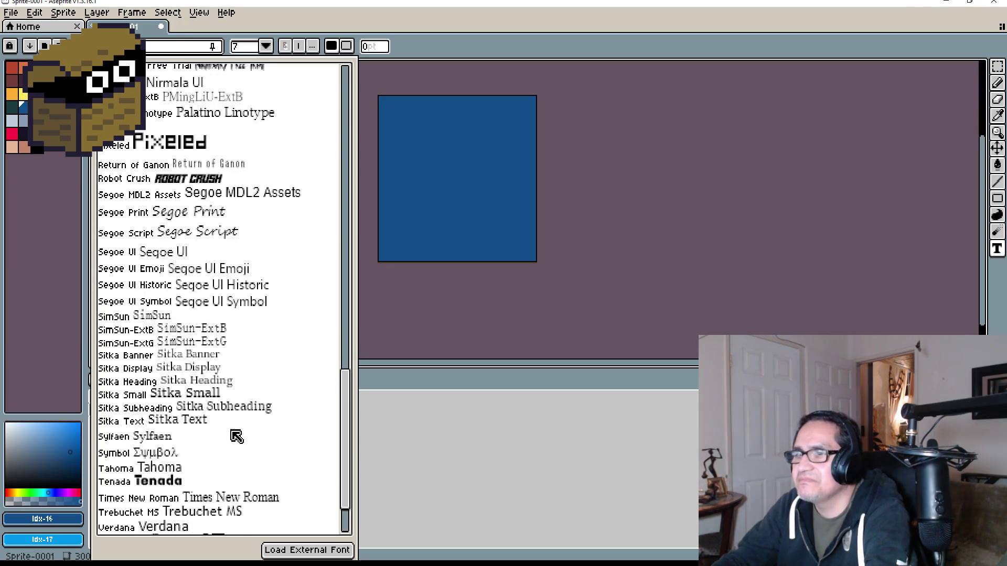
pyautogui.scroll(-3, 239, 434)
pyautogui.scroll(1, 231, 420)
pyautogui.scroll(11, 228, 336)
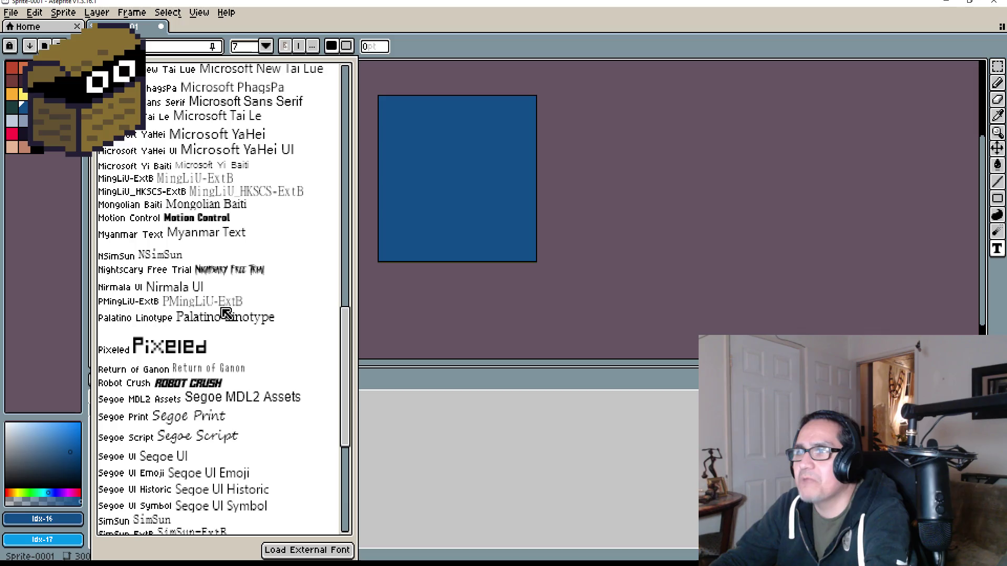
pyautogui.scroll(2, 233, 315)
pyautogui.scroll(2, 264, 314)
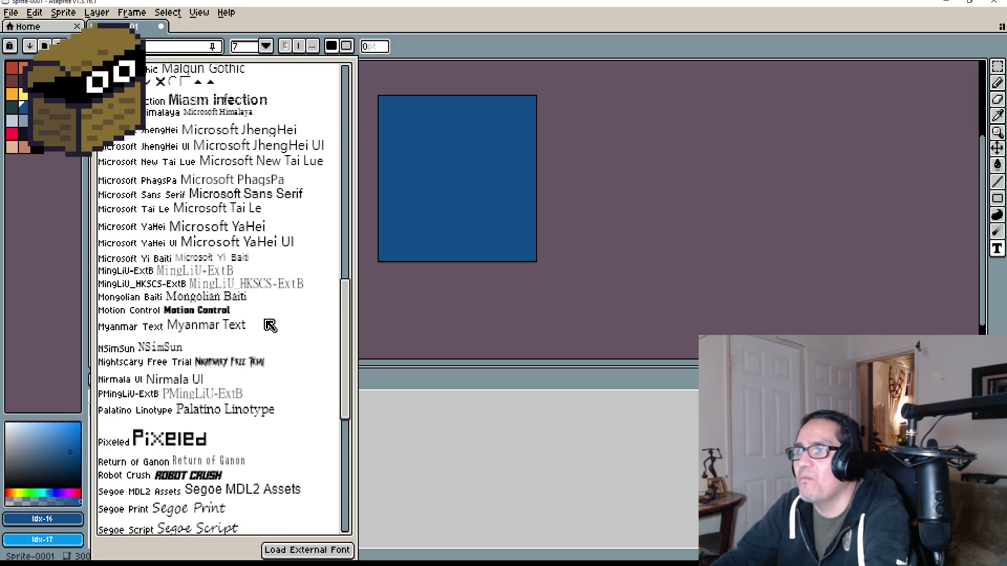
pyautogui.scroll(8, 269, 326)
pyautogui.scroll(9, 270, 331)
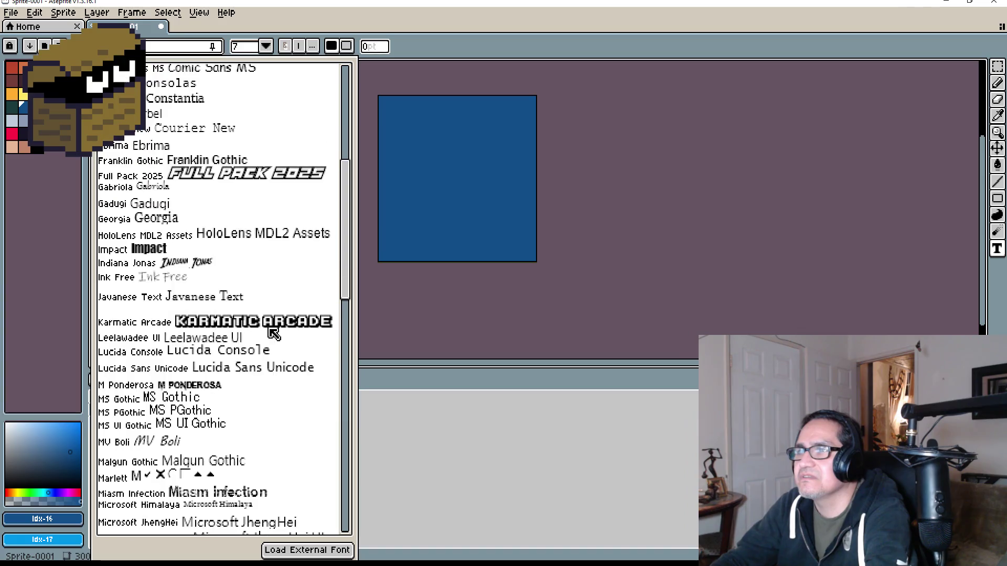
pyautogui.scroll(11, 271, 332)
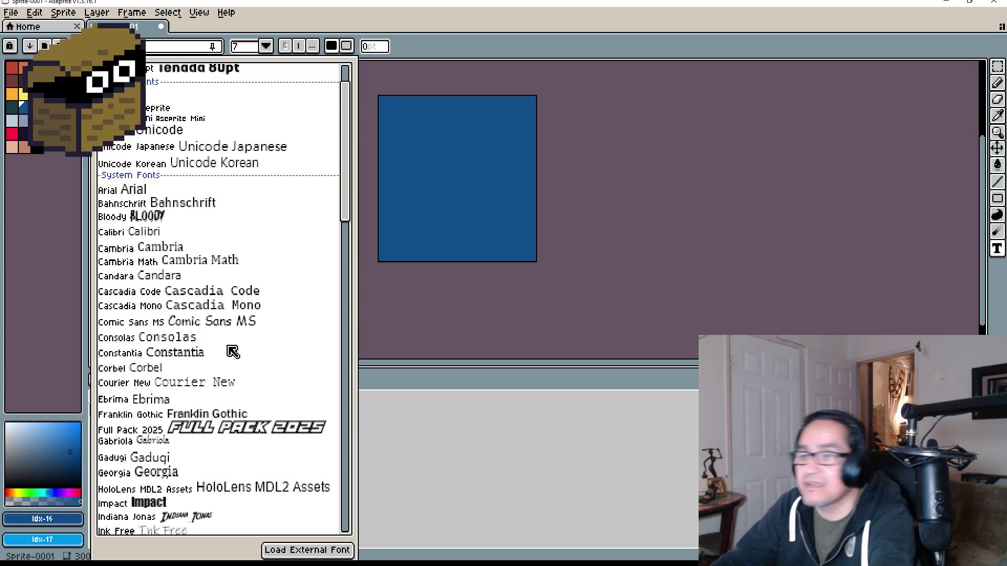
pyautogui.click(206, 353)
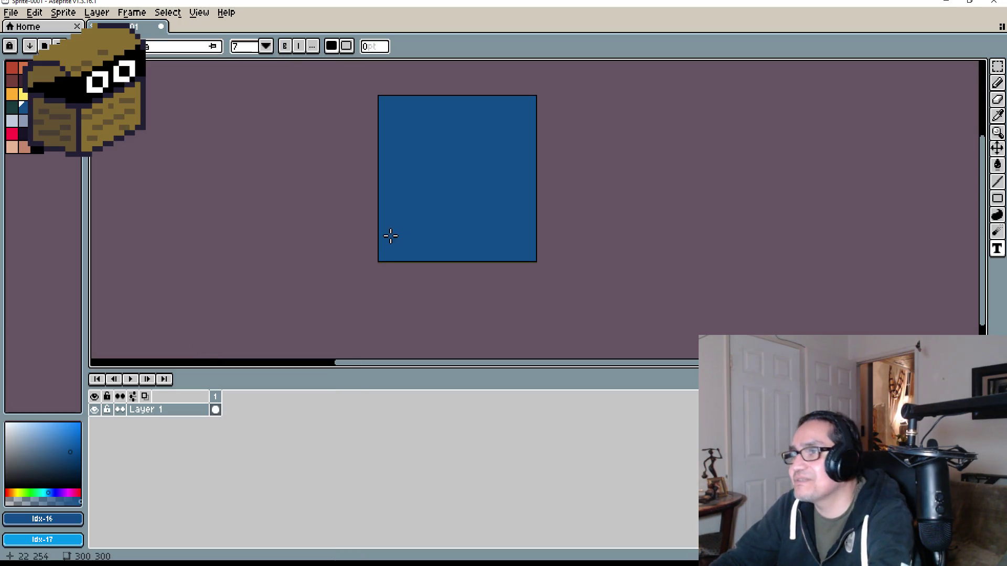
# Set the text size to 48, start a text box near the top, and open Edit > Insert Text.
pyautogui.click(393, 113)
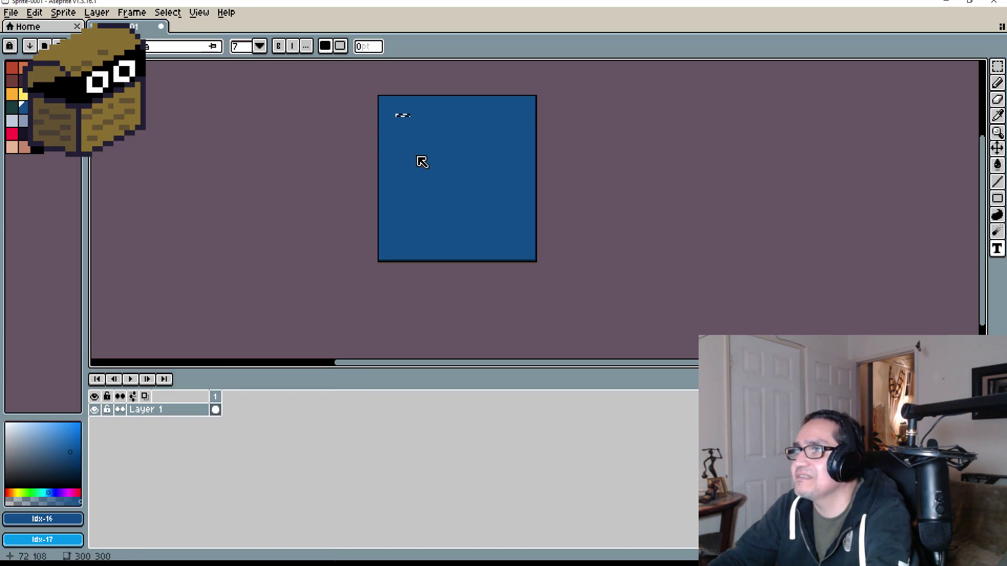
pyautogui.click(260, 49)
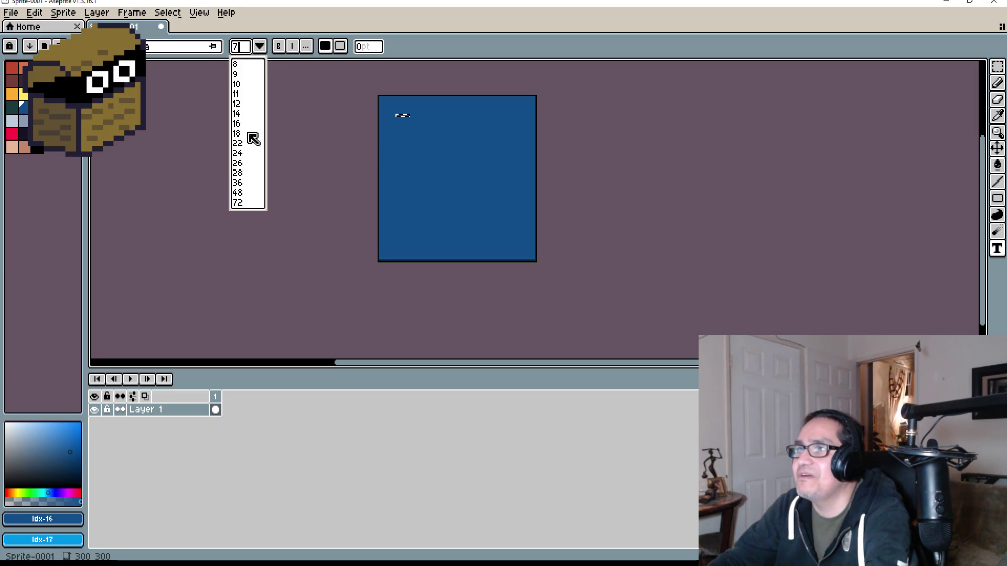
pyautogui.click(250, 200)
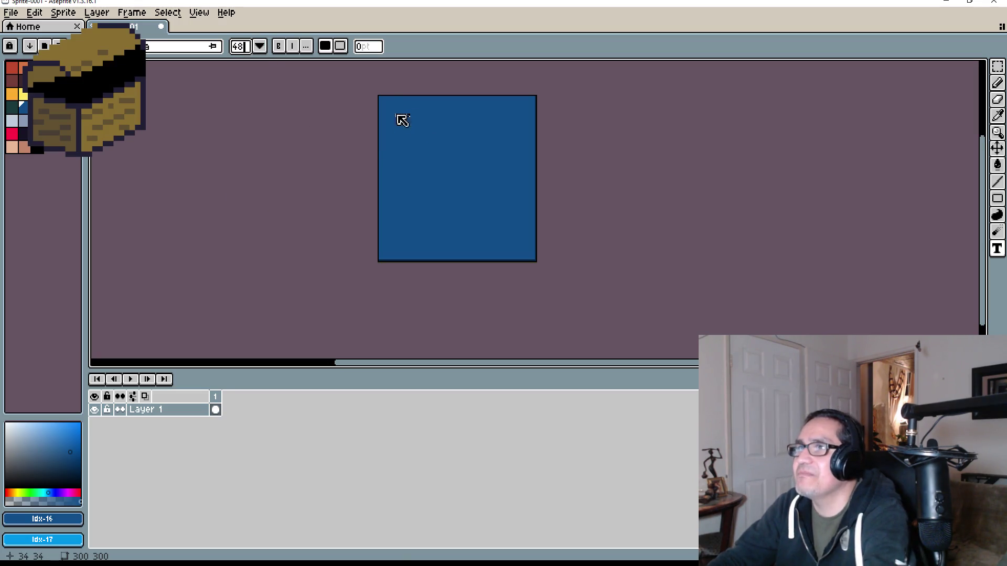
pyautogui.click(398, 113)
pyautogui.click(395, 111)
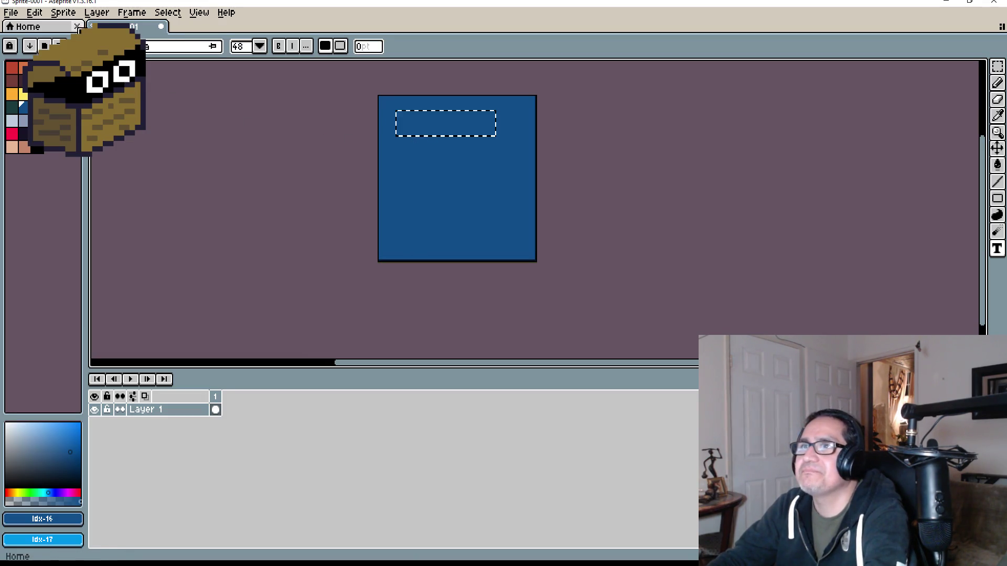
pyautogui.click(34, 12)
pyautogui.click(107, 316)
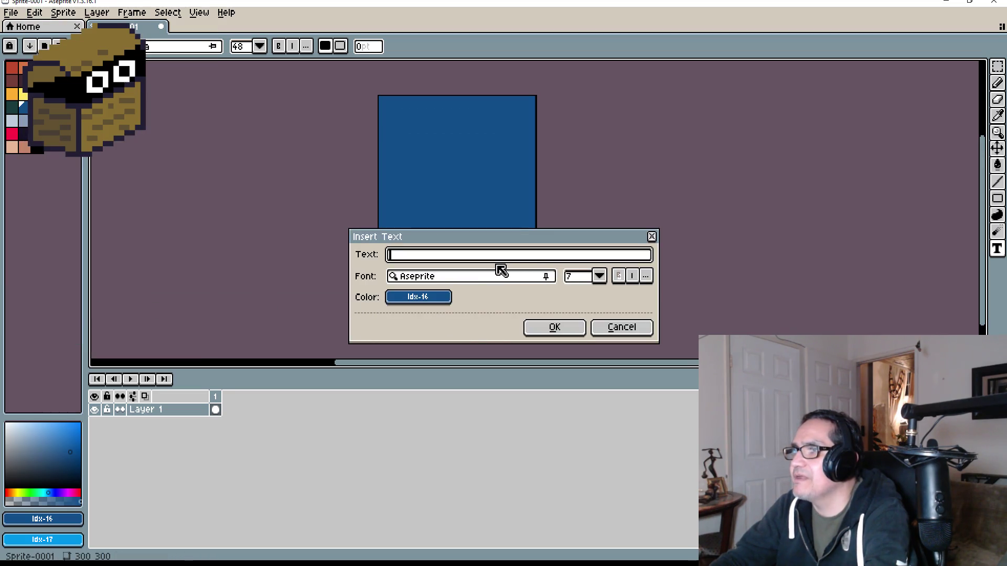
# Set the Insert Text size to 48 and the font to Constantia.
pyautogui.click(598, 276)
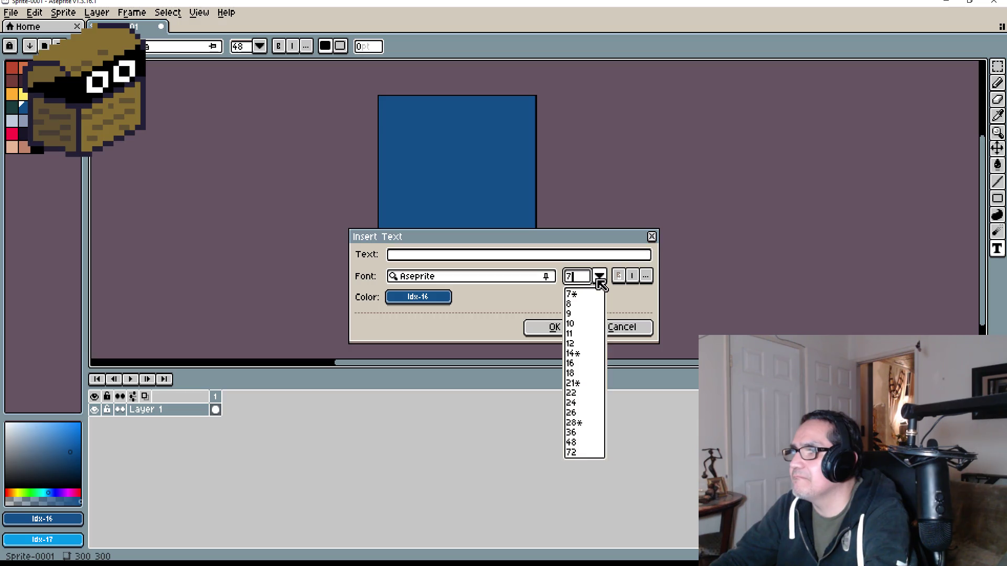
pyautogui.click(580, 444)
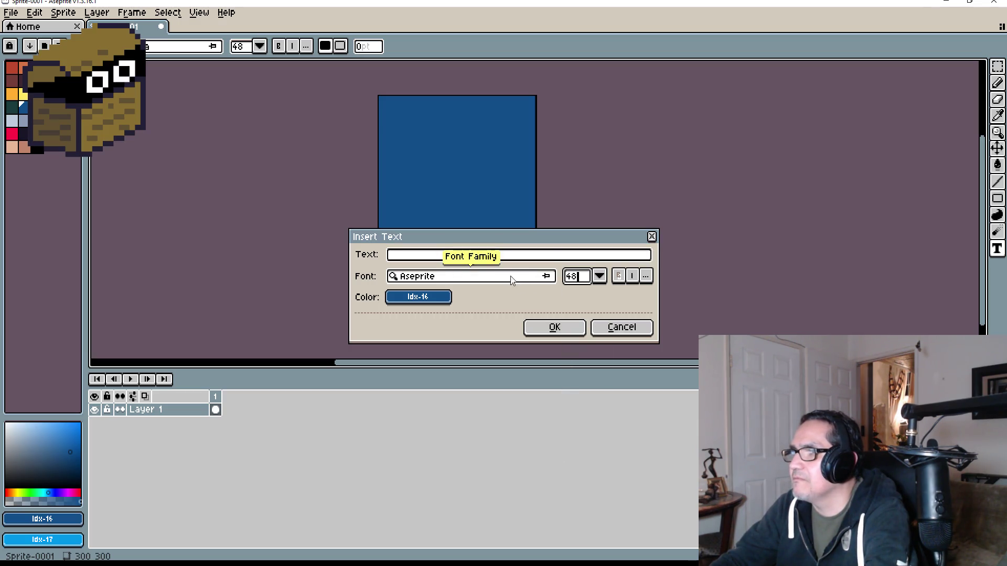
pyautogui.click(511, 277)
pyautogui.scroll(-20, 479, 441)
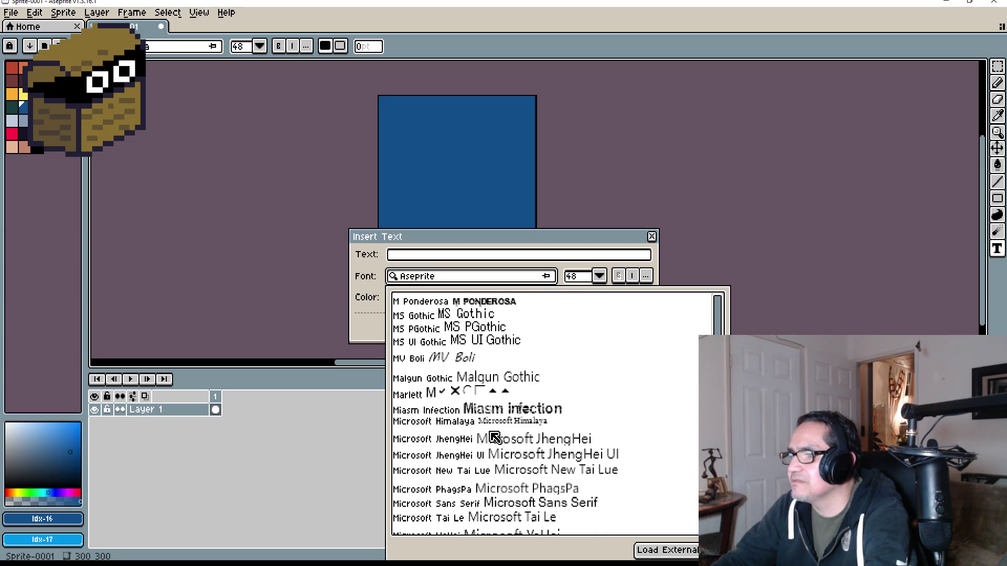
pyautogui.scroll(-3, 492, 435)
pyautogui.scroll(10, 488, 388)
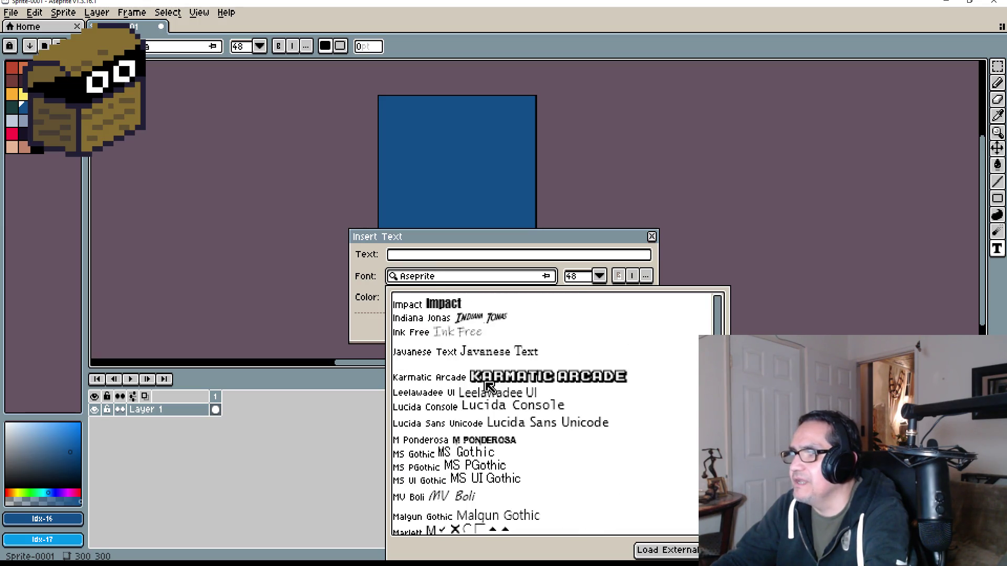
pyautogui.scroll(3, 488, 386)
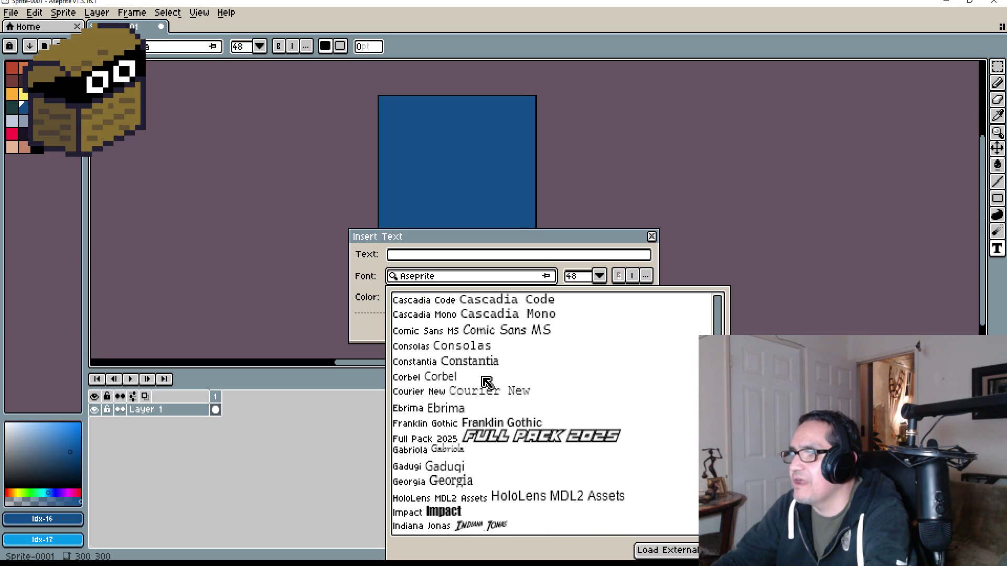
pyautogui.click(486, 367)
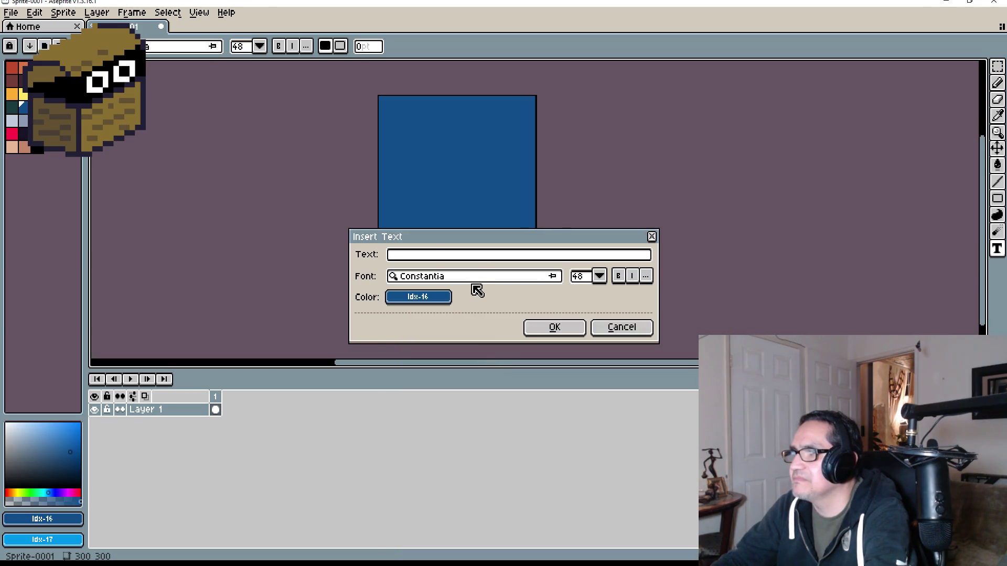
# Enter 'Tower Damage +1', make it white, and place it on the card.
pyautogui.click(448, 255)
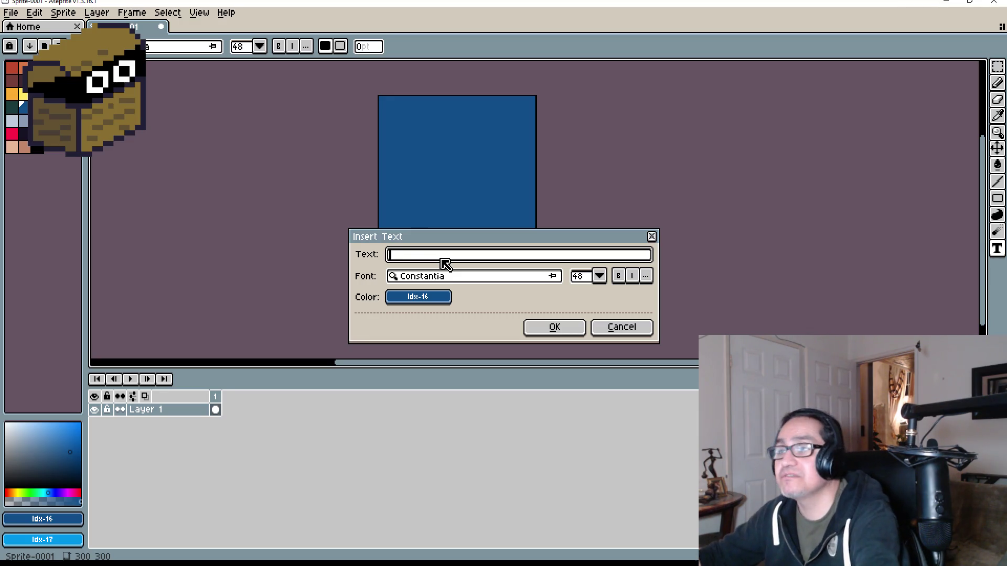
pyautogui.write('Tower Damage +1')
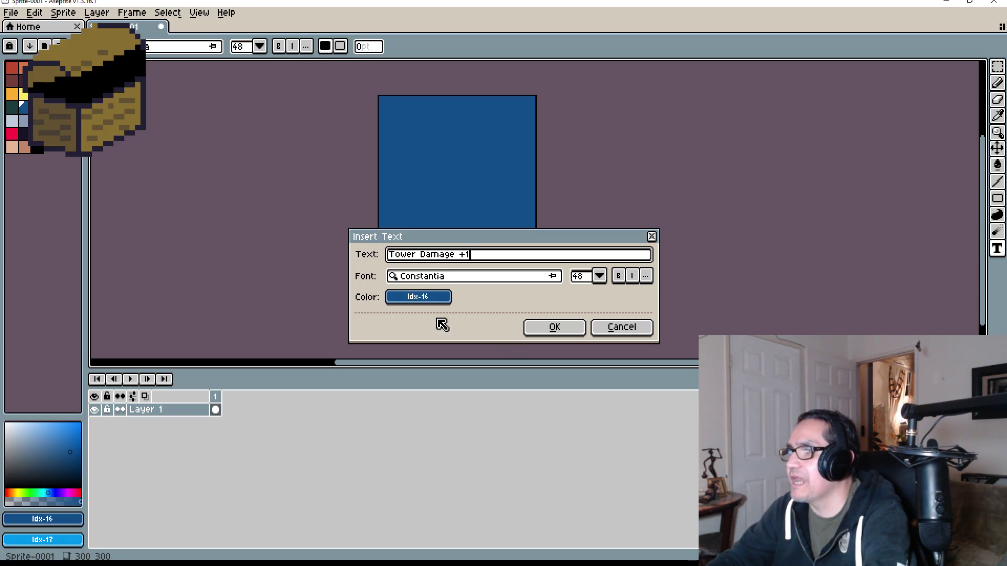
pyautogui.click(427, 300)
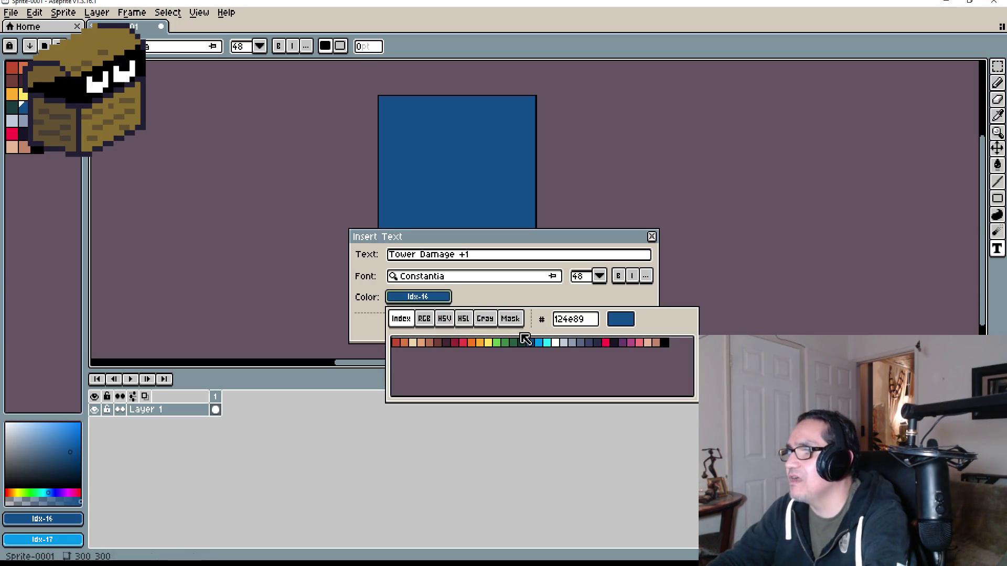
pyautogui.click(558, 344)
pyautogui.click(552, 329)
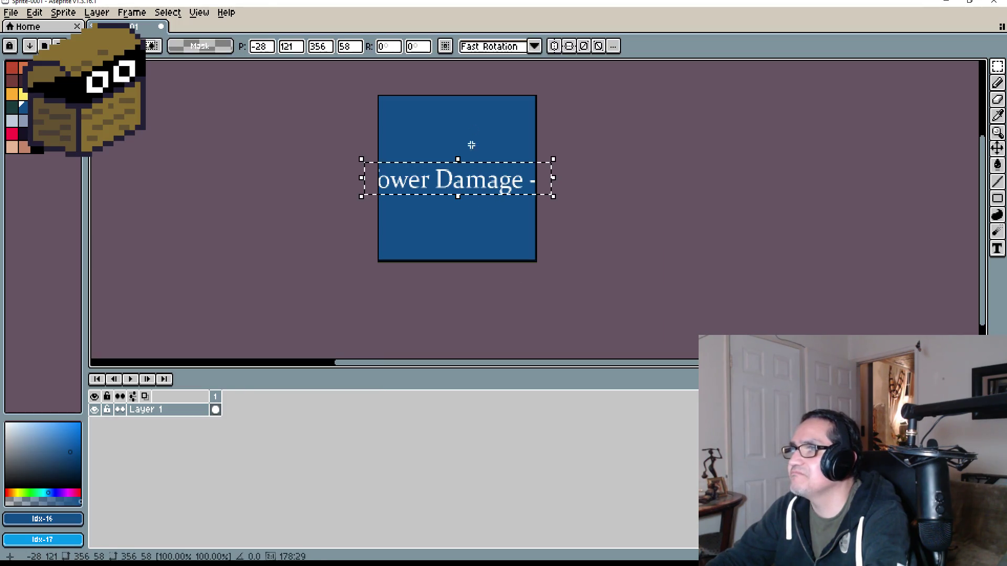
# Try the text at the card's top, resize it, then discard it with Esc.
pyautogui.moveTo(480, 184); pyautogui.dragTo(503, 131)
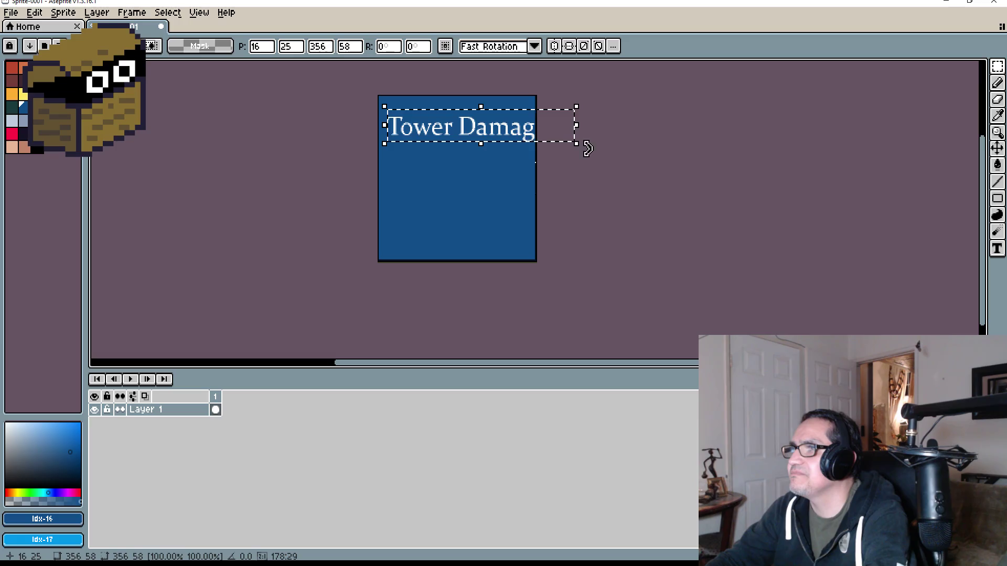
pyautogui.moveTo(575, 146)
pyautogui.mouseDown()
pyautogui.moveTo(523, 157)
pyautogui.moveTo(489, 126)
pyautogui.mouseUp()
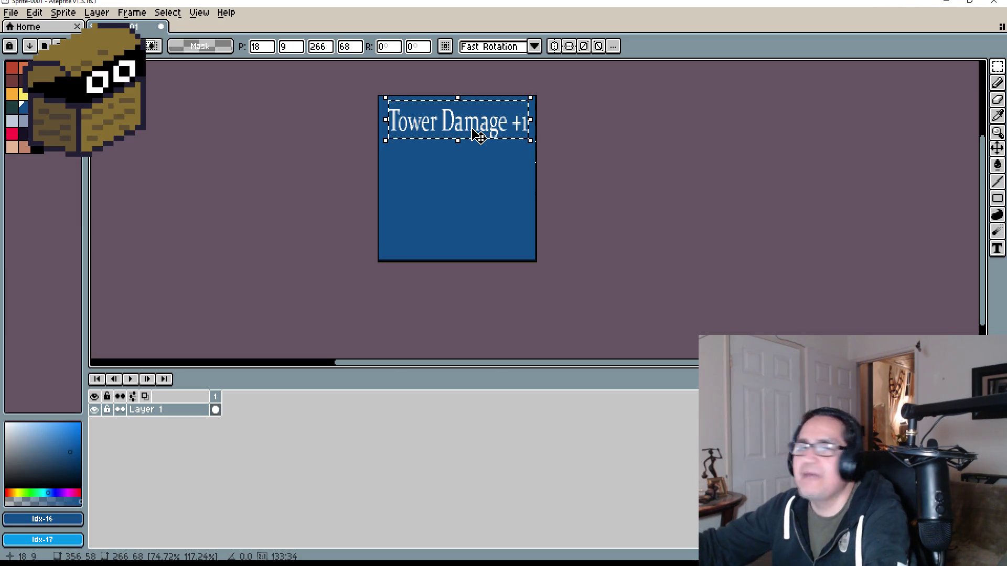
pyautogui.press('Escape')
pyautogui.scroll(3, 477, 117)
pyautogui.scroll(-2, 414, 135)
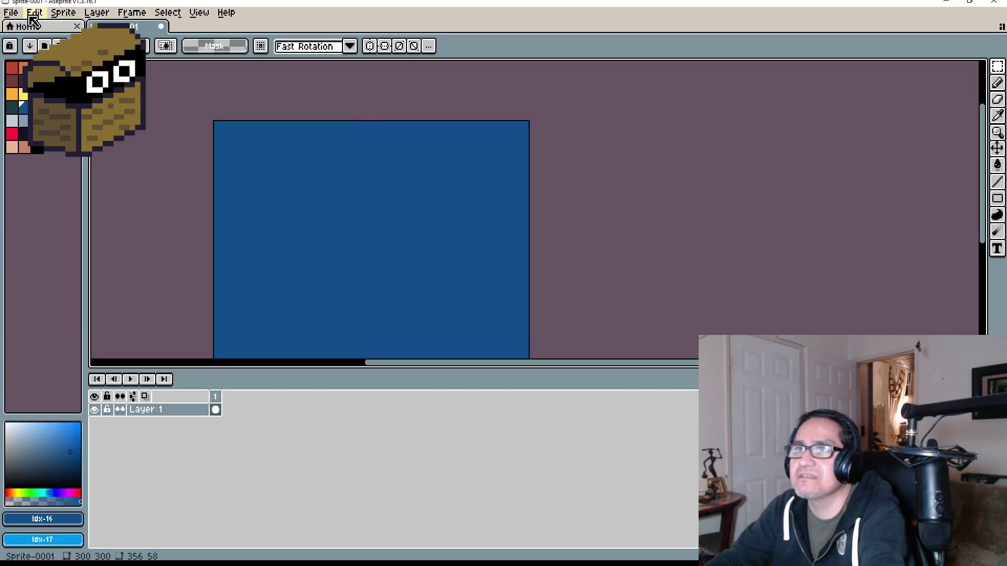
pyautogui.click(34, 12)
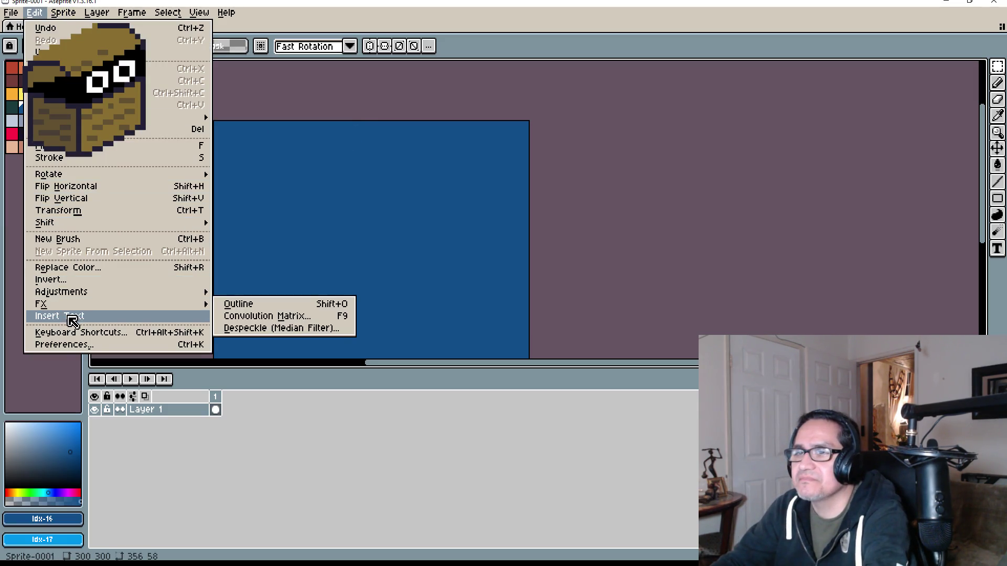
pyautogui.click(67, 316)
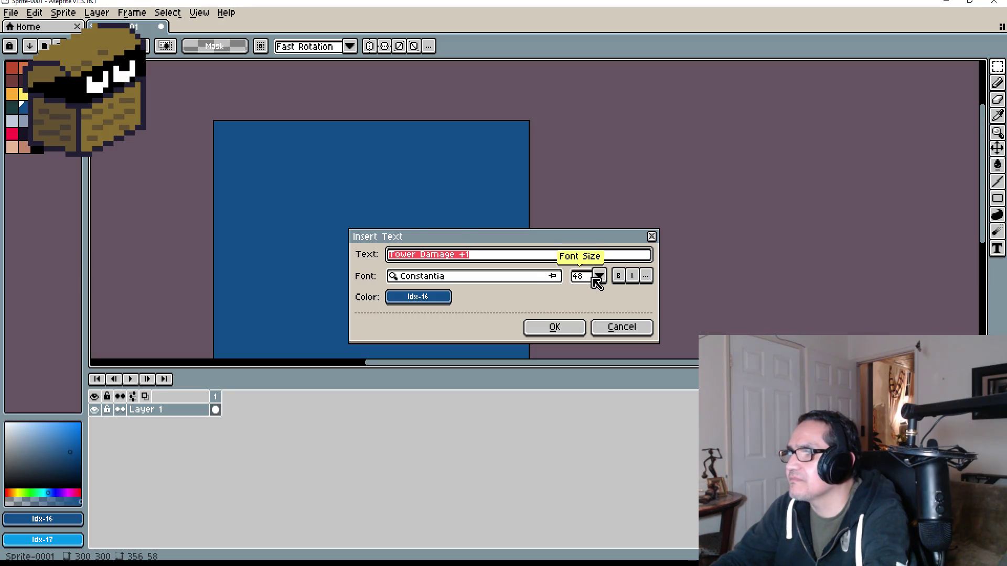
pyautogui.click(599, 276)
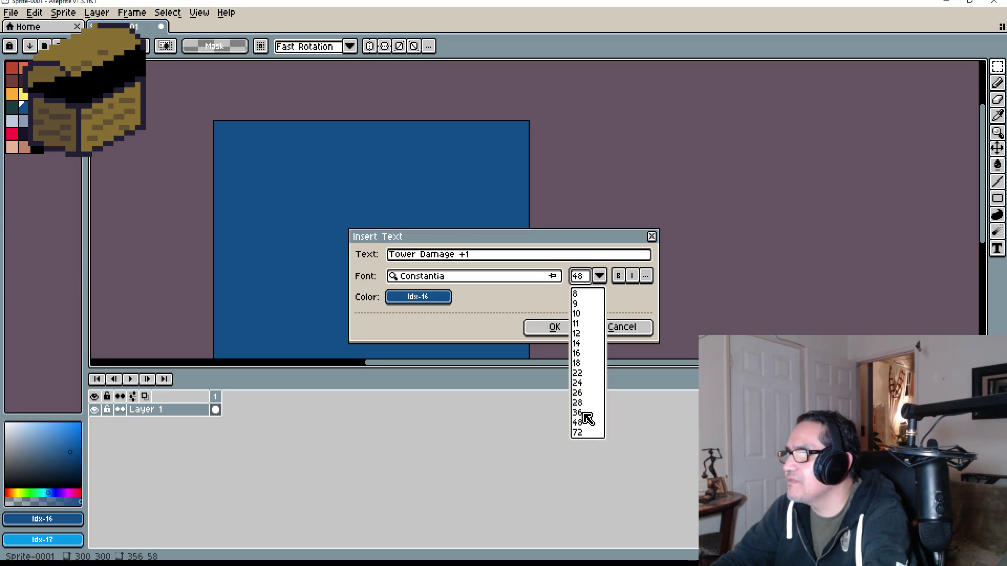
pyautogui.click(587, 418)
pyautogui.click(556, 329)
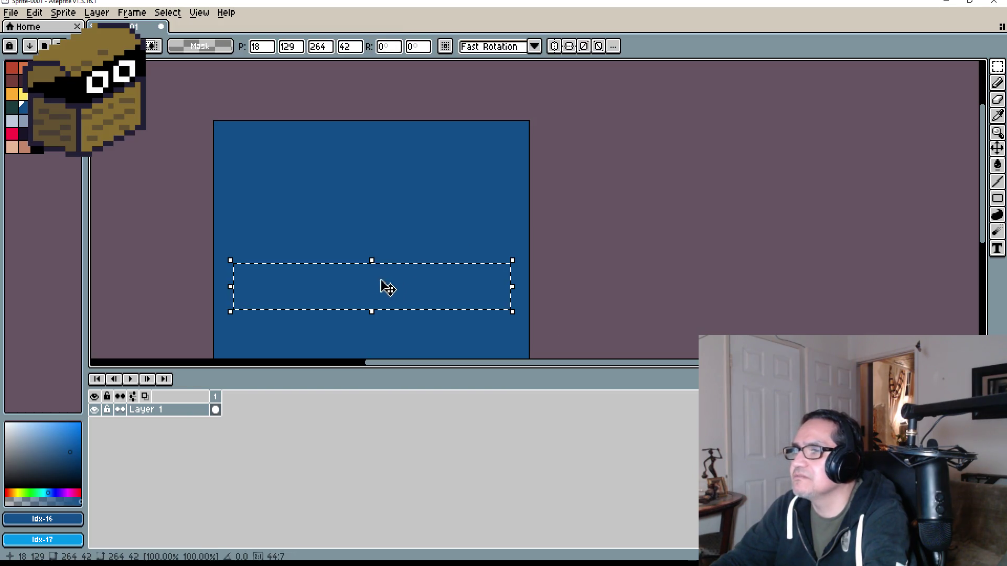
pyautogui.click(369, 314)
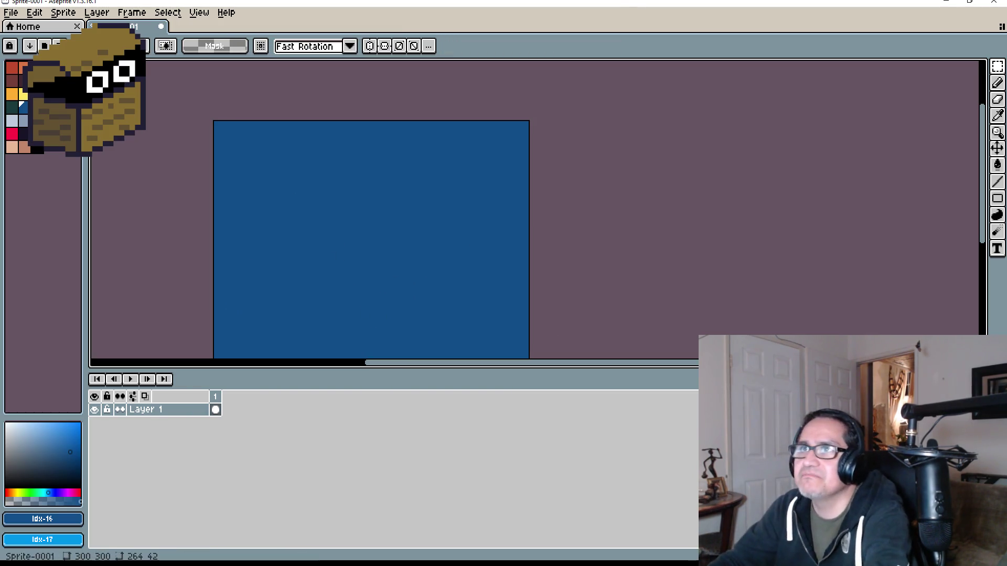
pyautogui.click(35, 12)
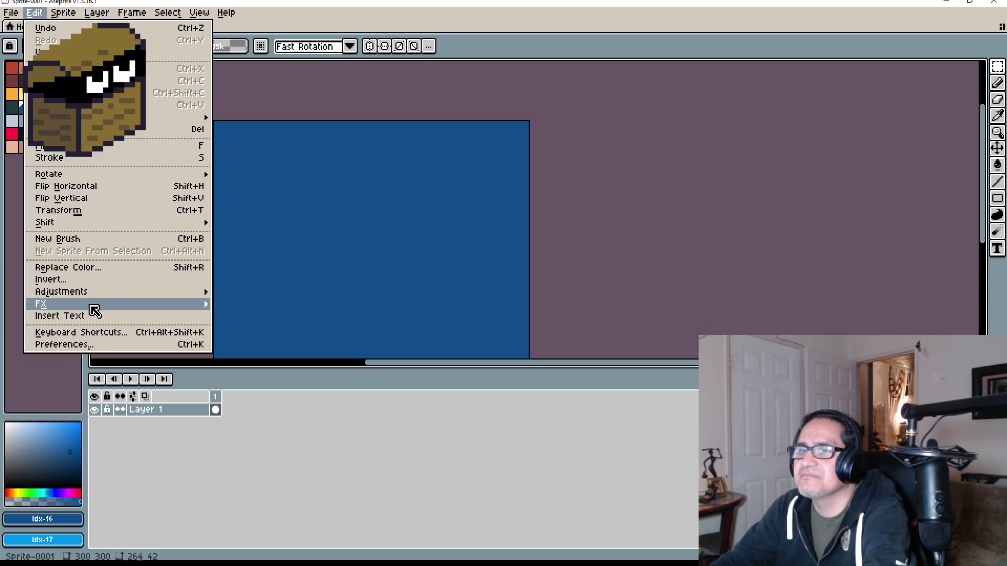
pyautogui.click(391, 94)
pyautogui.click(12, 107)
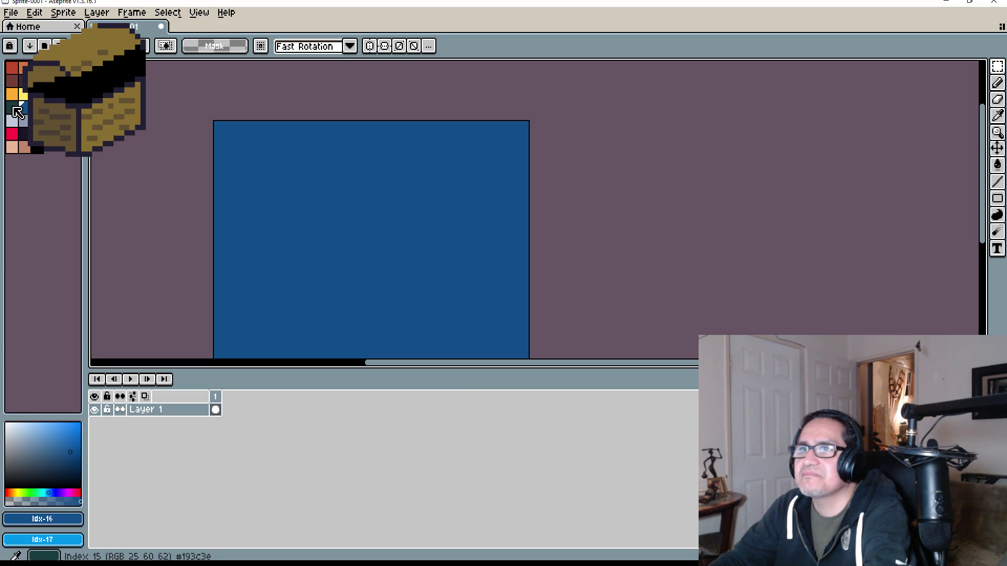
# Bucket-fill the card with a darker navy palette colour.
pyautogui.click(23, 134)
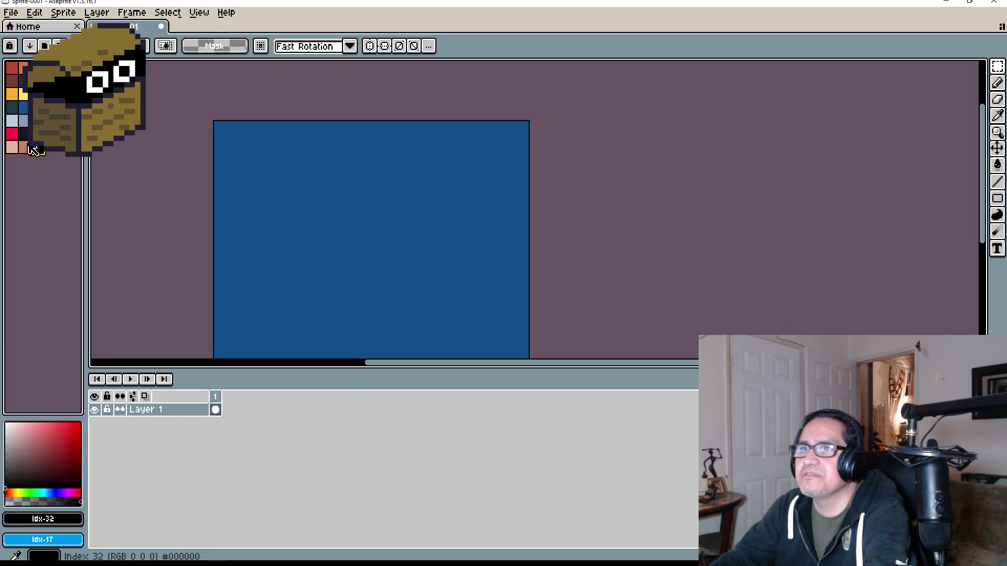
pyautogui.click(998, 164)
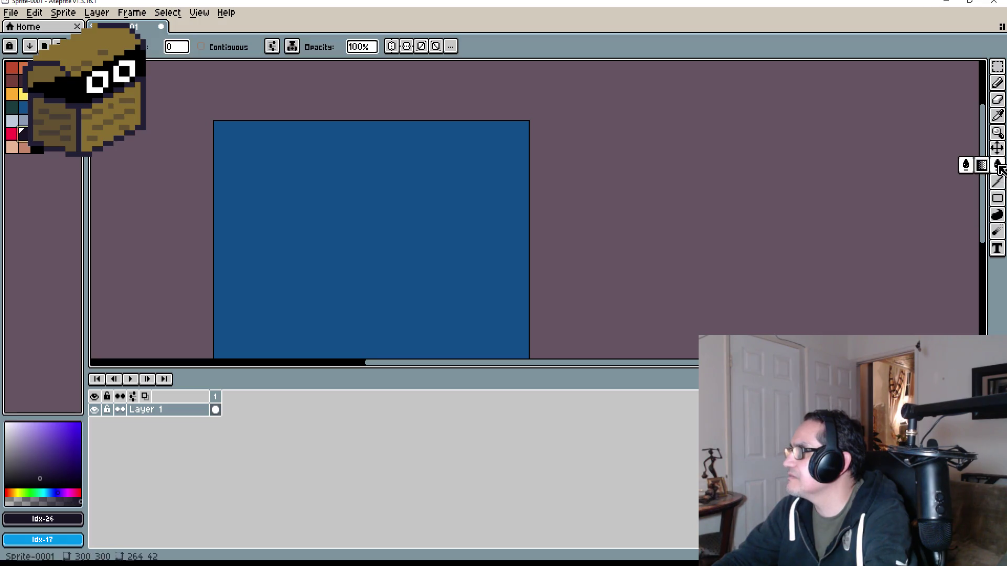
pyautogui.click(408, 219)
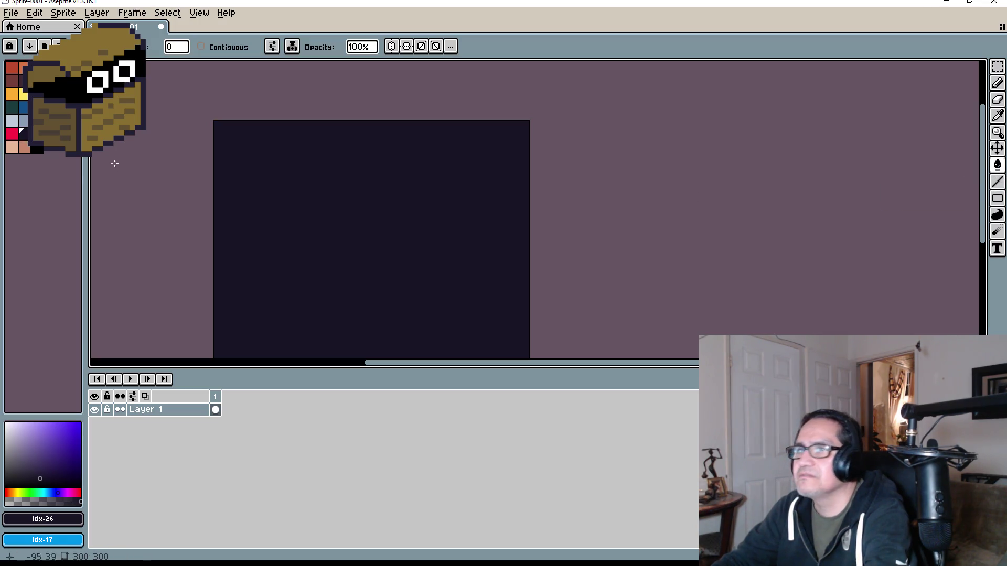
# Insert 'Tower Damage +1' text in bright blue Idx-17 via Edit > Insert Text.
pyautogui.click(35, 106)
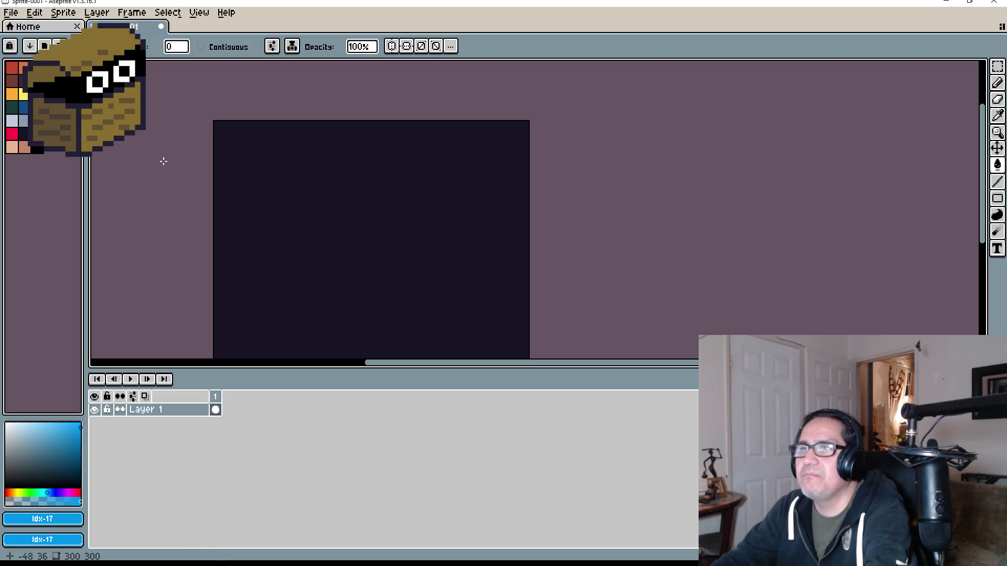
pyautogui.click(37, 13)
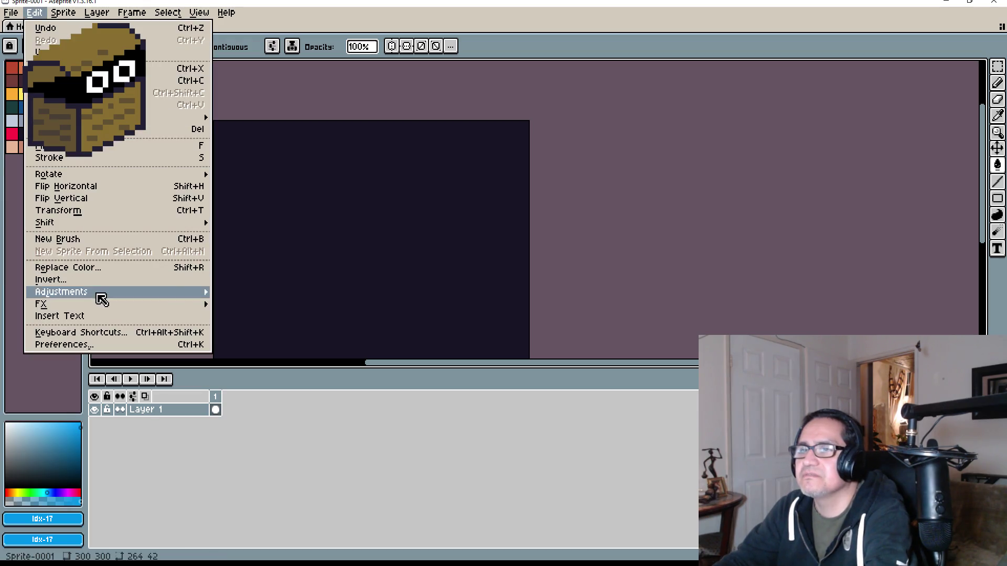
pyautogui.click(93, 316)
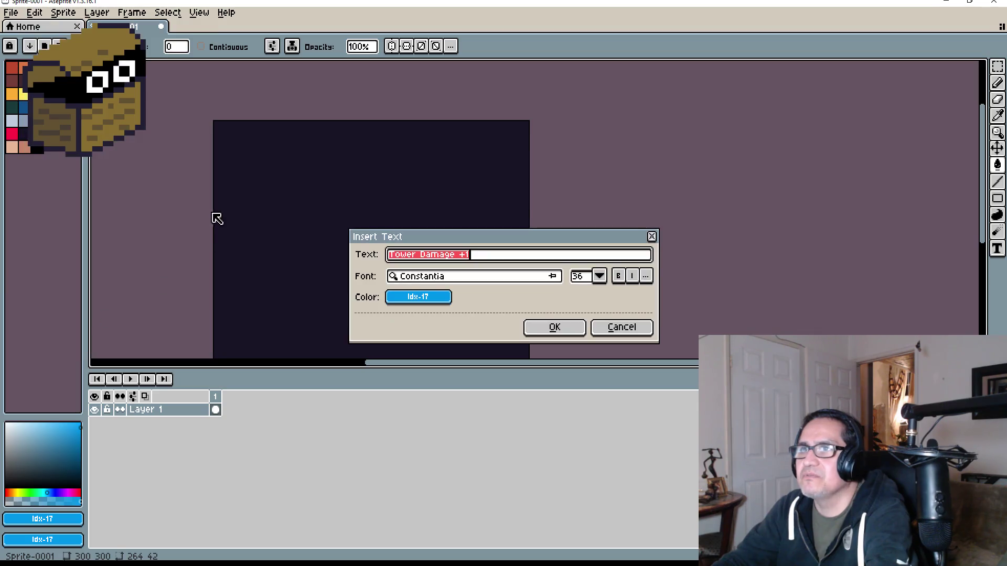
pyautogui.click(440, 300)
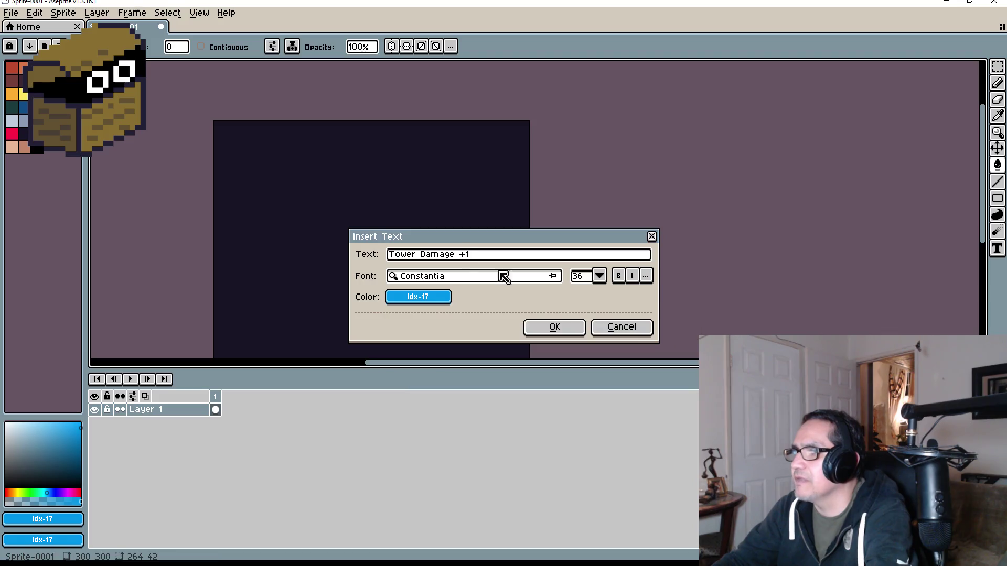
pyautogui.click(547, 326)
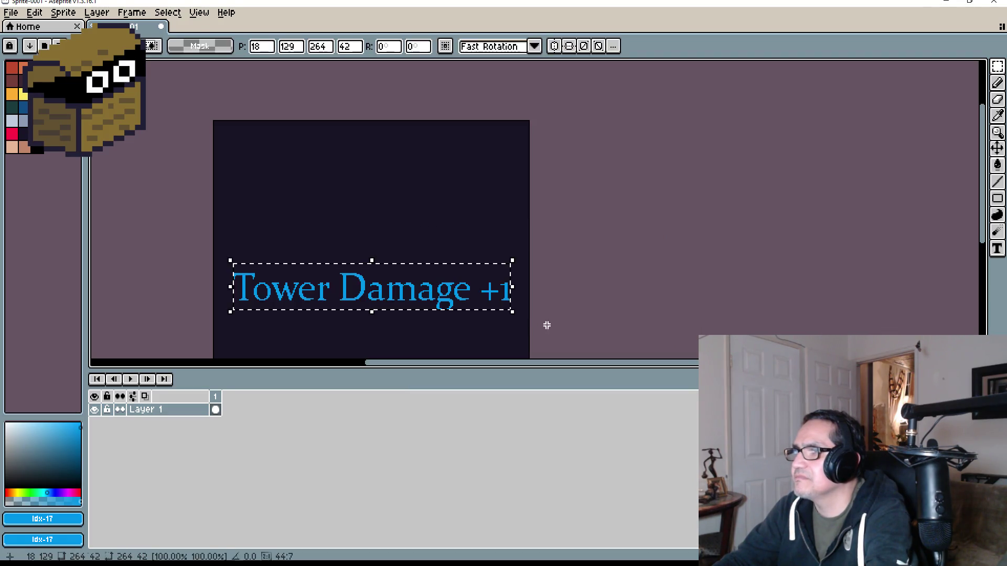
# Drag the text into the card's lower half near the bottom edge and commit it.
pyautogui.moveTo(411, 277); pyautogui.dragTo(401, 164)
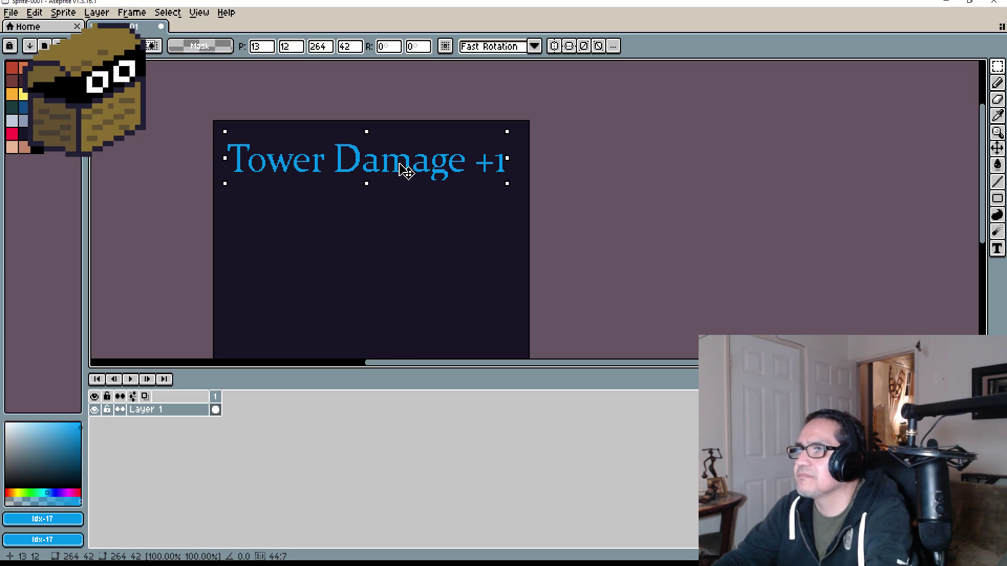
pyautogui.scroll(-3, 423, 248)
pyautogui.scroll(3, 412, 249)
pyautogui.scroll(-3, 546, 159)
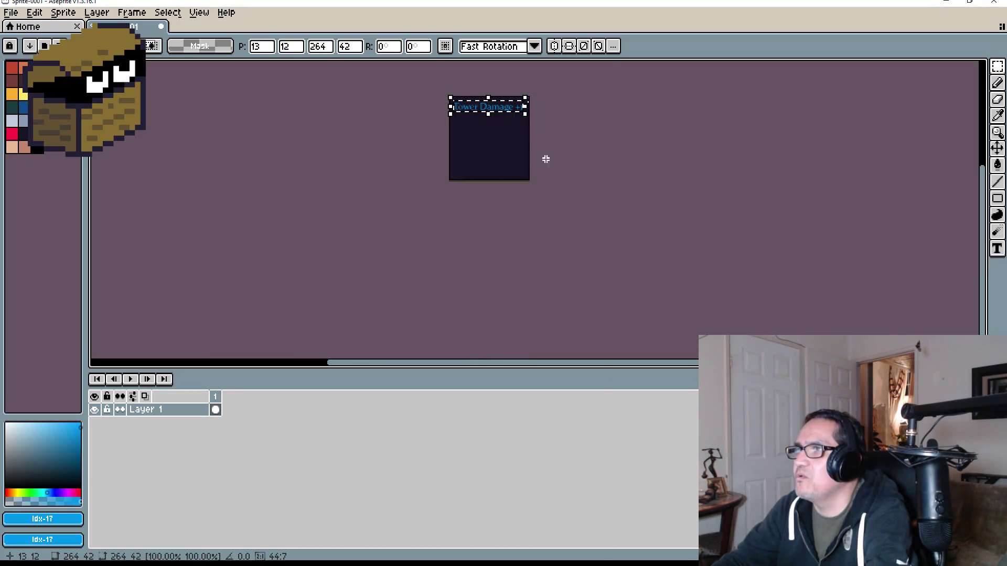
pyautogui.scroll(2, 546, 159)
pyautogui.moveTo(494, 86); pyautogui.dragTo(498, 208)
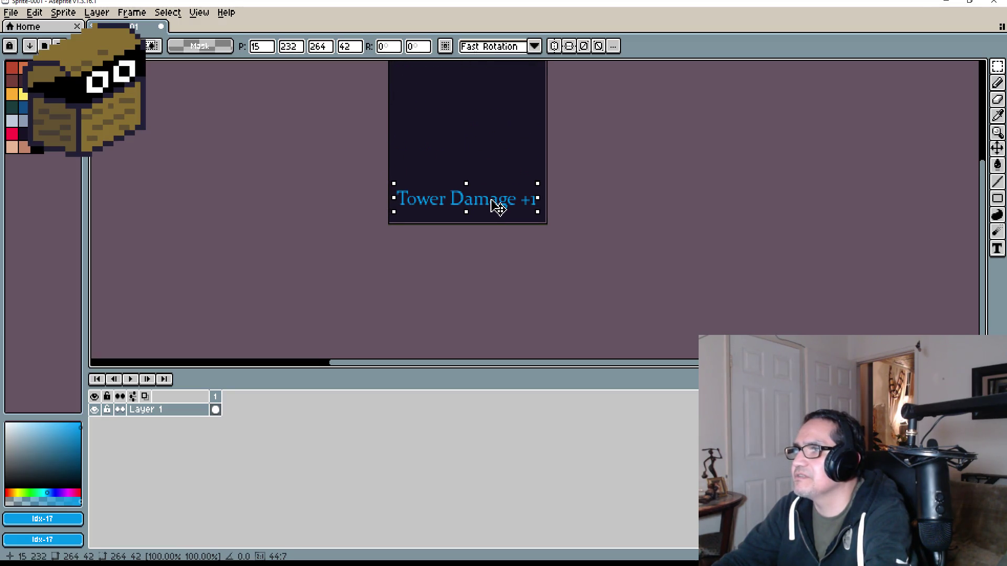
pyautogui.click(603, 180)
pyautogui.scroll(-2, 582, 157)
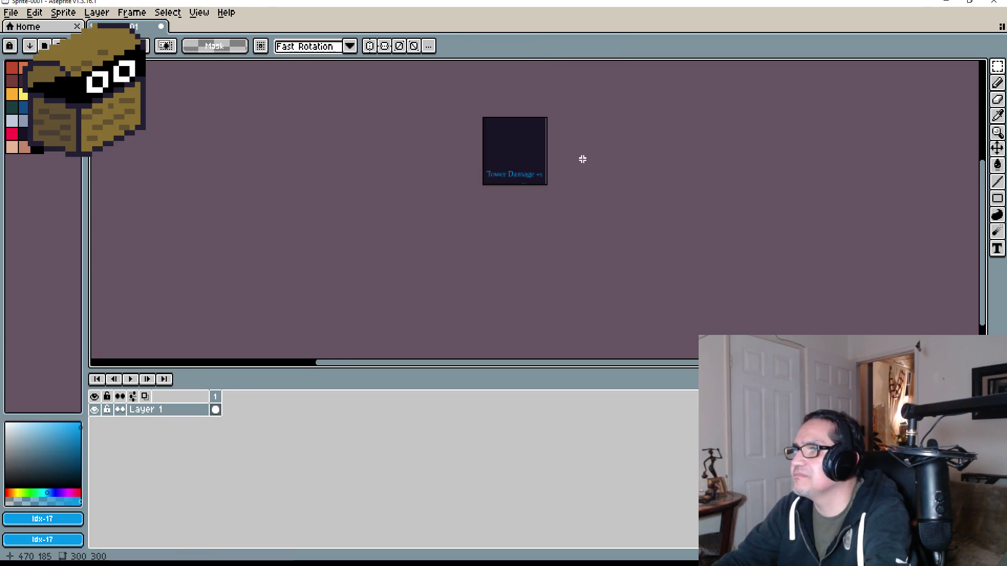
pyautogui.scroll(4, 553, 88)
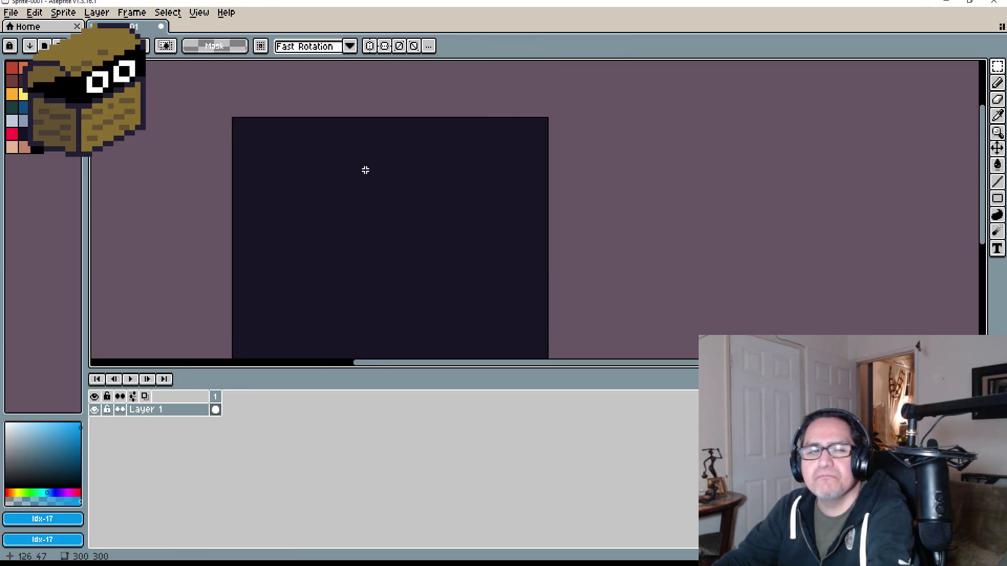
# Insert 'Cost $10' text and place it along the top of the navy card.
pyautogui.click(34, 12)
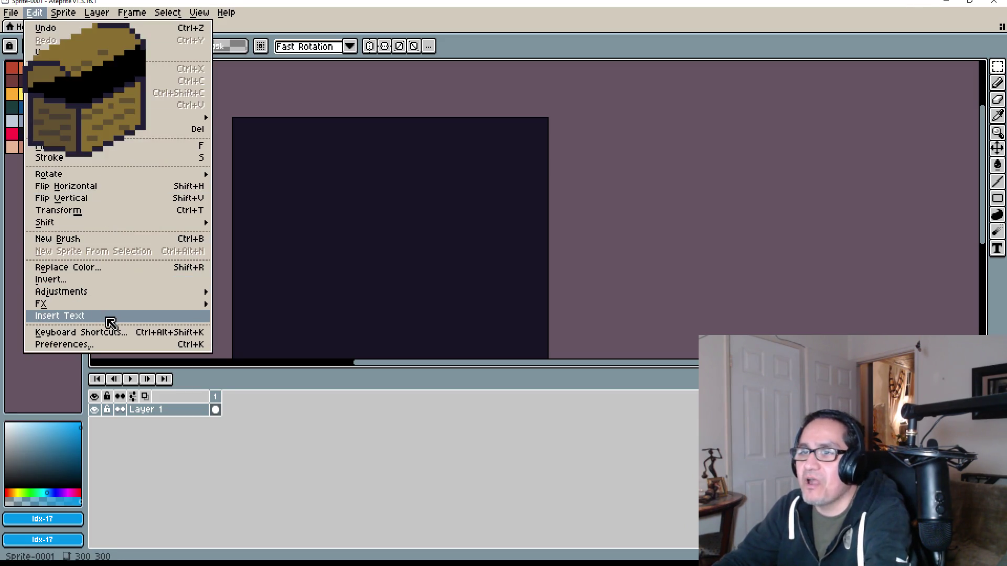
pyautogui.click(107, 317)
pyautogui.write('Cost $10')
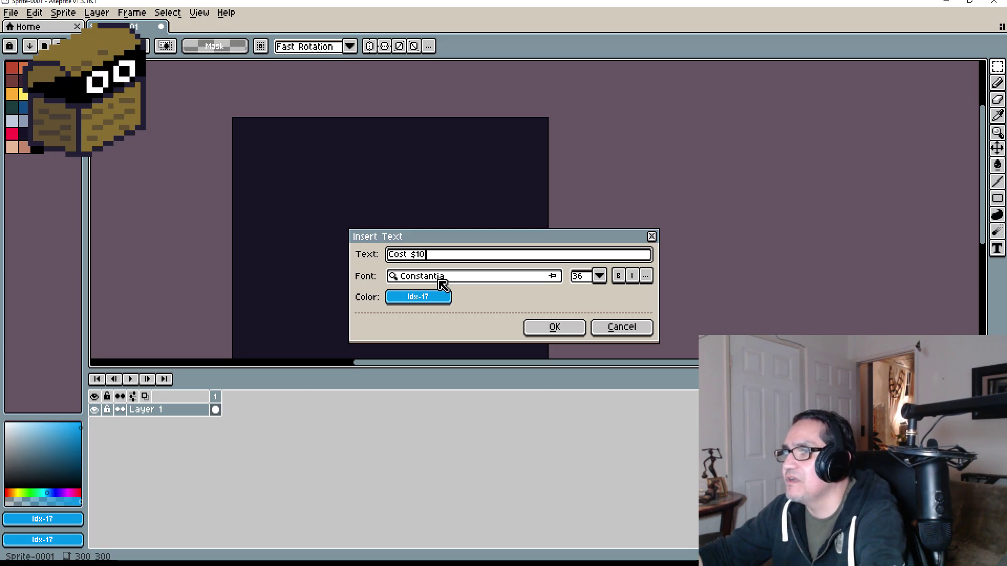
pyautogui.click(548, 329)
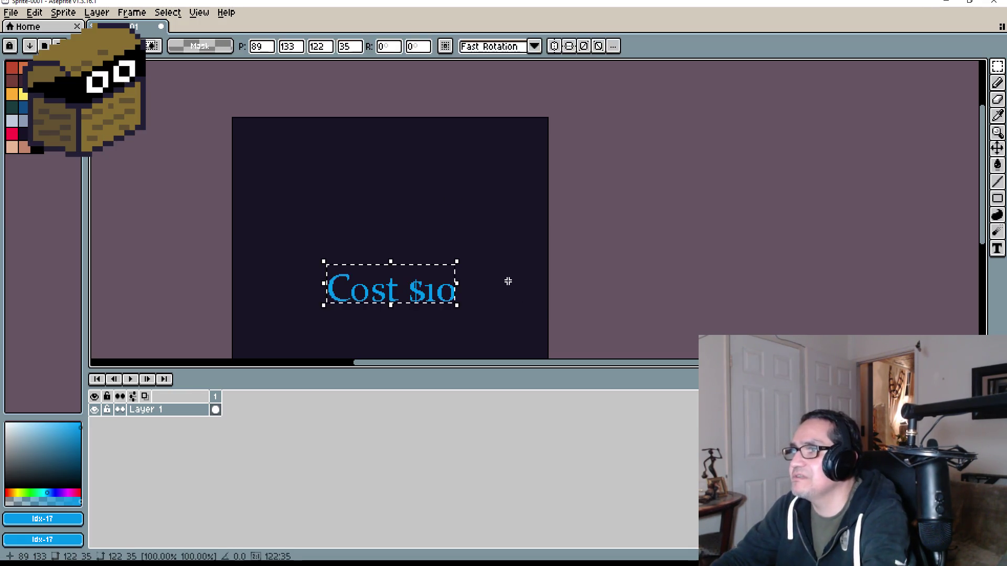
pyautogui.moveTo(410, 282); pyautogui.dragTo(403, 156)
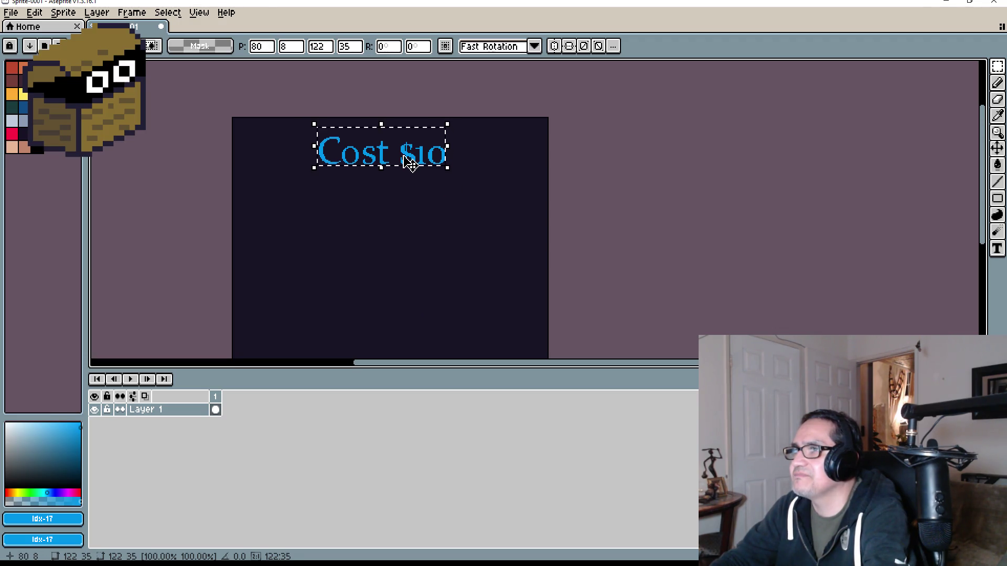
pyautogui.scroll(-3, 411, 183)
pyautogui.scroll(2, 427, 202)
pyautogui.click(408, 220)
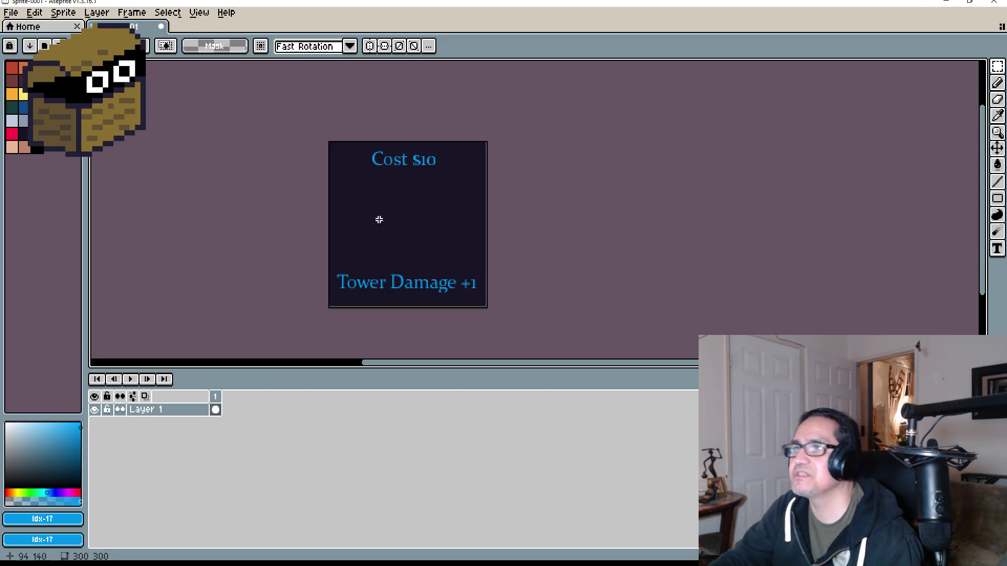
# Review the finished card, then switch back to the Unity editor.
pyautogui.scroll(1, 404, 195)
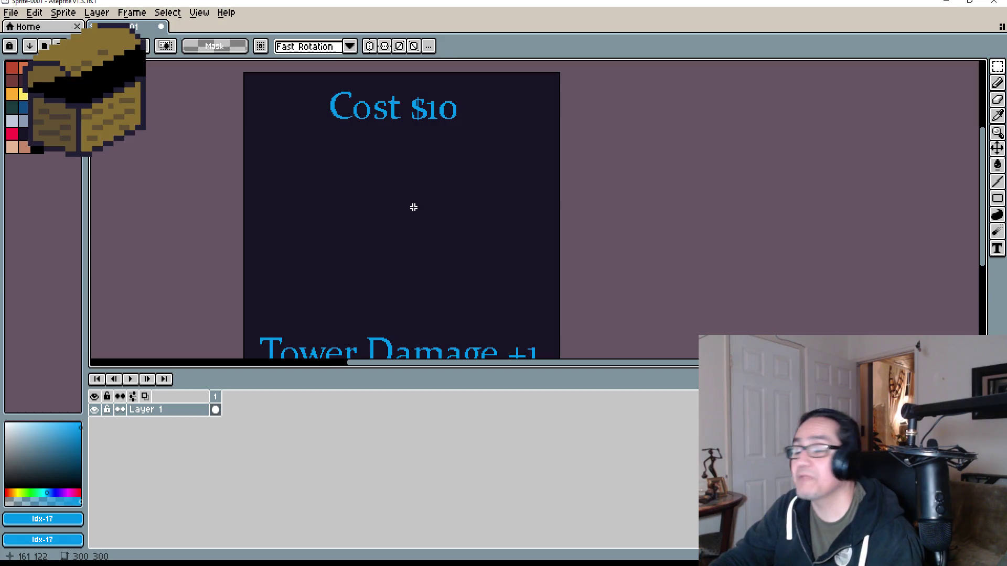
pyautogui.scroll(-1, 414, 208)
pyautogui.scroll(1, 419, 210)
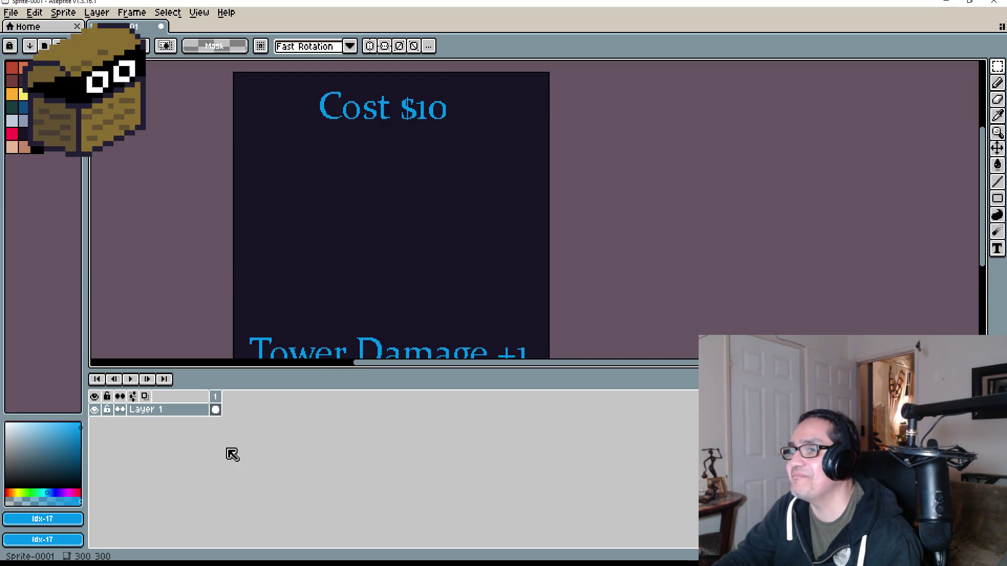
pyautogui.scroll(-1, 470, 198)
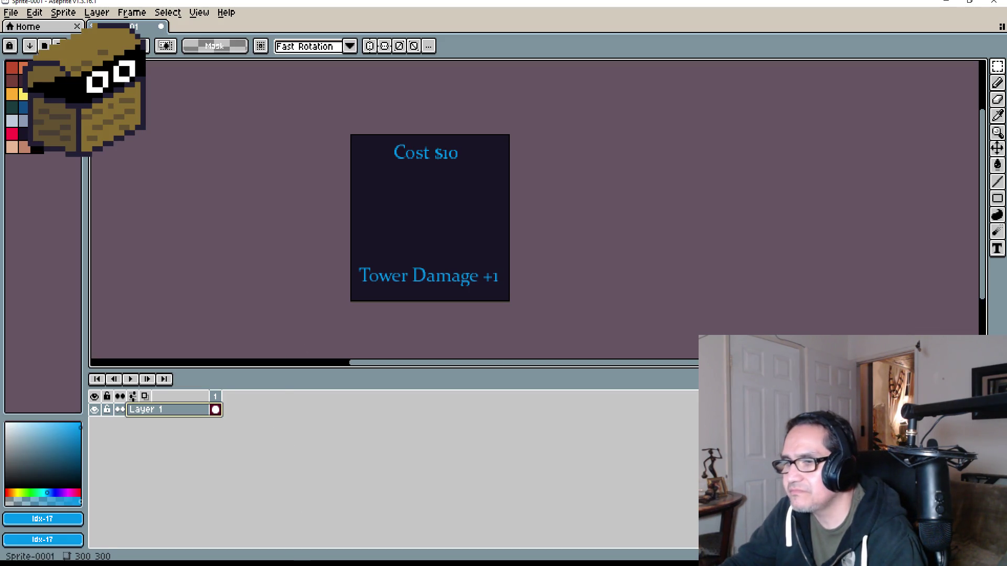
pyautogui.hotkey('alt', 'Tab')
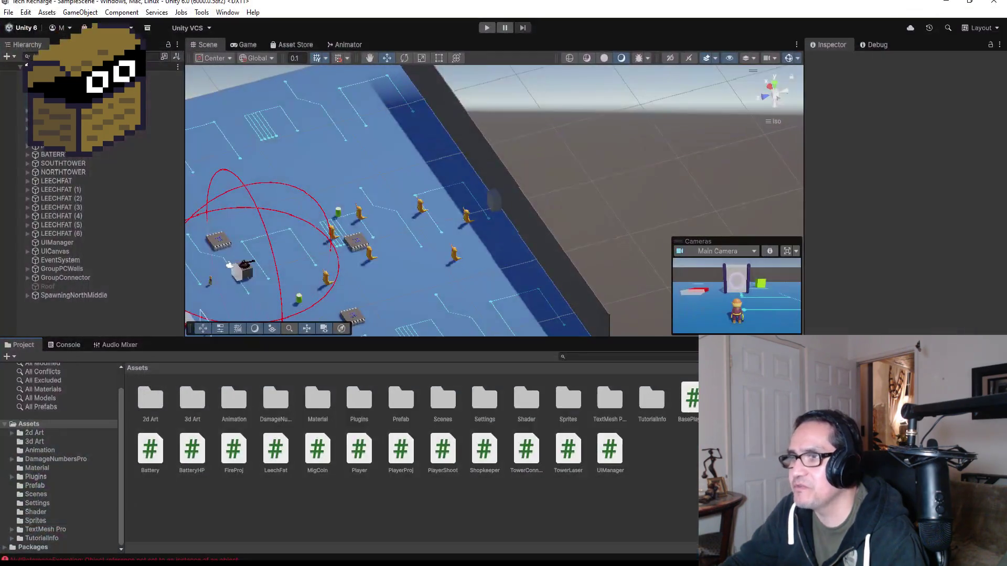
# Select the laser tower and look through the Prefab and 3d Art folder assets.
pyautogui.scroll(2, 312, 193)
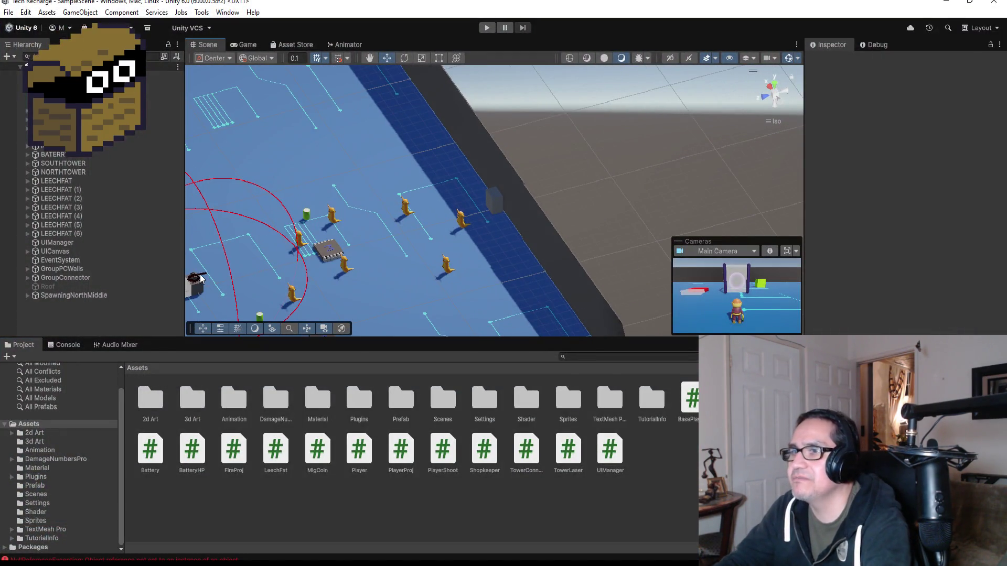
pyautogui.click(197, 275)
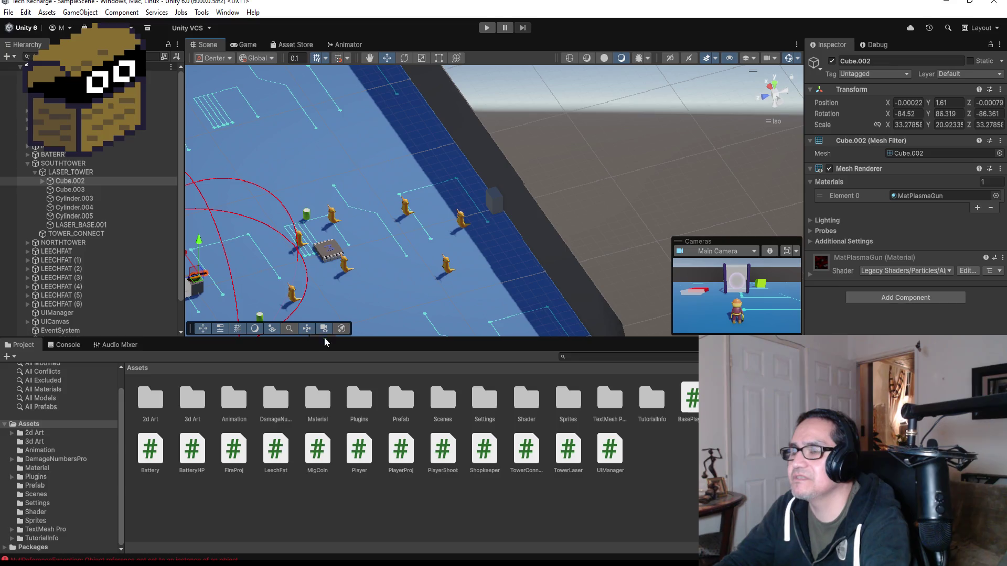
pyautogui.doubleClick(400, 401)
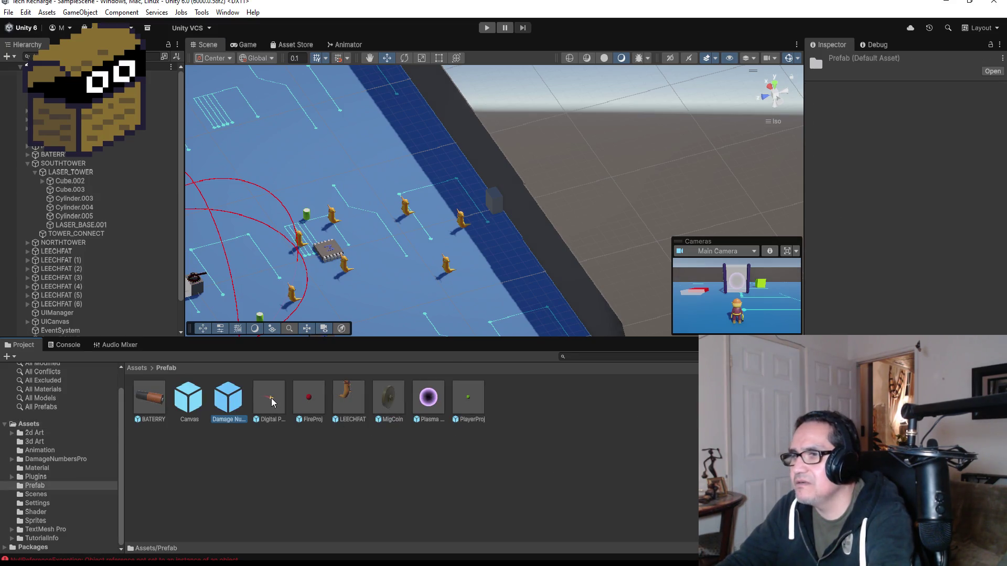
pyautogui.click(272, 403)
pyautogui.click(310, 399)
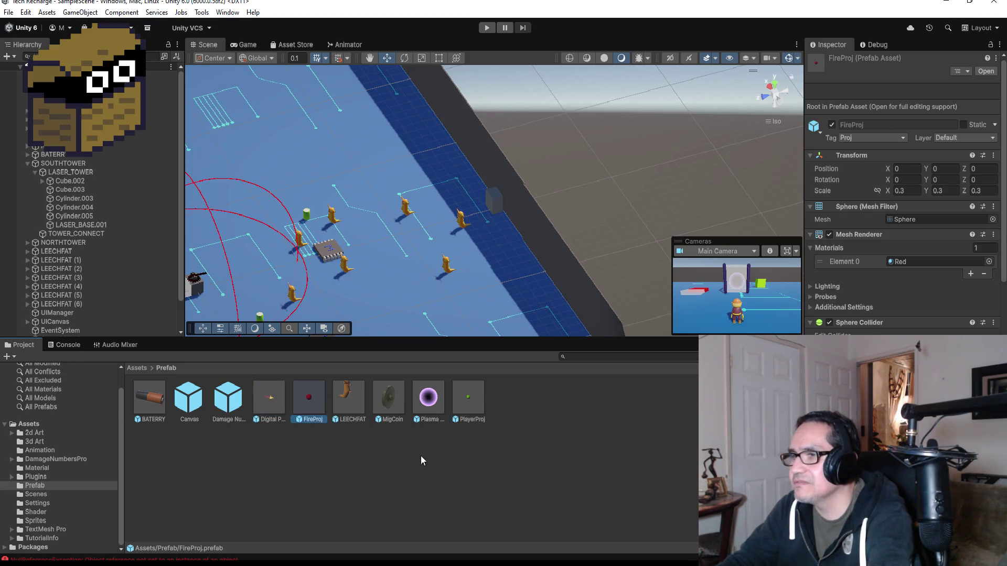
pyautogui.click(144, 370)
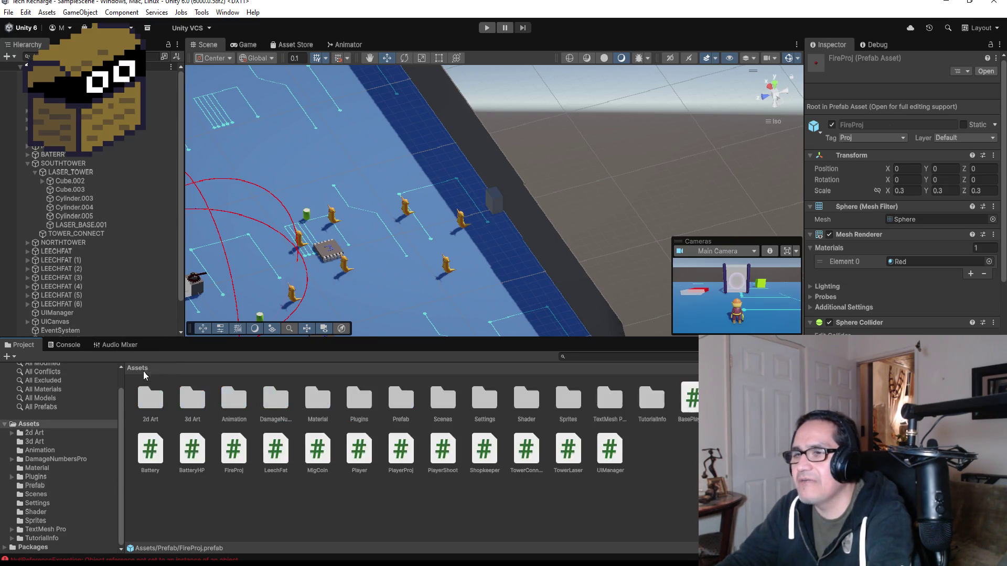
pyautogui.doubleClick(192, 400)
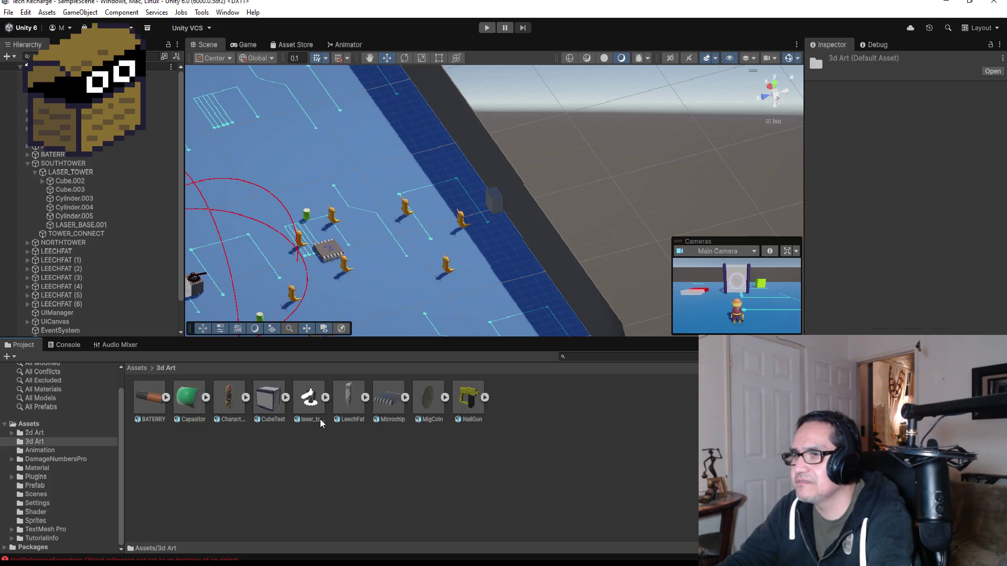
pyautogui.click(306, 397)
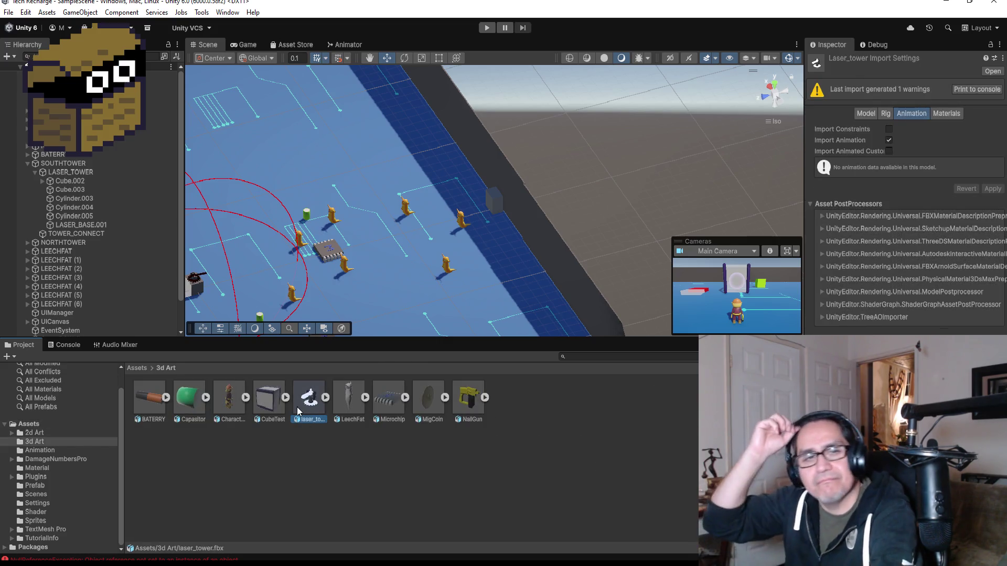
pyautogui.click(137, 368)
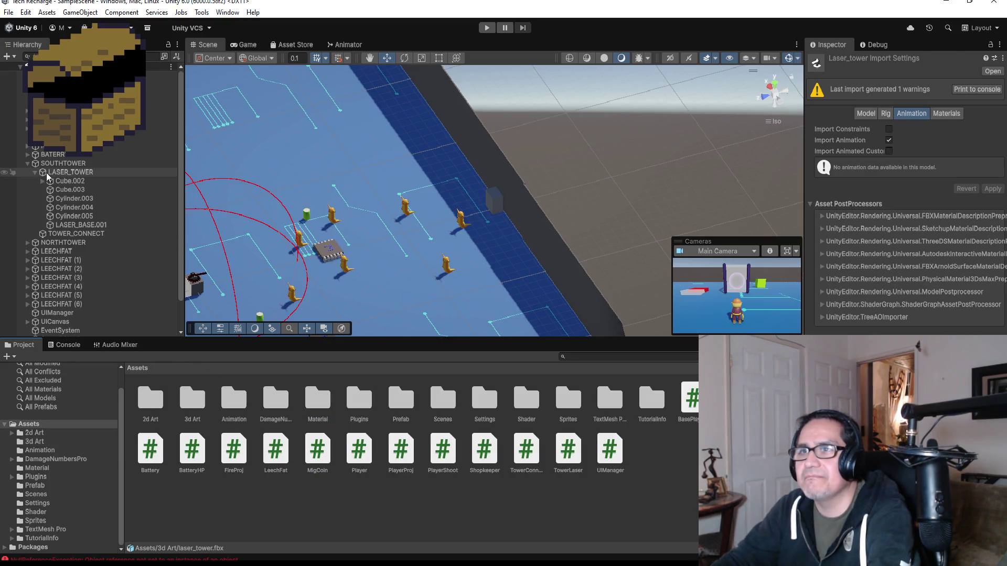
# Save LASER_TOWER as a prefab in the Prefab folder and open it for editing.
pyautogui.click(71, 173)
pyautogui.click(35, 173)
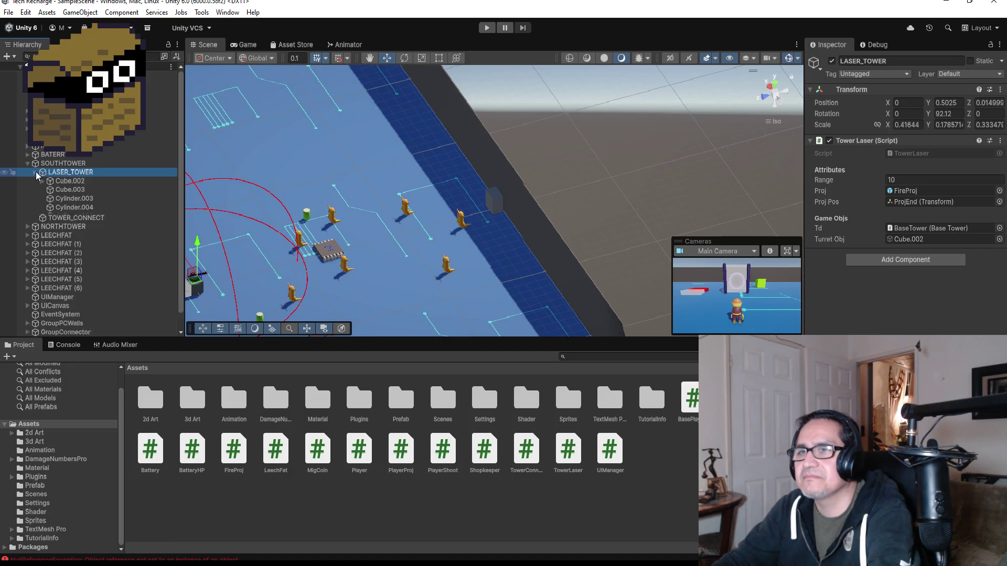
pyautogui.moveTo(70, 172); pyautogui.dragTo(311, 304)
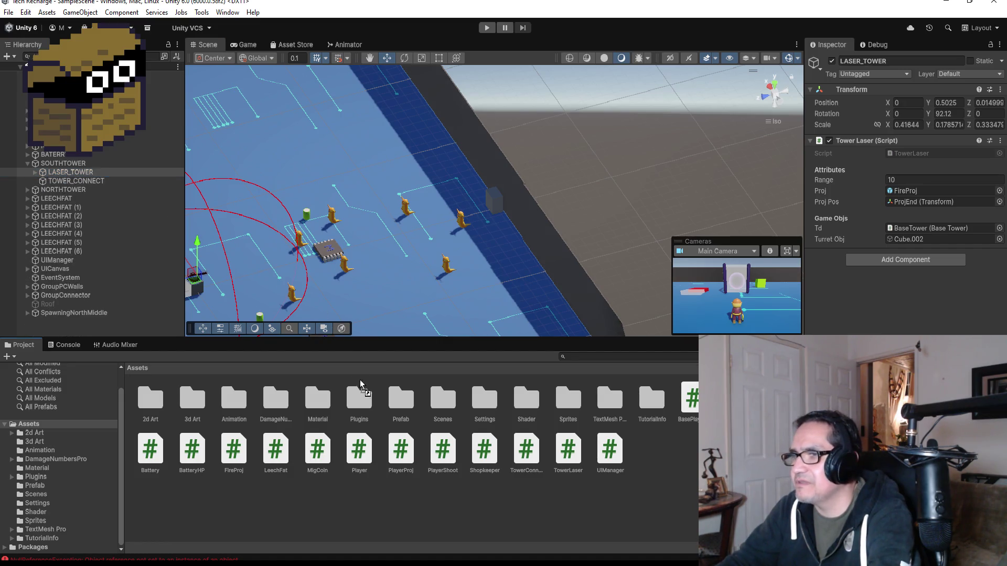
pyautogui.moveTo(399, 403); pyautogui.dragTo(401, 405)
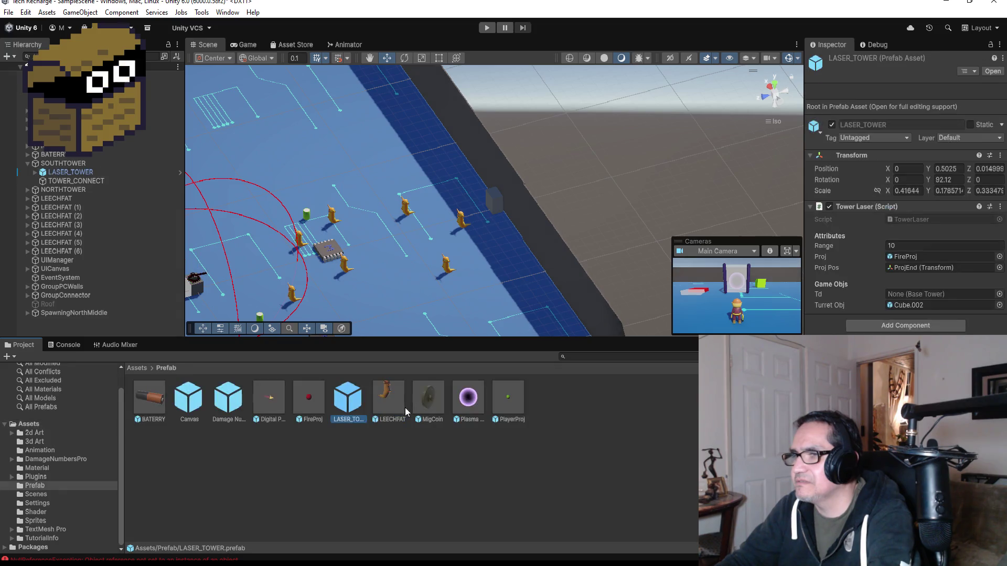
pyautogui.doubleClick(350, 403)
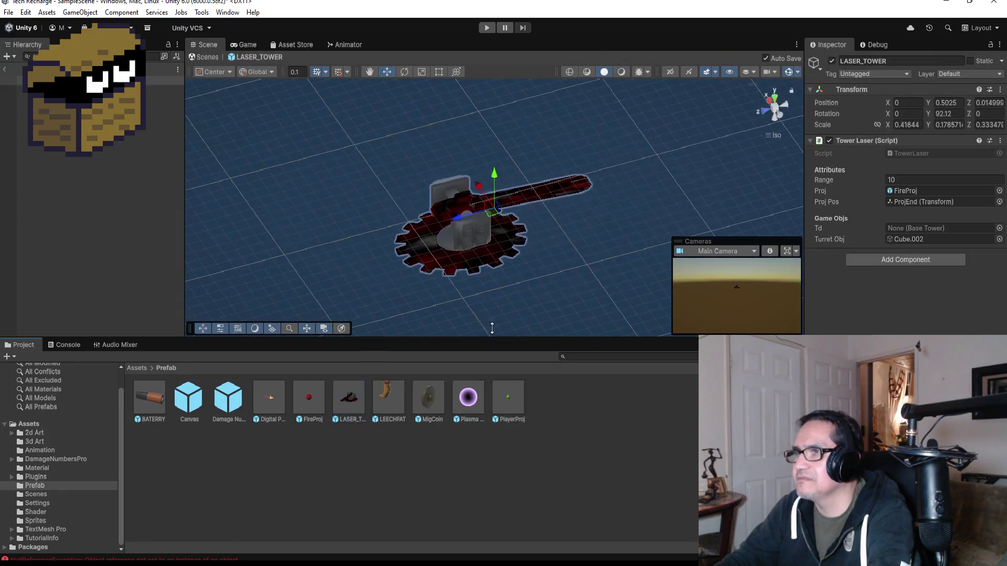
# Raise the whole LASER_TOWER prefab to Y 1.648, undoing an accidental barrel move.
pyautogui.moveTo(562, 187)
pyautogui.mouseDown()
pyautogui.moveTo(626, 207)
pyautogui.moveTo(608, 202)
pyautogui.moveTo(621, 201)
pyautogui.moveTo(483, 247)
pyautogui.moveTo(458, 245)
pyautogui.mouseUp()
pyautogui.click(621, 201)
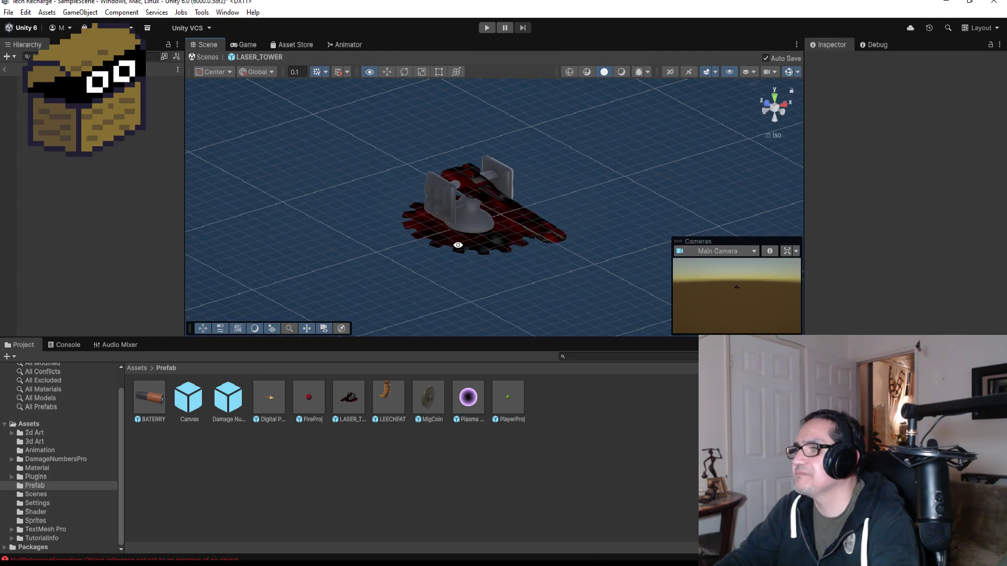
pyautogui.scroll(-3, 558, 260)
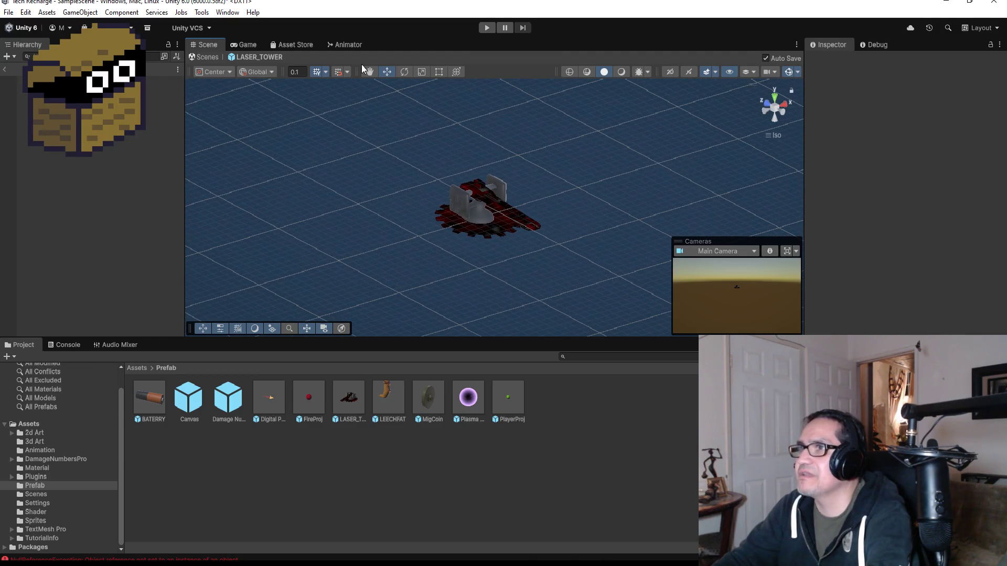
pyautogui.click(488, 198)
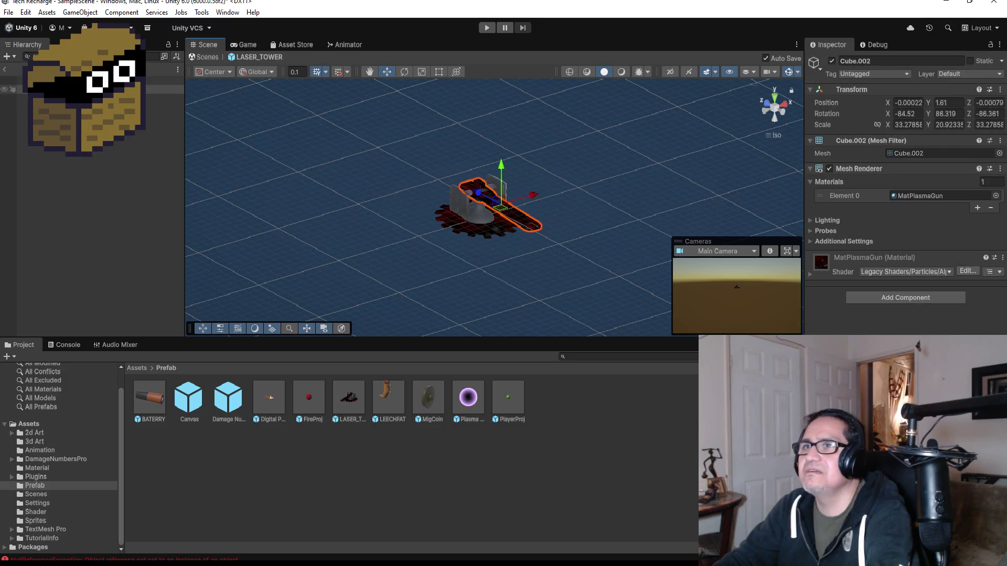
pyautogui.moveTo(501, 175); pyautogui.dragTo(501, 145)
pyautogui.hotkey('ctrl', 'z')
pyautogui.hotkey('ctrl', 'z')
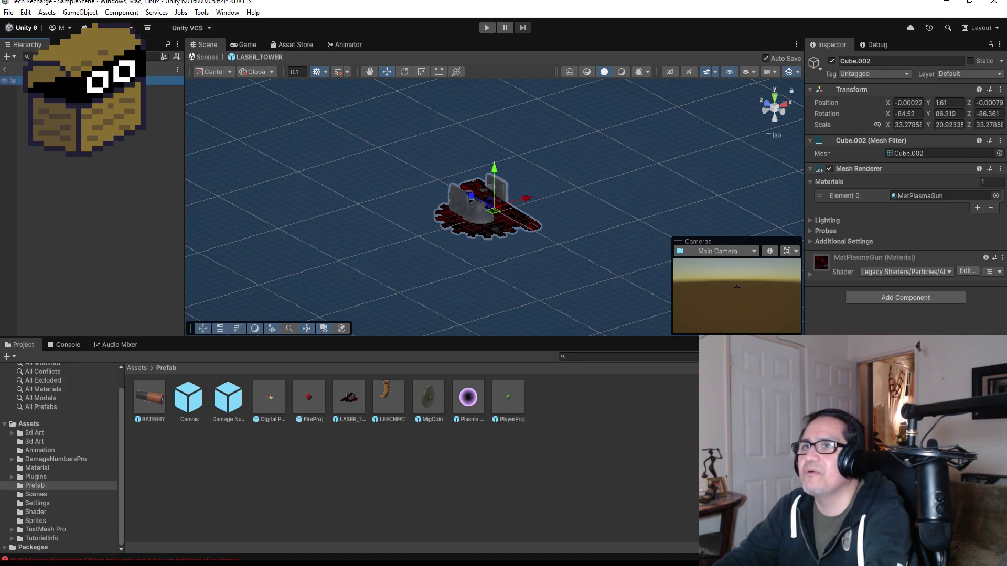
pyautogui.moveTo(496, 172); pyautogui.dragTo(497, 79)
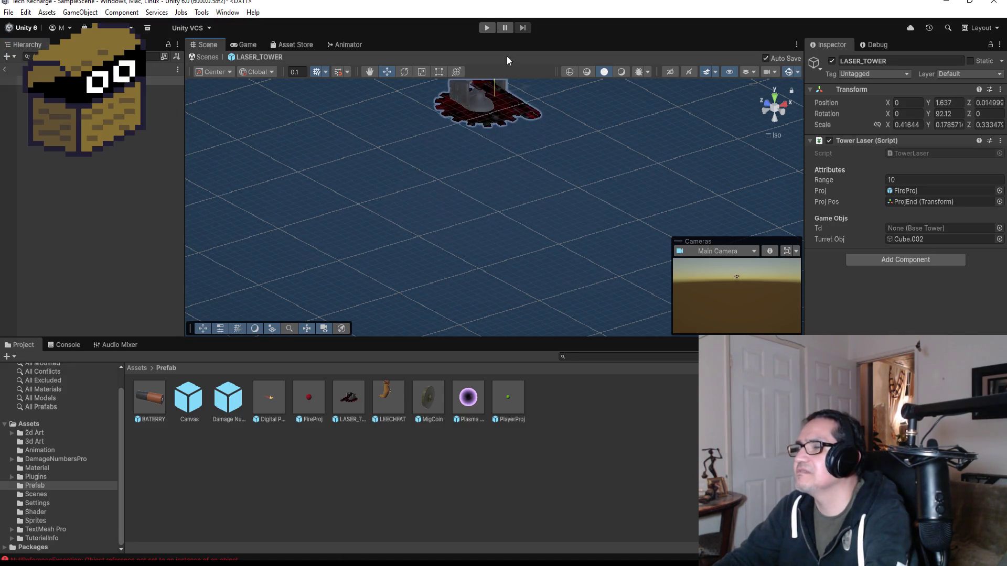
pyautogui.moveTo(541, 206)
pyautogui.mouseDown()
pyautogui.moveTo(639, 118)
pyautogui.moveTo(694, 152)
pyautogui.moveTo(636, 173)
pyautogui.moveTo(593, 159)
pyautogui.moveTo(607, 191)
pyautogui.moveTo(543, 219)
pyautogui.mouseUp()
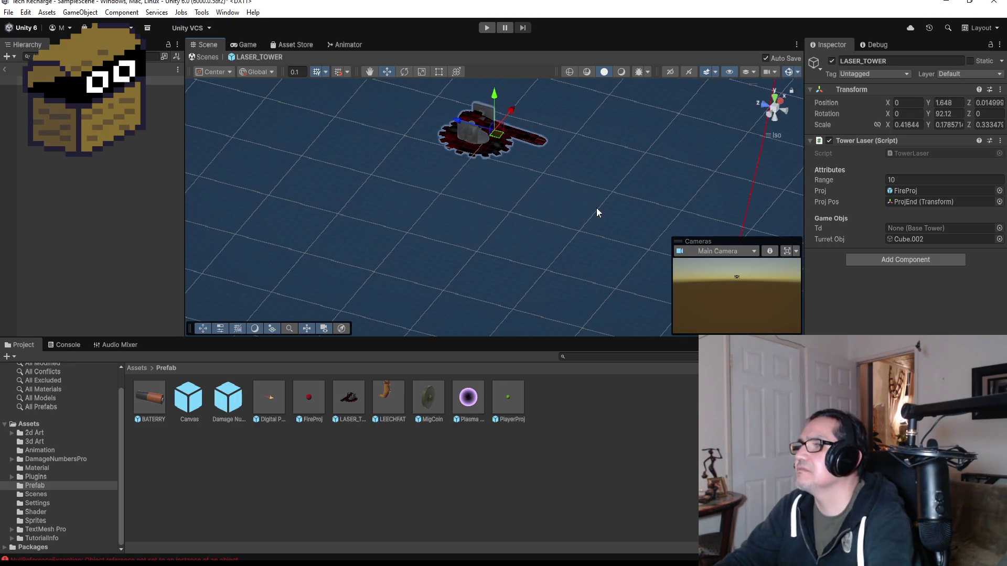
# Frame and angle the view on the tower, then snip a screenshot of the model.
pyautogui.press('f')
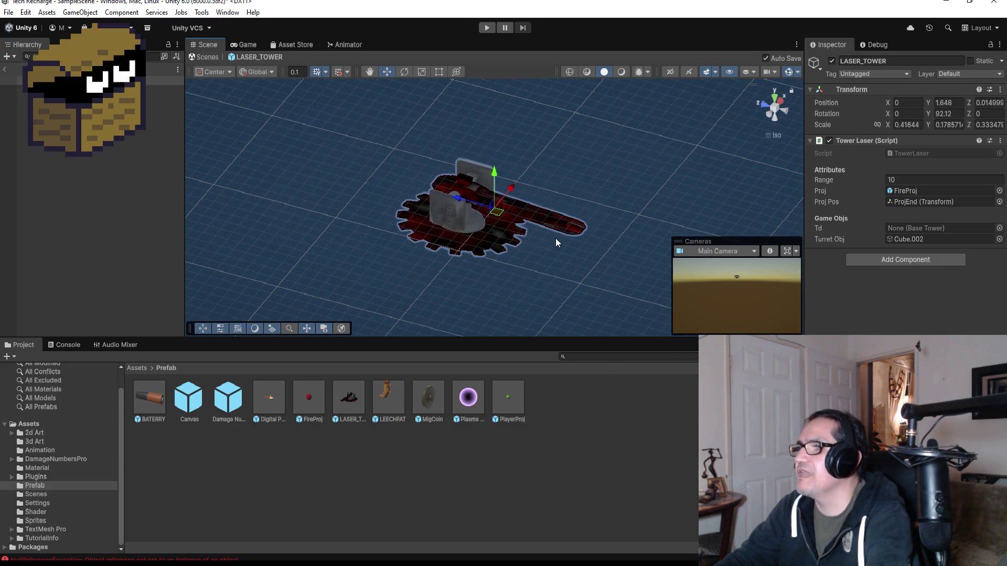
pyautogui.moveTo(598, 198)
pyautogui.mouseDown()
pyautogui.moveTo(638, 182)
pyautogui.moveTo(594, 193)
pyautogui.moveTo(369, 185)
pyautogui.moveTo(187, 133)
pyautogui.moveTo(187, 157)
pyautogui.moveTo(396, 183)
pyautogui.mouseUp()
pyautogui.click(674, 187)
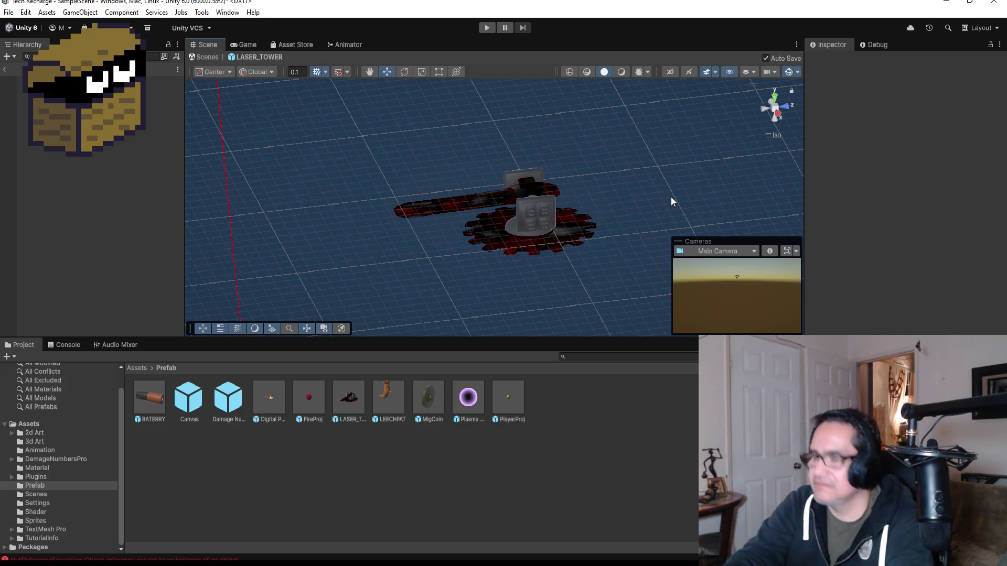
pyautogui.press('super+shift+s')
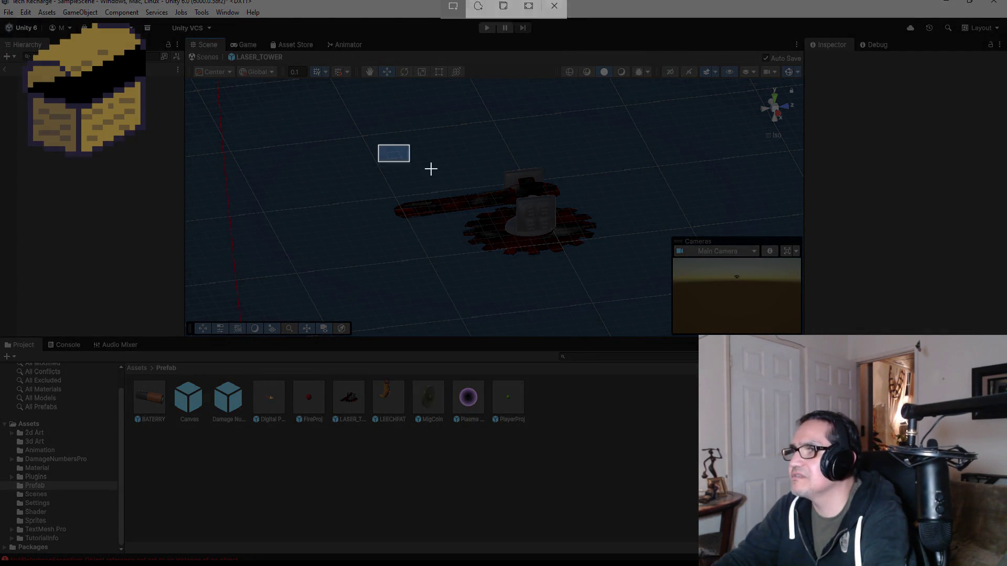
pyautogui.moveTo(431, 168); pyautogui.dragTo(623, 268)
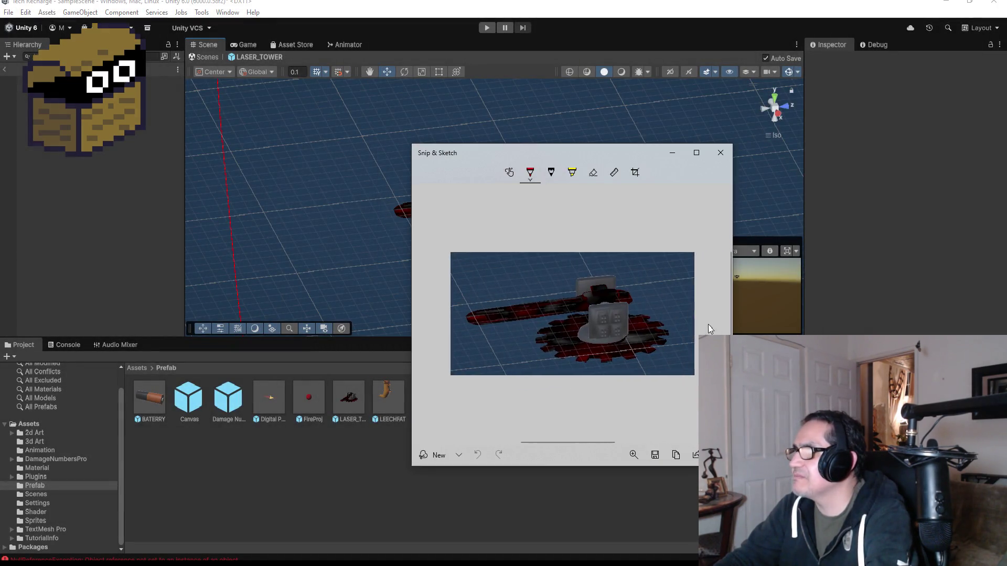
# Copy the laser tower snip from Snip & Sketch to the clipboard.
pyautogui.click(676, 455)
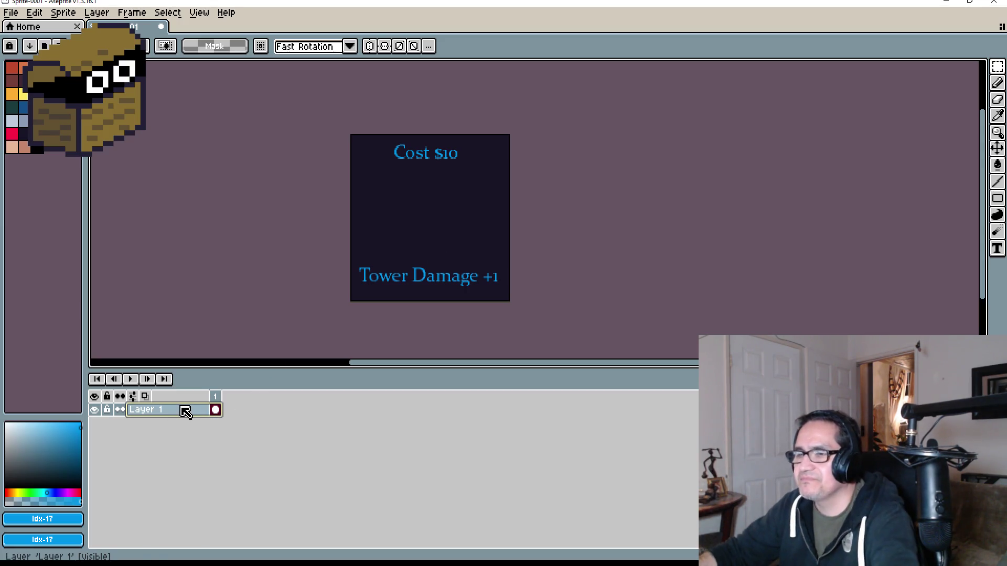
# Paste the tower screenshot onto a new layer, scale it into the card's middle, and add Layer 3.
pyautogui.hotkey('shift', 'n')
pyautogui.hotkey('ctrl', 'v')
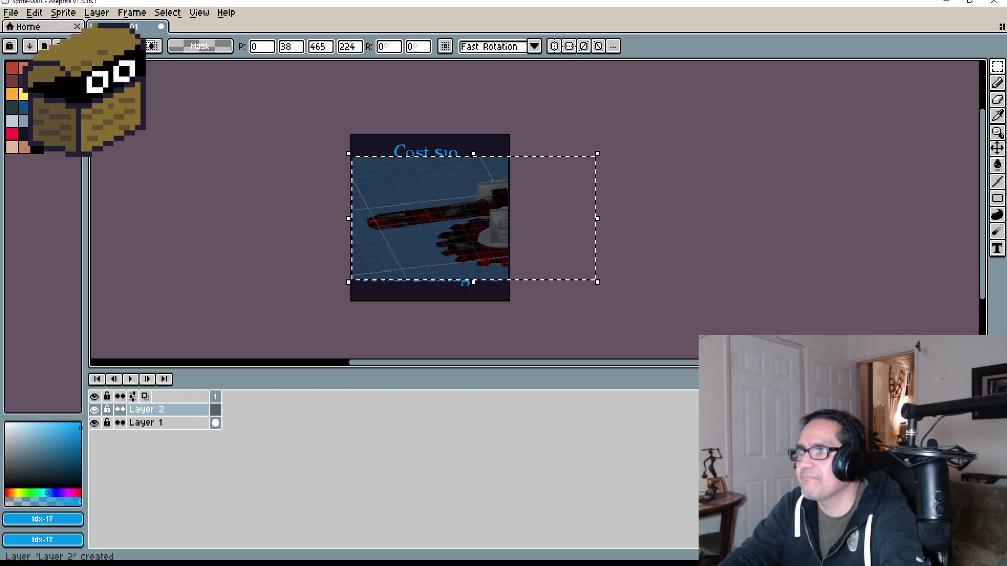
pyautogui.moveTo(597, 283)
pyautogui.mouseDown()
pyautogui.moveTo(508, 285)
pyautogui.moveTo(514, 277)
pyautogui.mouseUp()
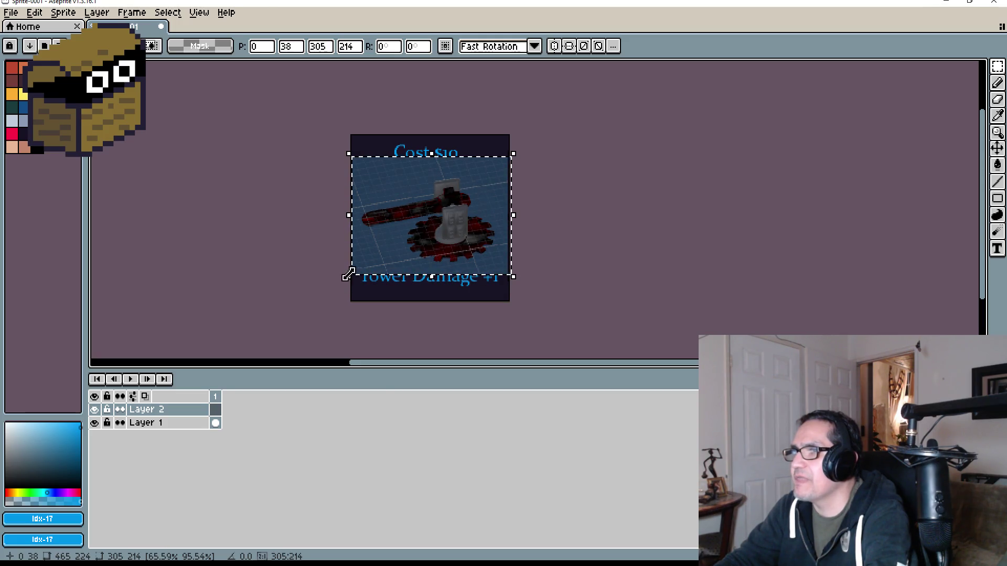
pyautogui.moveTo(421, 192); pyautogui.dragTo(420, 191)
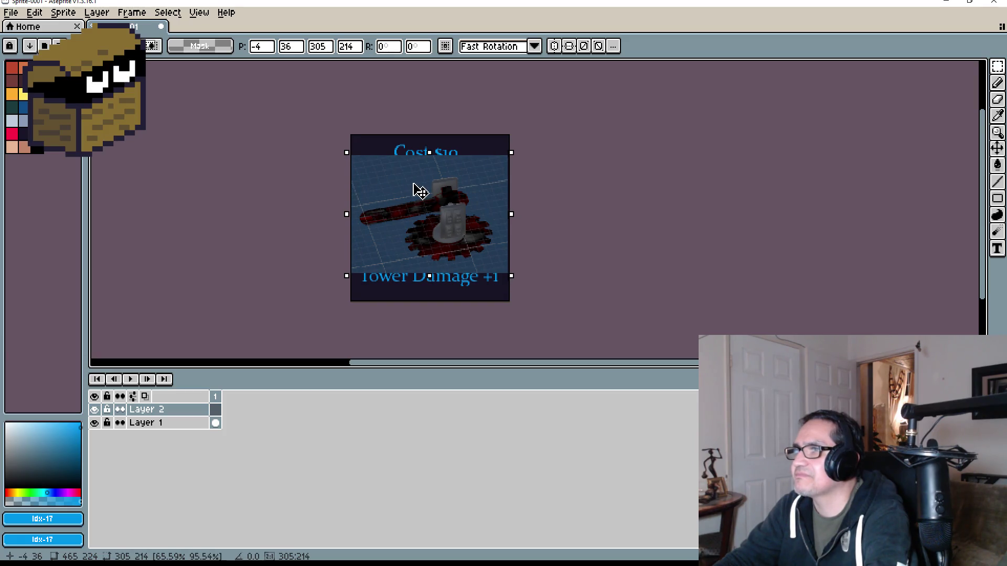
pyautogui.click(658, 259)
pyautogui.scroll(4, 430, 219)
pyautogui.scroll(-3, 481, 240)
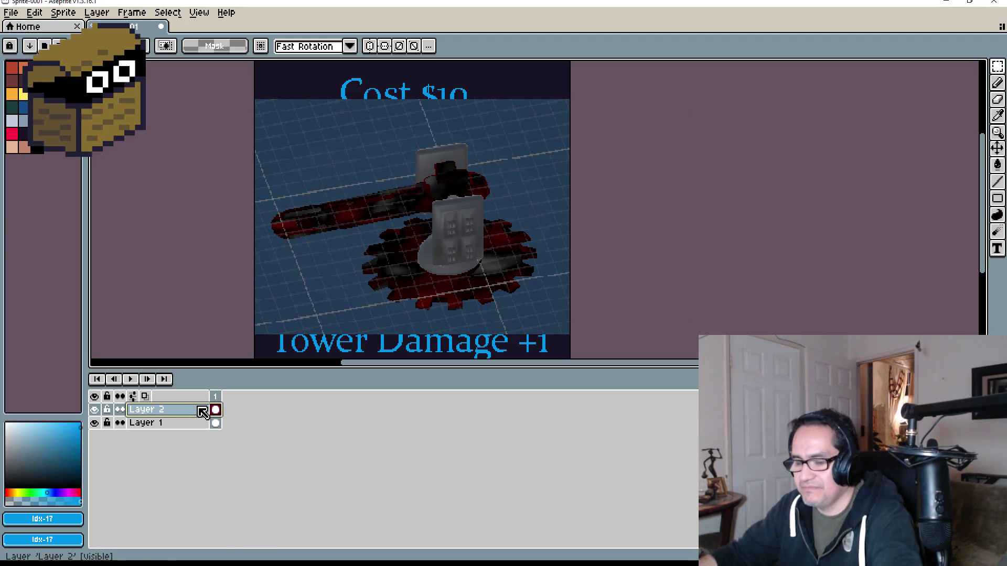
pyautogui.hotkey('shift', 'n')
# With a pink pencil, draw a line along the barrel's lower edge.
pyautogui.press('b')
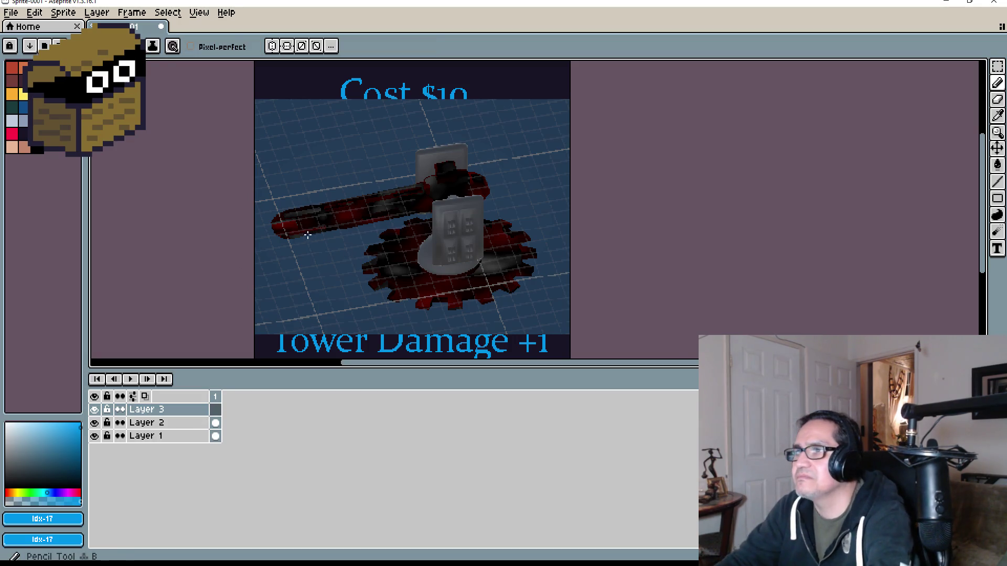
pyautogui.scroll(3, 307, 235)
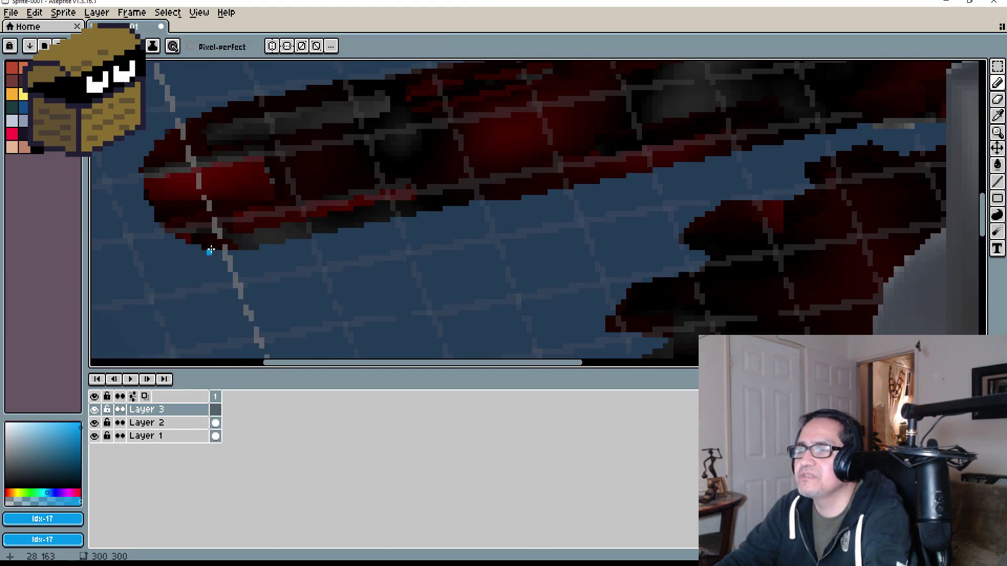
pyautogui.scroll(-2, 213, 262)
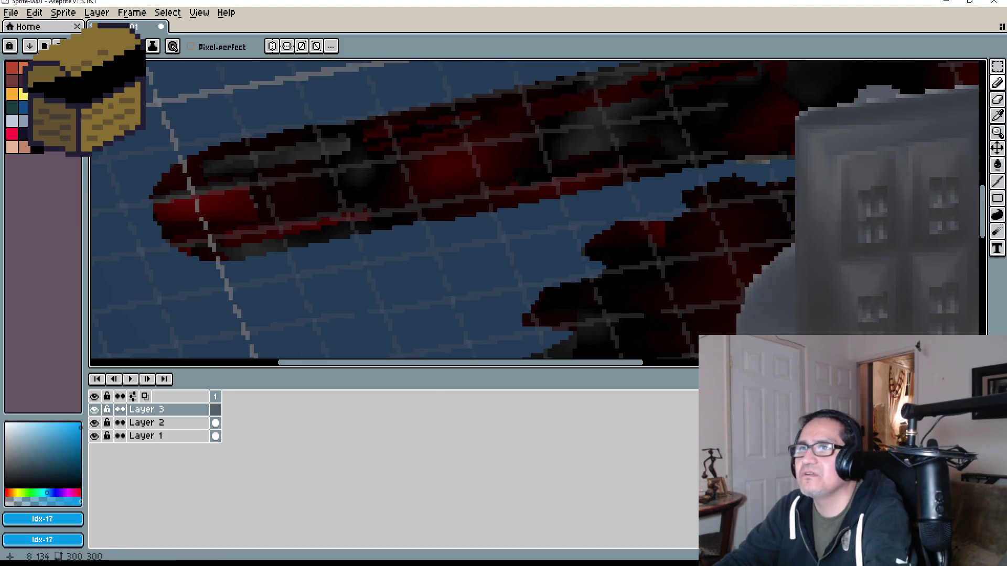
pyautogui.click(60, 121)
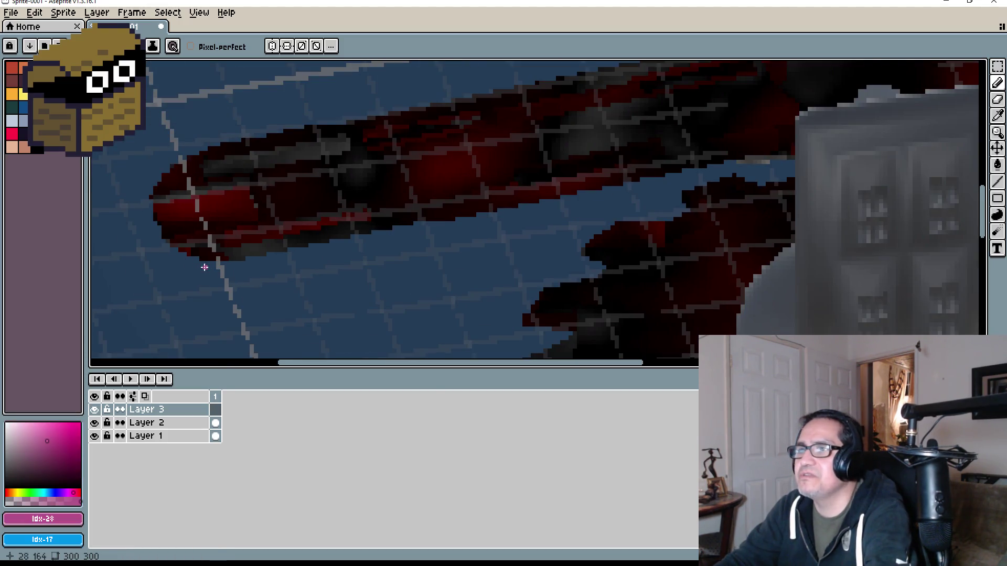
pyautogui.press('0')
pyautogui.scroll(2, 231, 262)
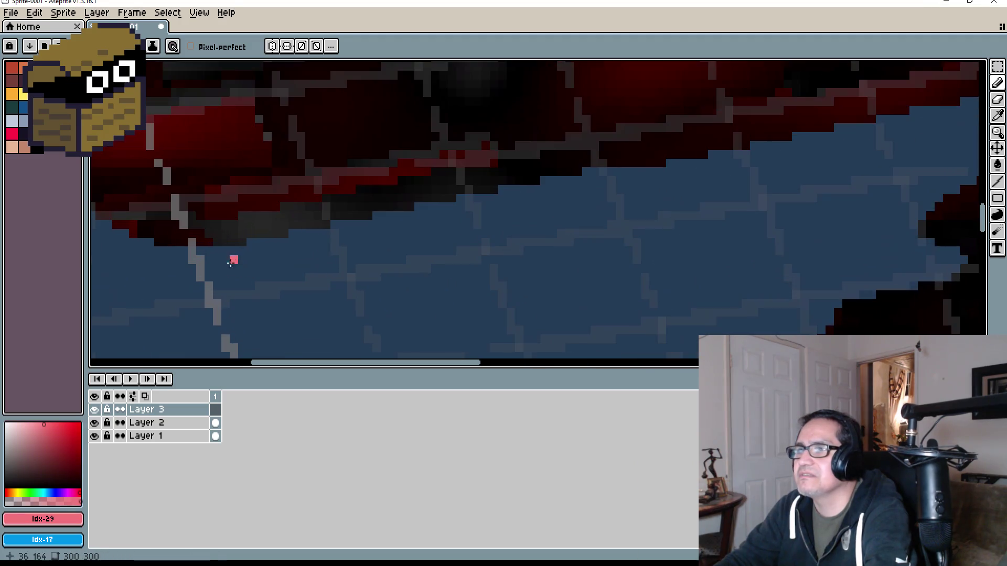
pyautogui.moveTo(250, 242); pyautogui.dragTo(324, 234)
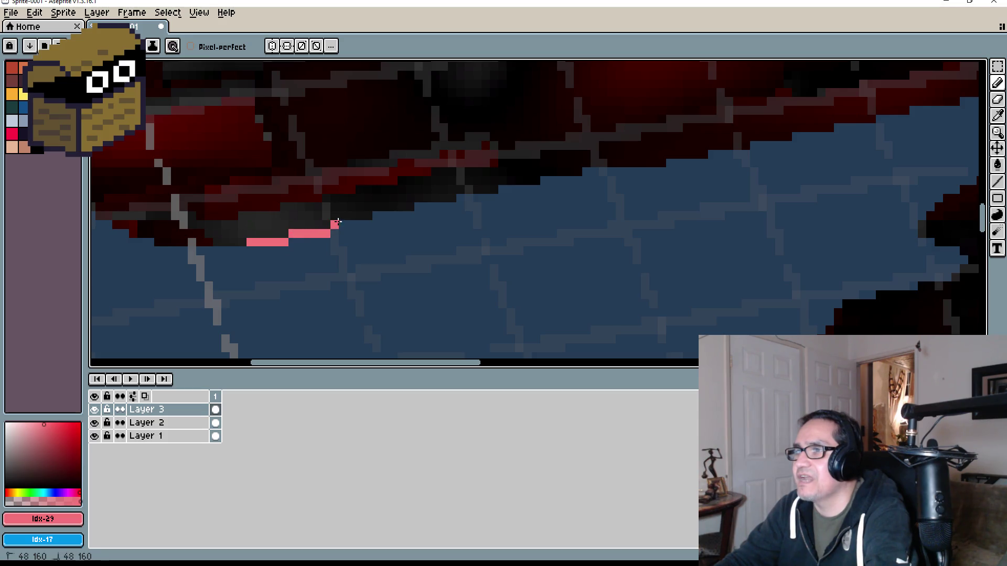
# Extend the pink outline left along the underside and up around the barrel's rounded tip.
pyautogui.scroll(-5, 366, 222)
pyautogui.scroll(2, 461, 179)
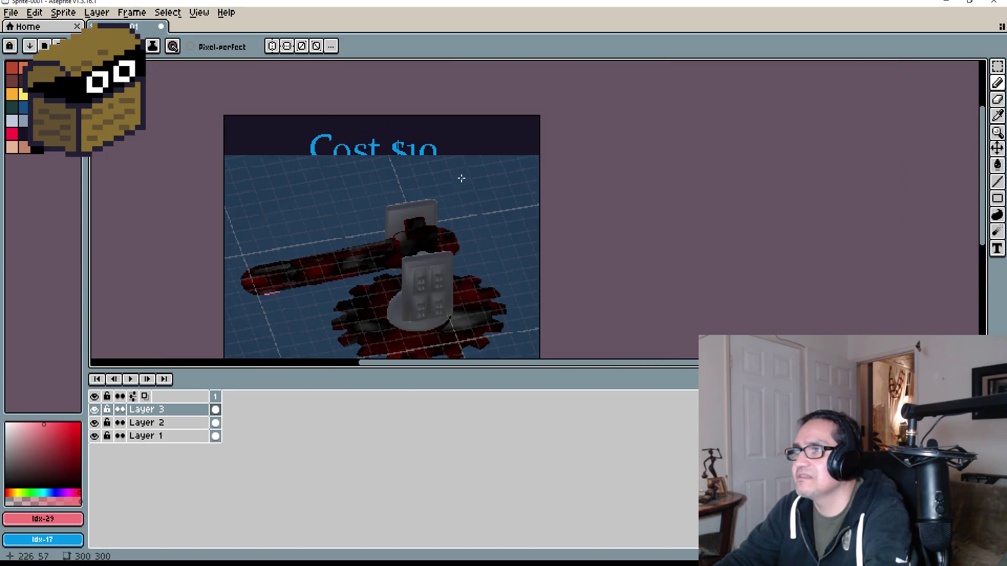
pyautogui.scroll(2, 316, 284)
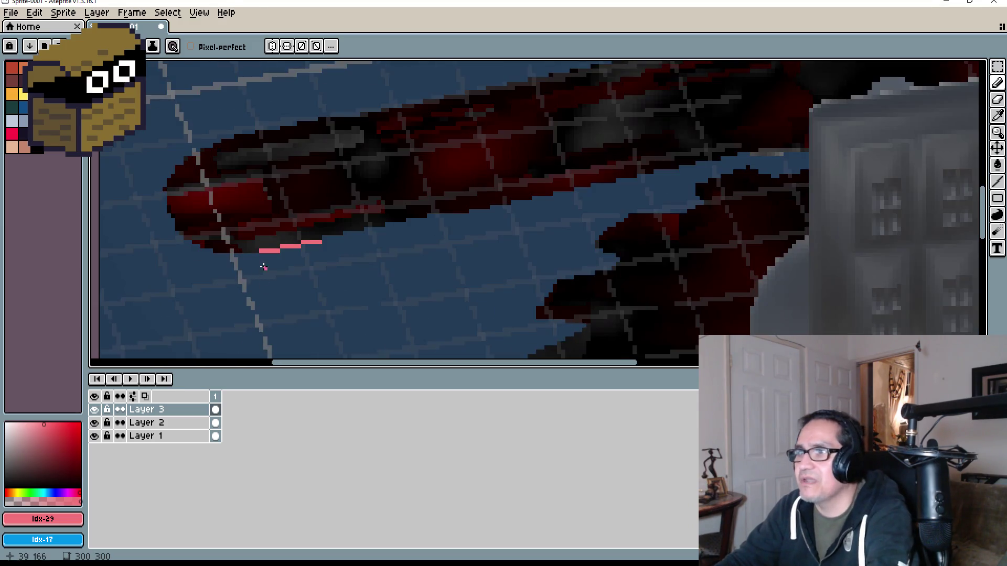
pyautogui.scroll(2, 258, 260)
pyautogui.moveTo(257, 251); pyautogui.dragTo(240, 251)
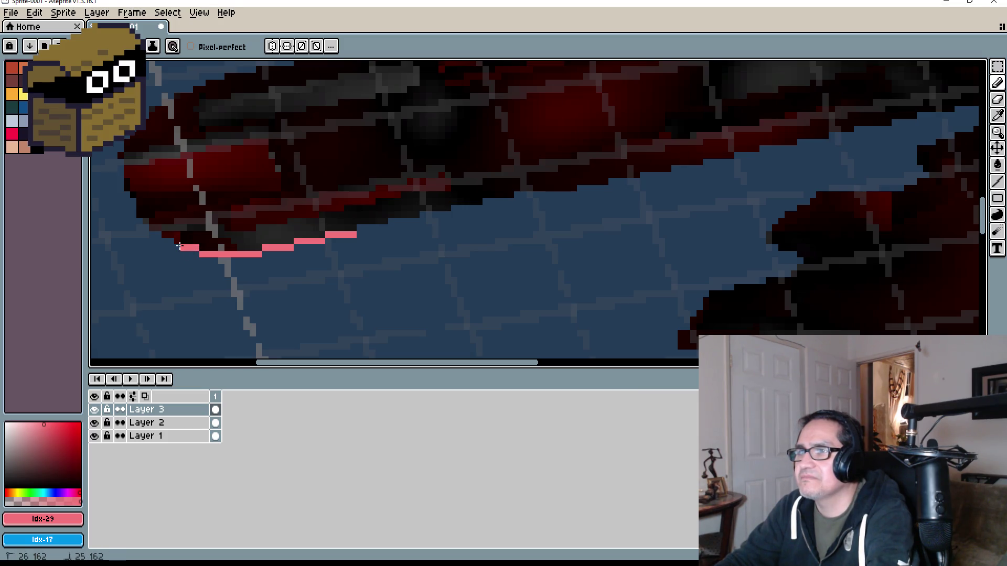
pyautogui.moveTo(179, 246); pyautogui.dragTo(176, 248)
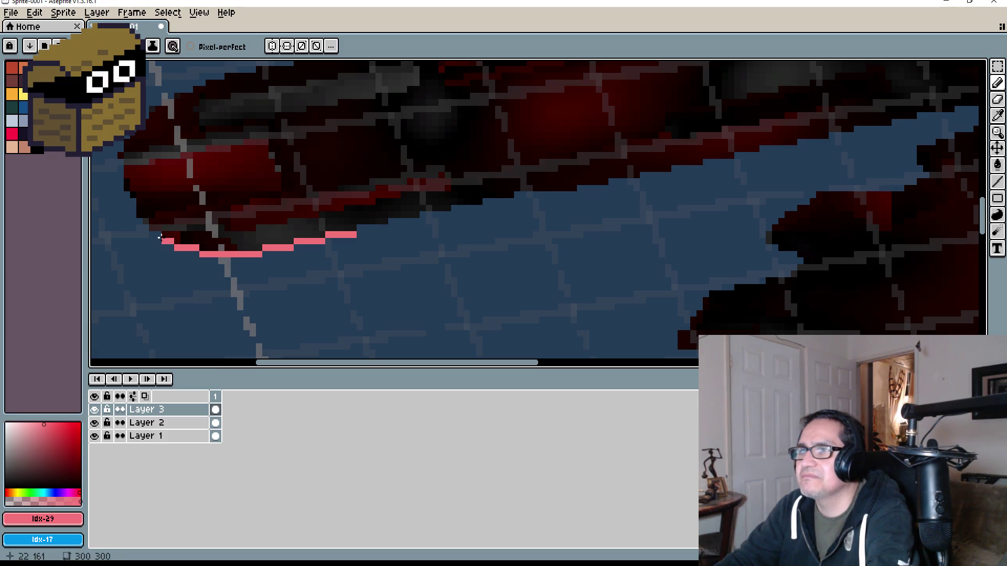
pyautogui.click(147, 223)
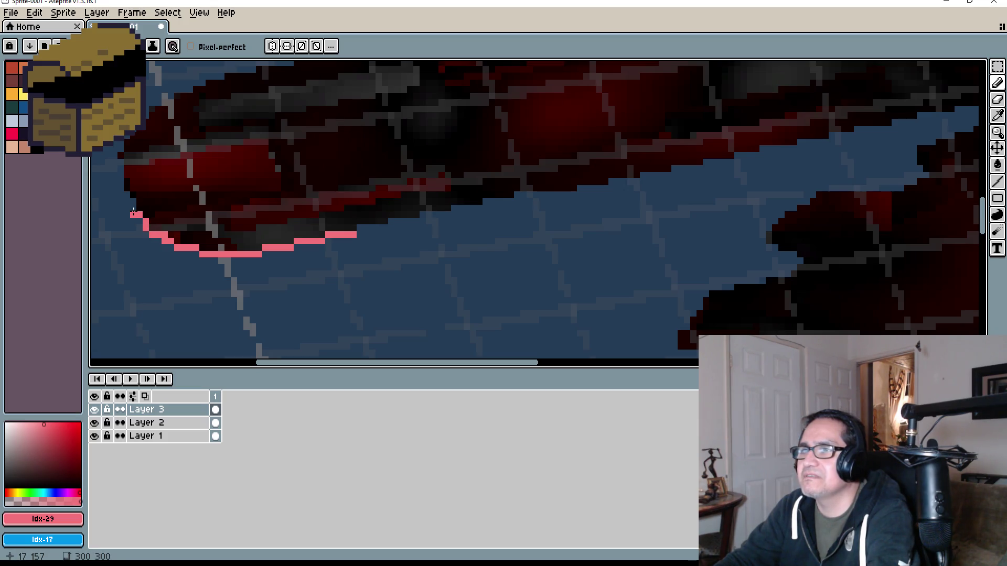
pyautogui.click(138, 205)
pyautogui.click(132, 201)
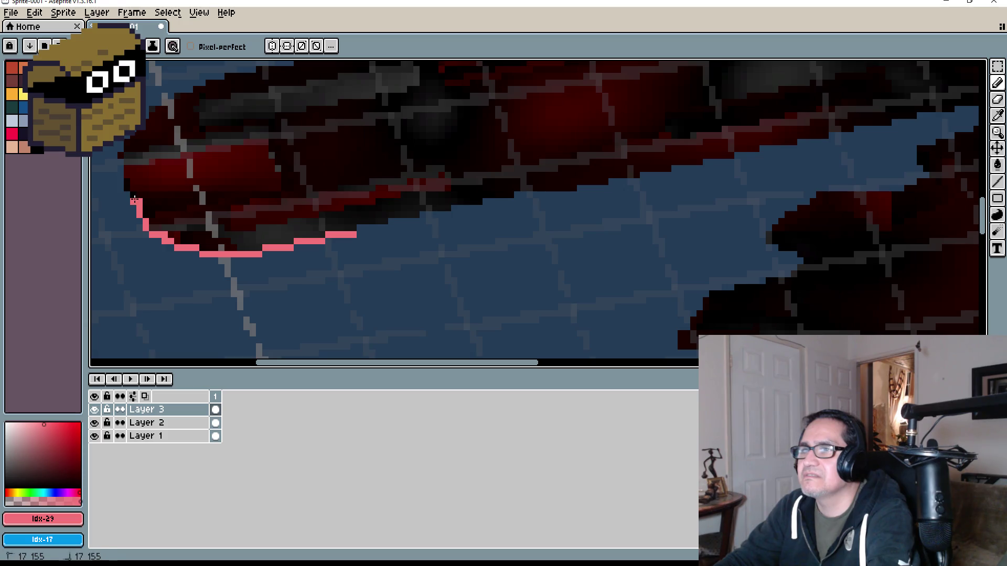
pyautogui.click(127, 194)
pyautogui.click(121, 181)
pyautogui.moveTo(127, 184)
pyautogui.mouseDown()
pyautogui.moveTo(127, 144)
pyautogui.moveTo(146, 135)
pyautogui.mouseUp()
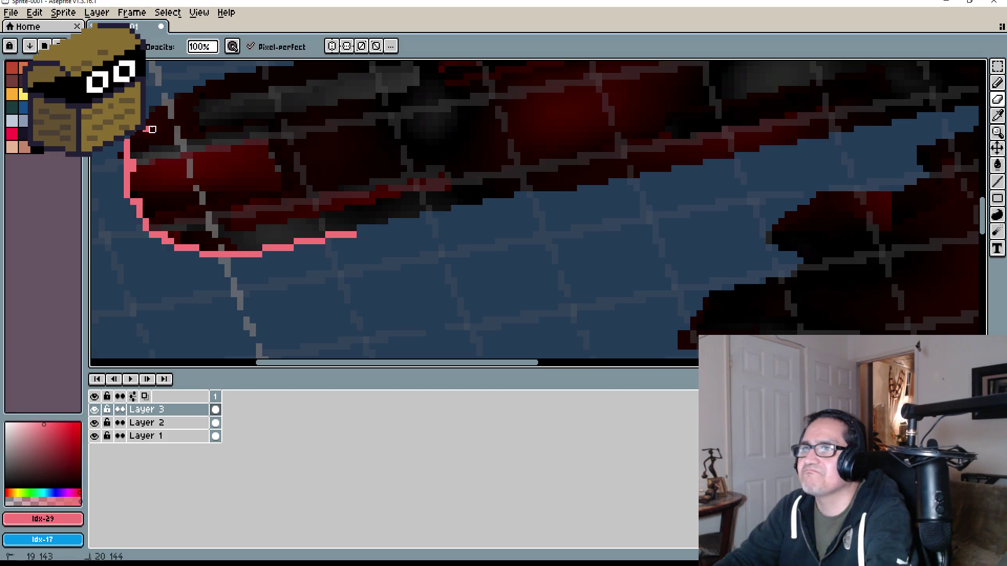
pyautogui.press('e')
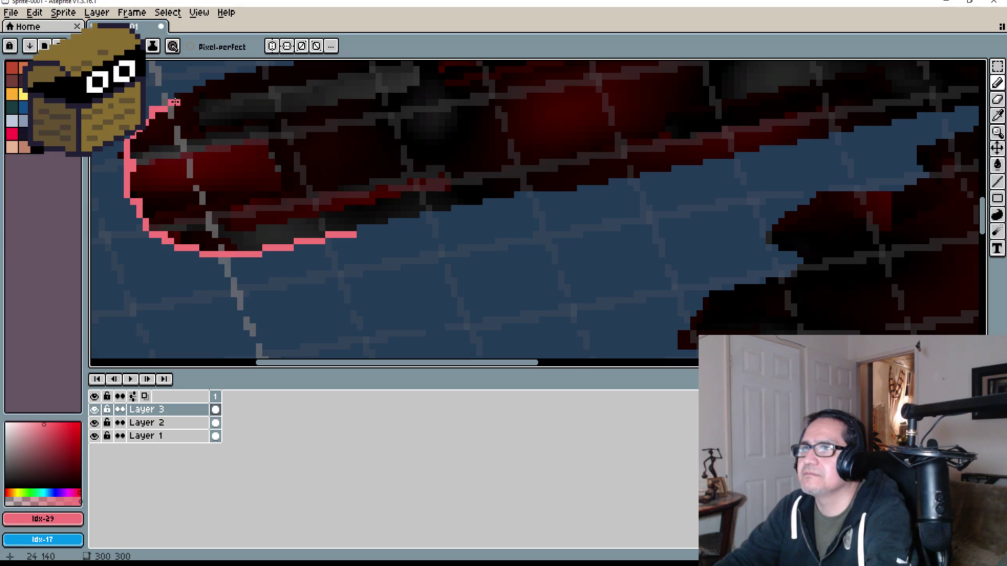
pyautogui.scroll(-3, 189, 97)
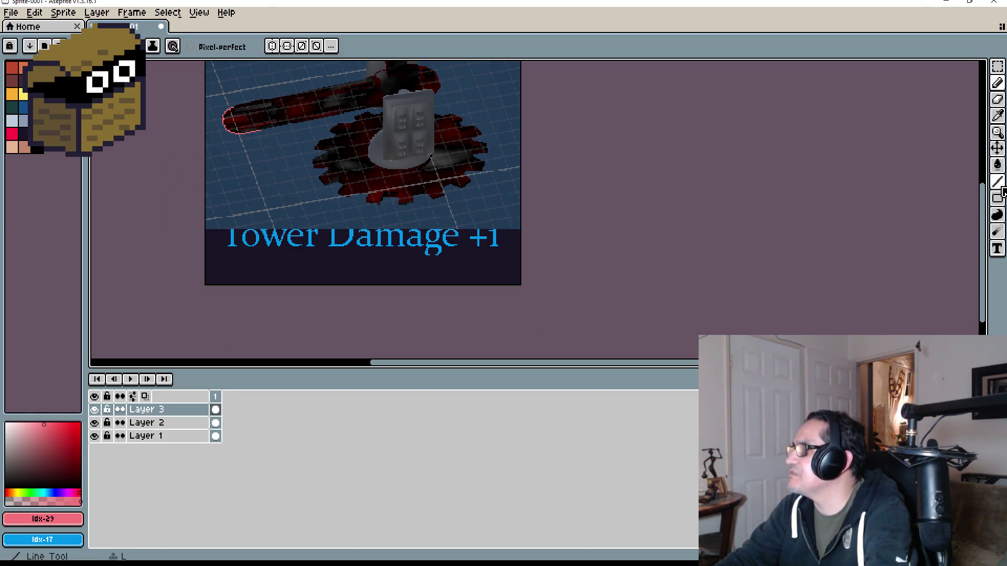
# Draw straight pink lines along the barrel's top and bottom edges, adding a pixel at the top line's end.
pyautogui.click(997, 182)
pyautogui.scroll(2, 294, 129)
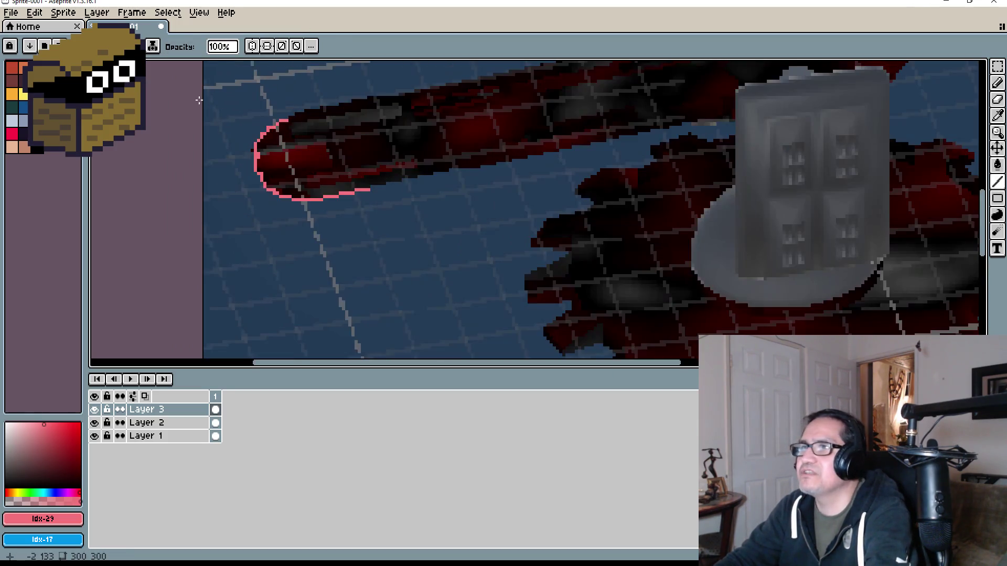
pyautogui.moveTo(286, 116)
pyautogui.mouseDown()
pyautogui.moveTo(577, 69)
pyautogui.moveTo(712, 68)
pyautogui.mouseUp()
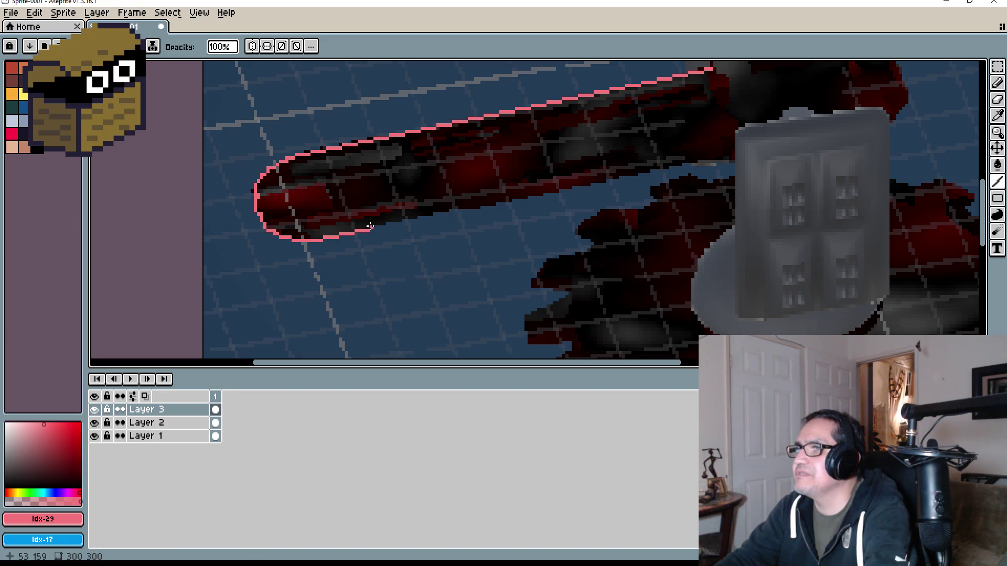
pyautogui.moveTo(368, 232); pyautogui.dragTo(728, 157)
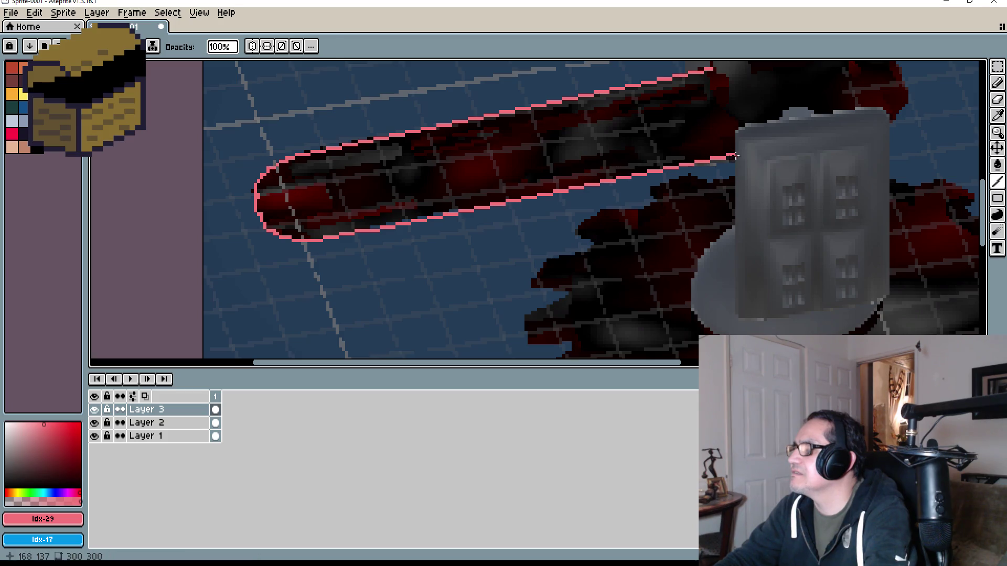
pyautogui.scroll(-5, 785, 139)
pyautogui.scroll(1, 761, 150)
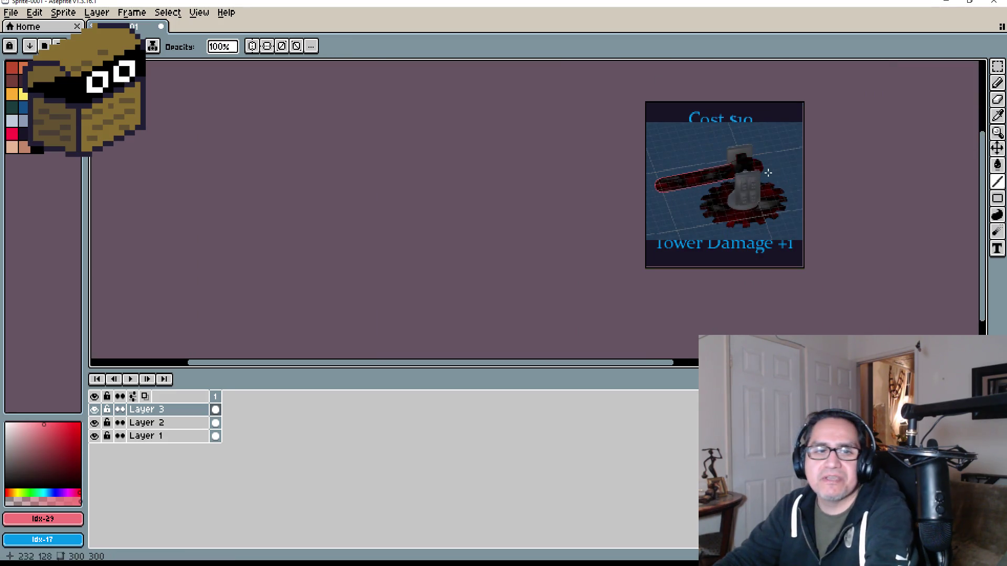
pyautogui.scroll(5, 746, 193)
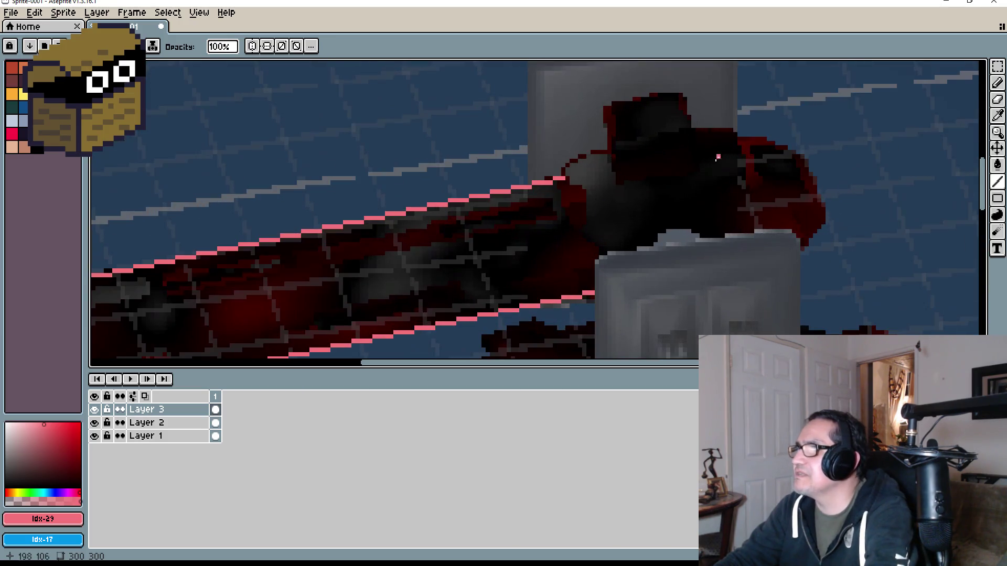
pyautogui.scroll(1, 608, 160)
pyautogui.press('b')
pyautogui.scroll(3, 532, 186)
pyautogui.click(533, 188)
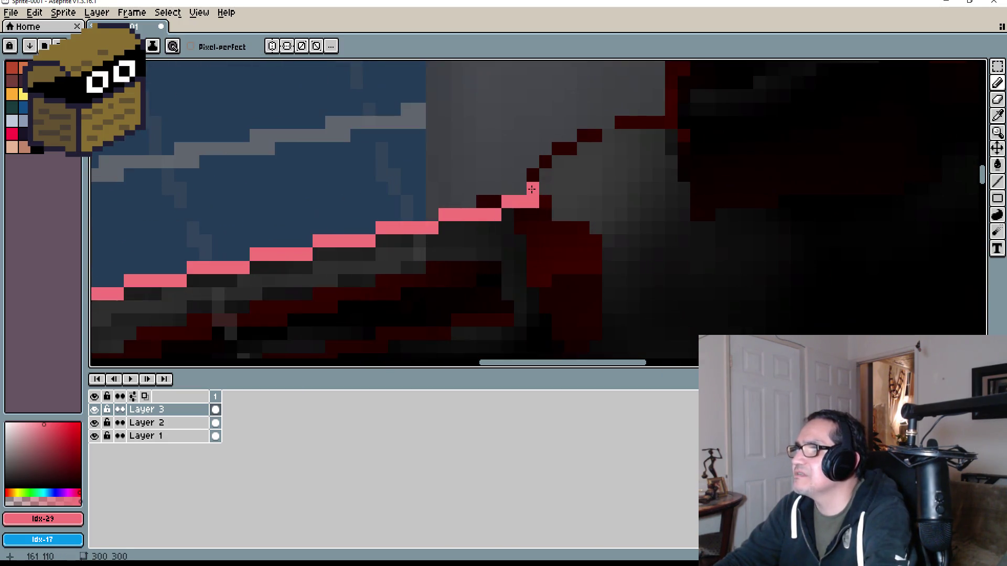
# Continue the outline diagonally up the turret's side and along its top, erasing stray pixels.
pyautogui.moveTo(533, 181)
pyautogui.mouseDown()
pyautogui.moveTo(609, 124)
pyautogui.moveTo(653, 121)
pyautogui.mouseUp()
pyautogui.scroll(-8, 655, 121)
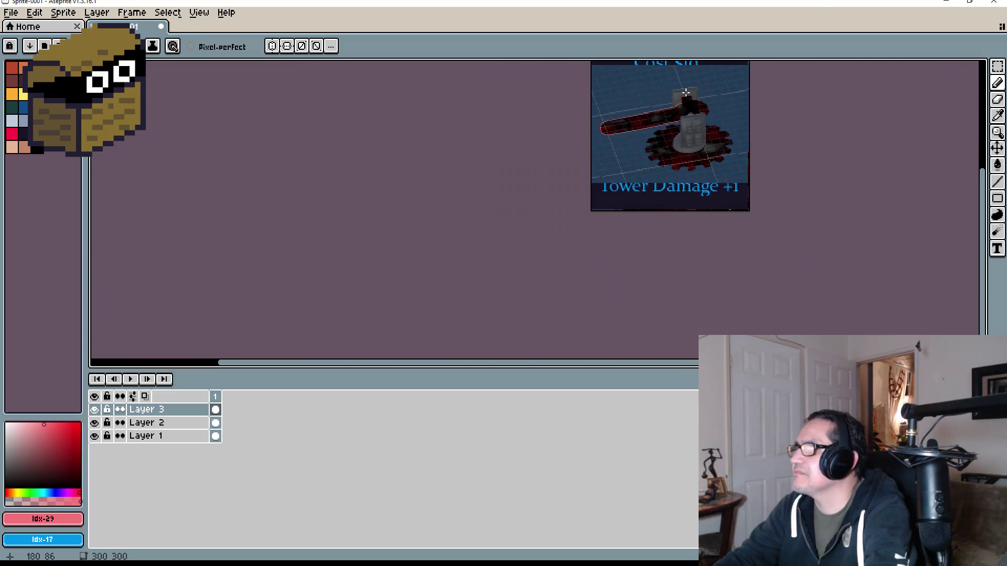
pyautogui.scroll(5, 688, 90)
pyautogui.scroll(2, 660, 154)
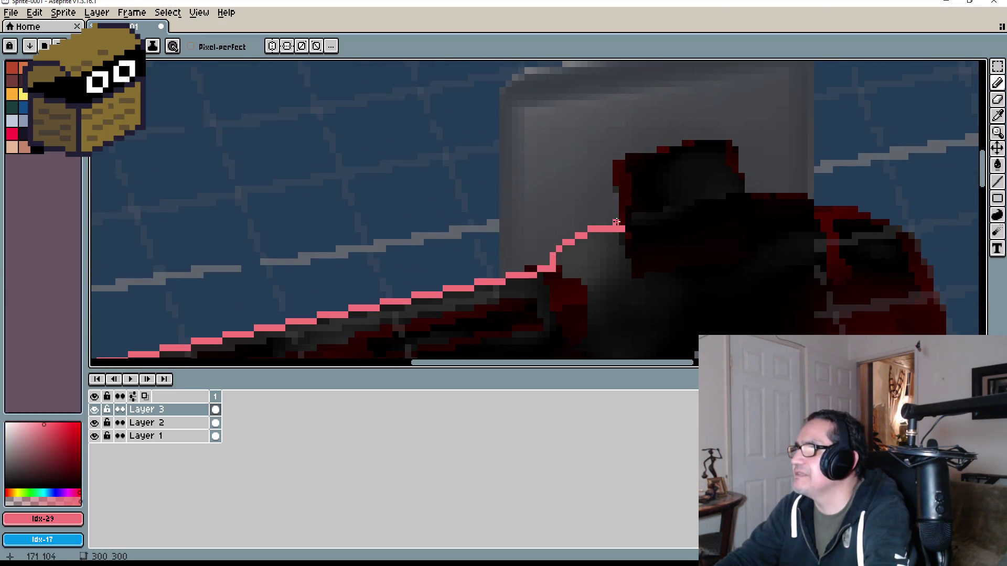
pyautogui.moveTo(616, 222); pyautogui.dragTo(622, 216)
pyautogui.moveTo(621, 168); pyautogui.dragTo(678, 149)
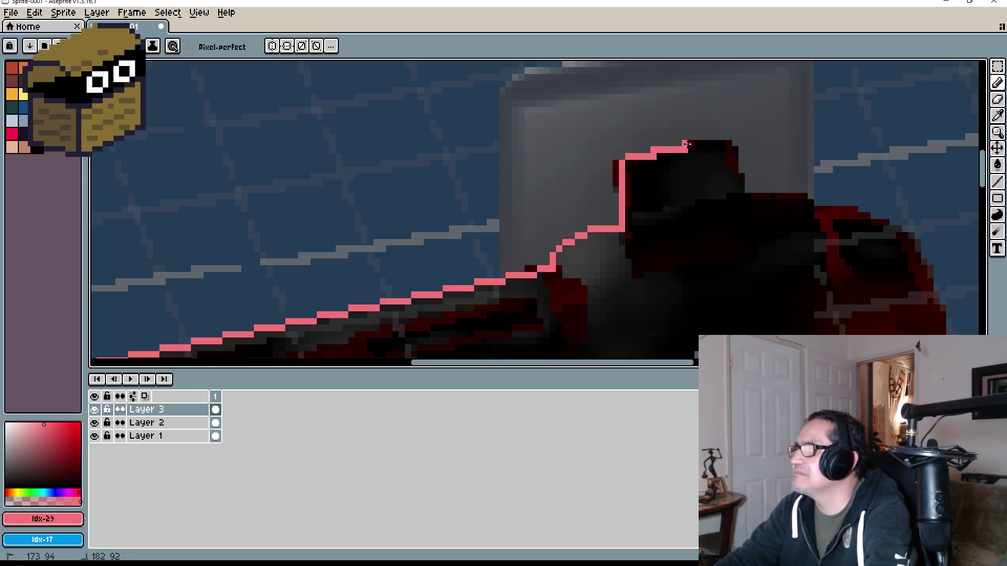
pyautogui.press('e')
pyautogui.click(678, 150)
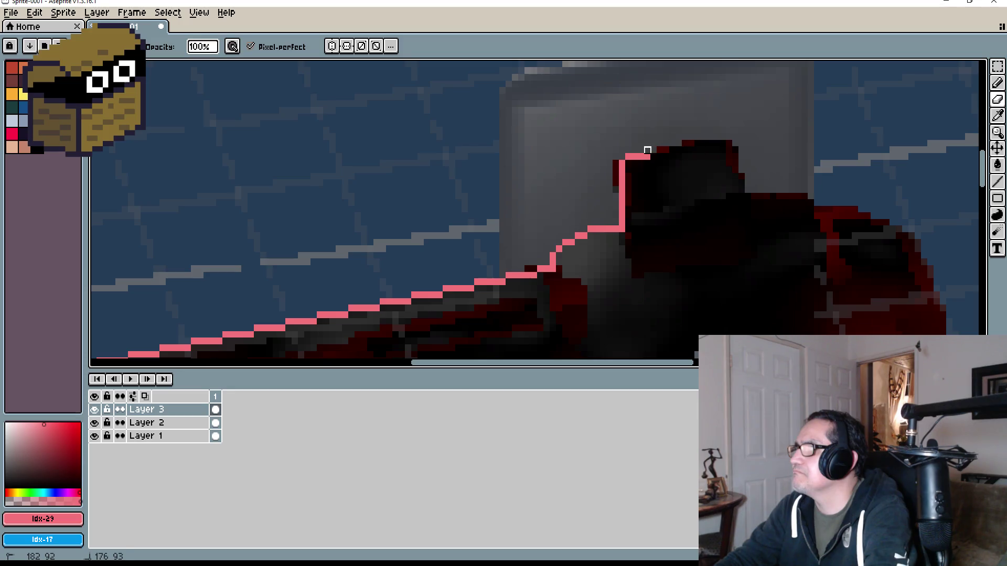
pyautogui.press('b')
pyautogui.moveTo(649, 151); pyautogui.dragTo(683, 148)
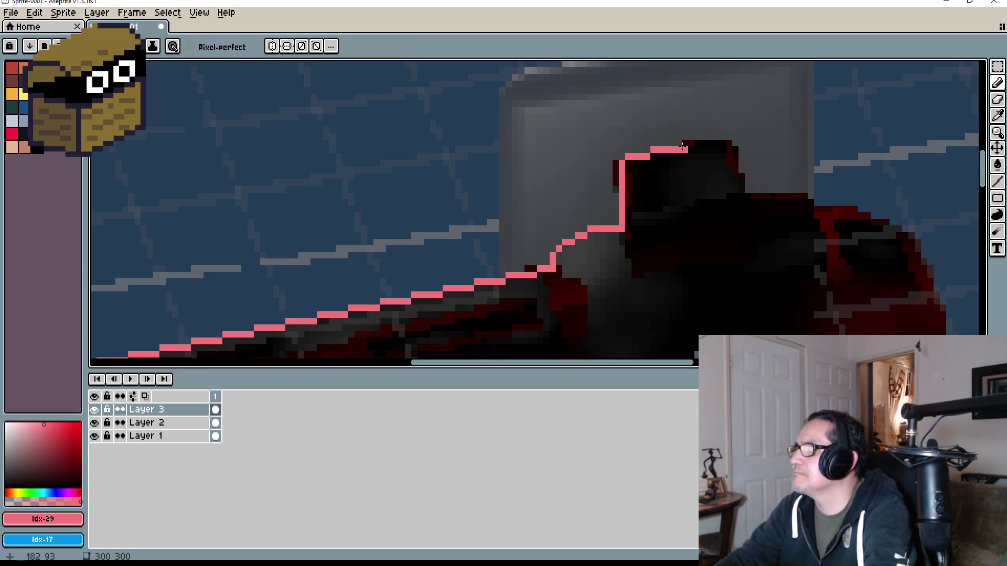
# Extend the outline down the turret's right side, undoing a misplaced ledge stroke.
pyautogui.click(734, 151)
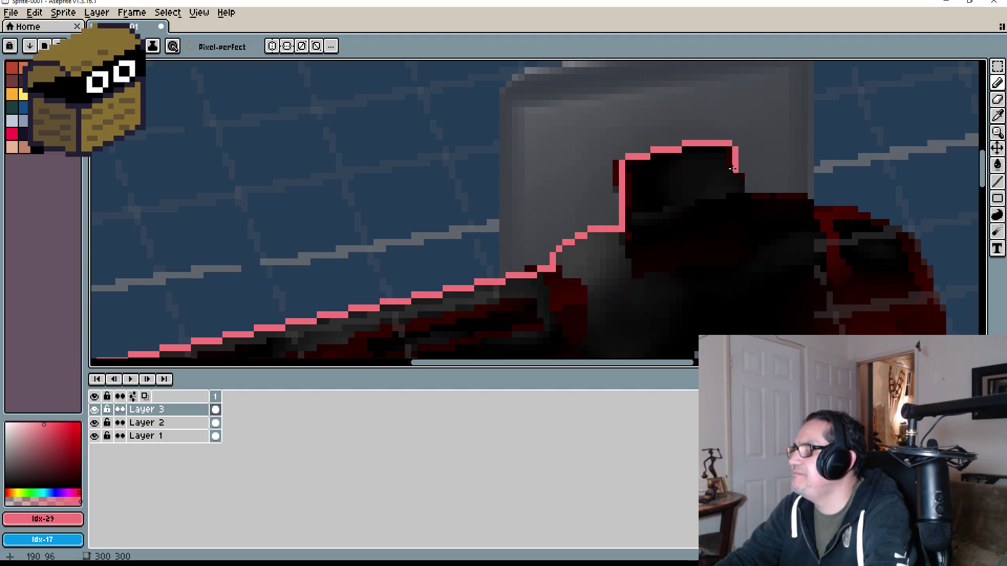
pyautogui.moveTo(742, 176); pyautogui.dragTo(742, 186)
pyautogui.scroll(-5, 742, 191)
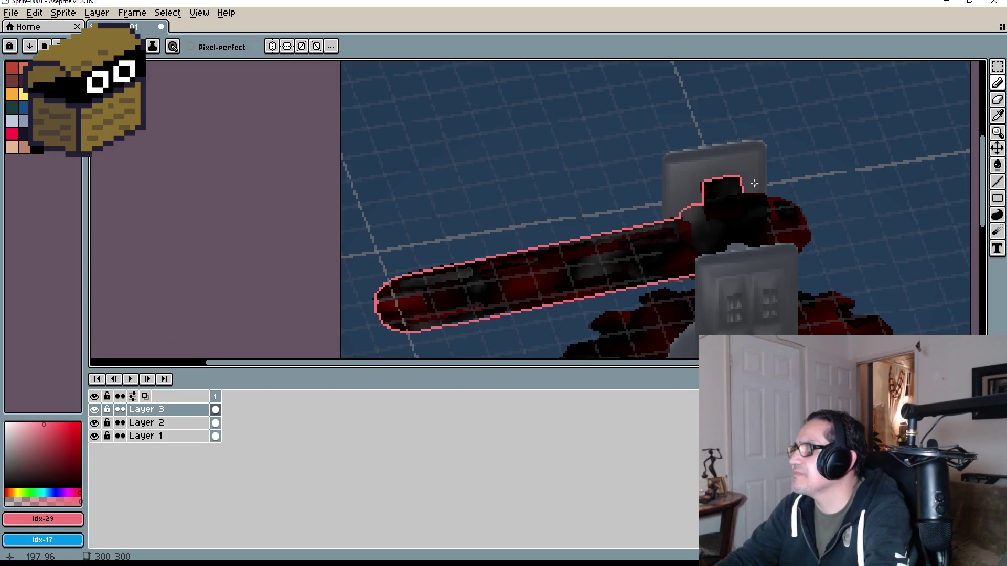
pyautogui.scroll(5, 769, 166)
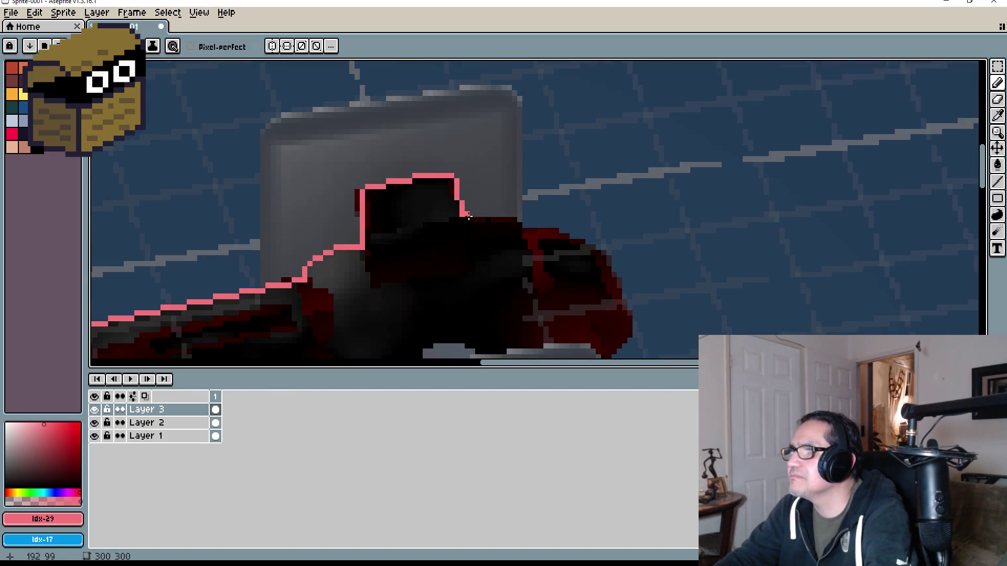
pyautogui.moveTo(468, 217)
pyautogui.mouseDown()
pyautogui.moveTo(560, 232)
pyautogui.moveTo(606, 265)
pyautogui.mouseUp()
pyautogui.hotkey('ctrl', 'z')
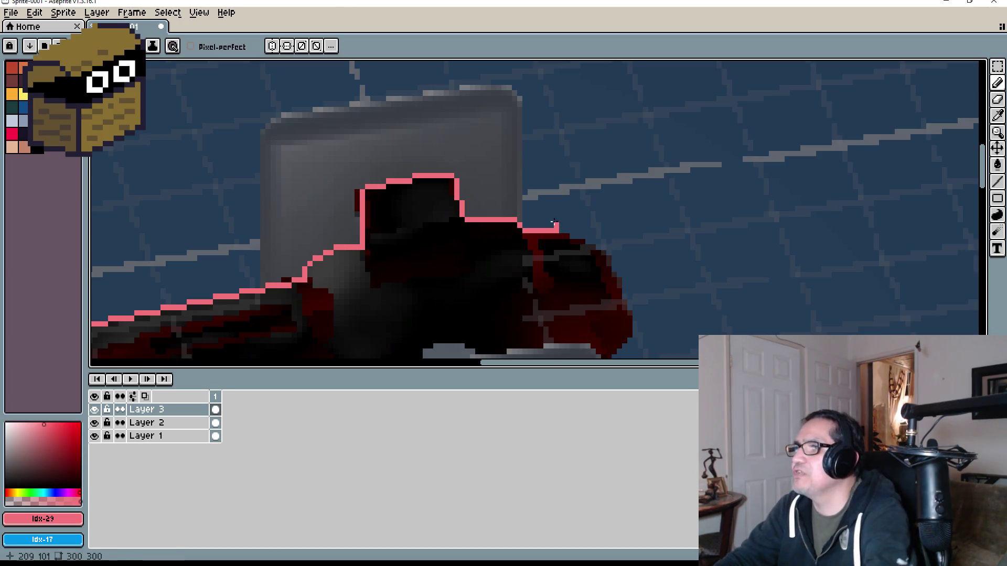
# Enable pixel-perfect drawing and trace the outline down the red body's curved right edge.
pyautogui.click(192, 47)
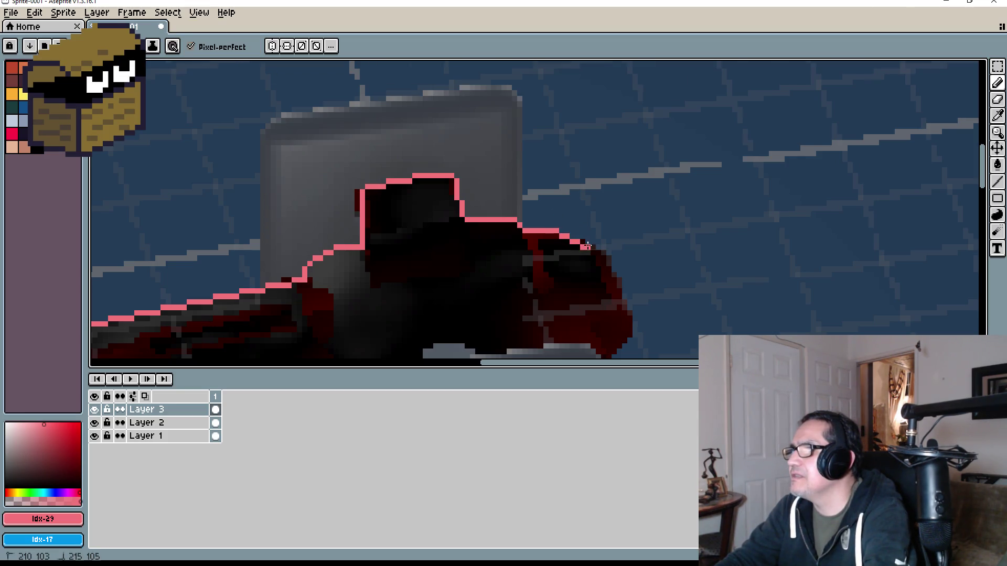
pyautogui.moveTo(616, 275); pyautogui.dragTo(631, 329)
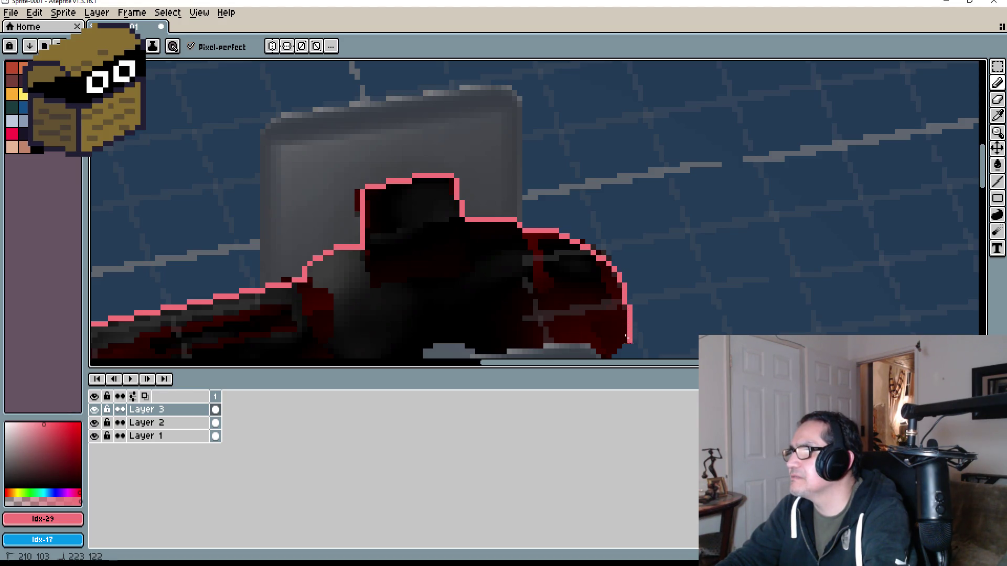
pyautogui.scroll(-5, 605, 356)
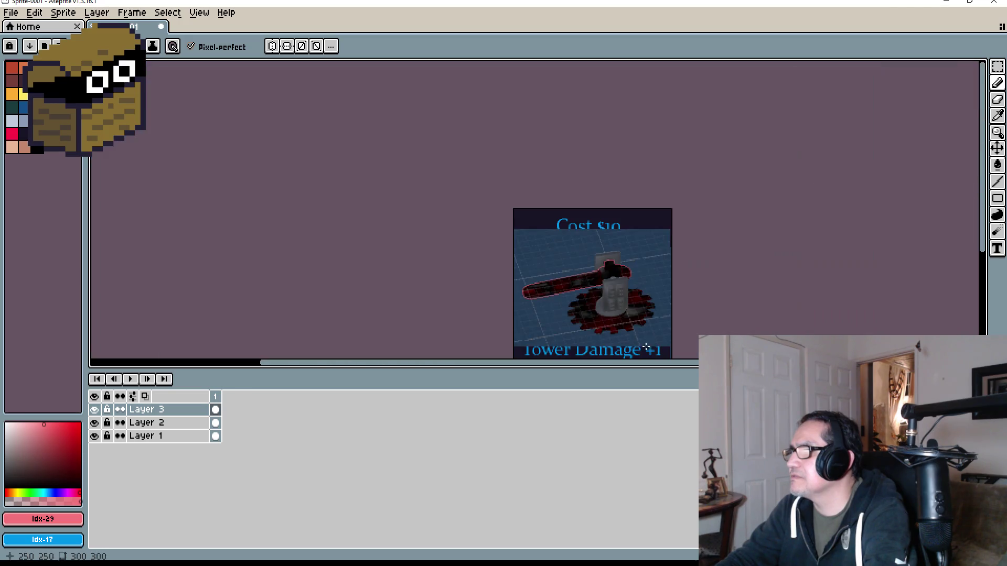
pyautogui.scroll(2, 598, 261)
pyautogui.scroll(-2, 516, 332)
pyautogui.scroll(3, 516, 332)
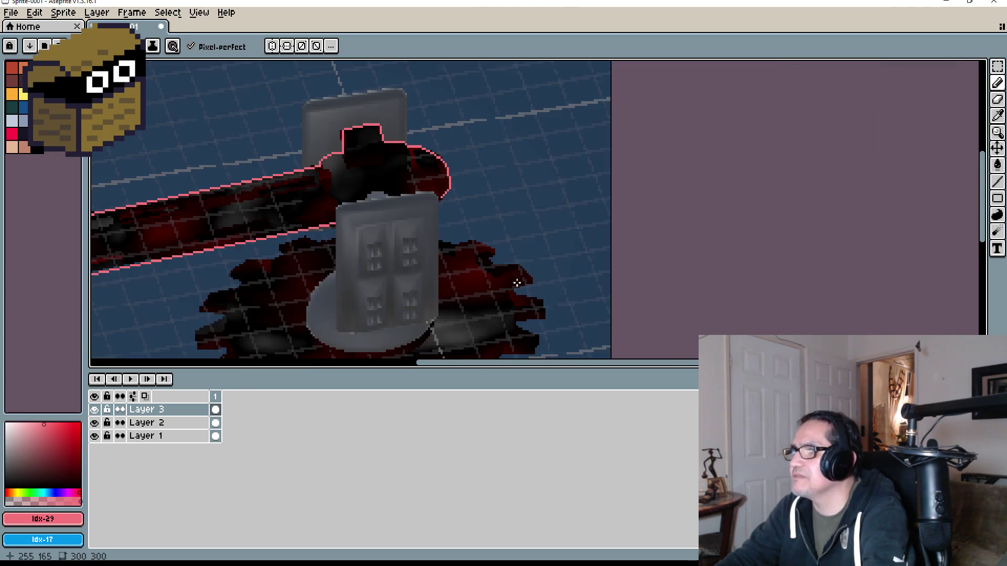
pyautogui.scroll(2, 466, 189)
pyautogui.scroll(1, 466, 189)
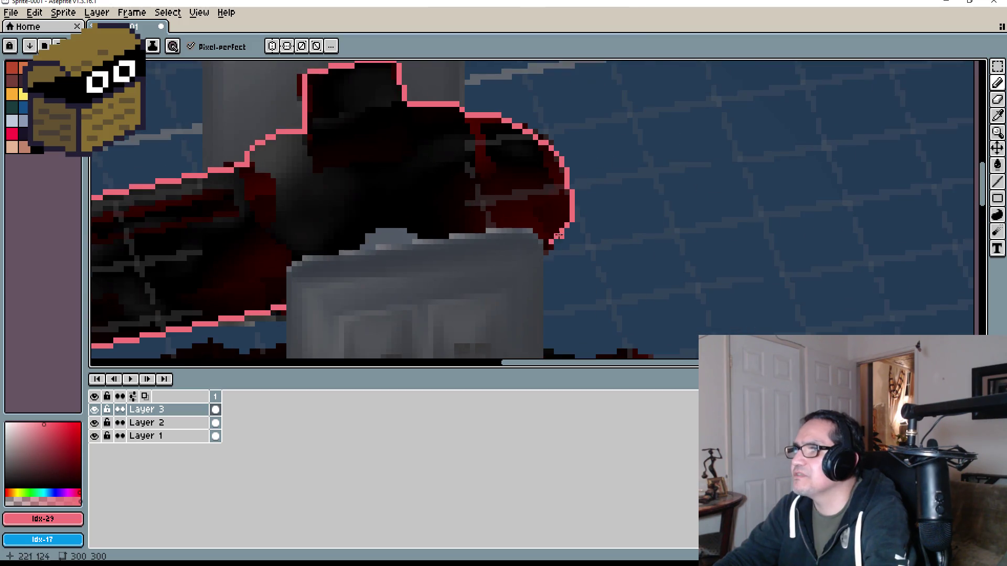
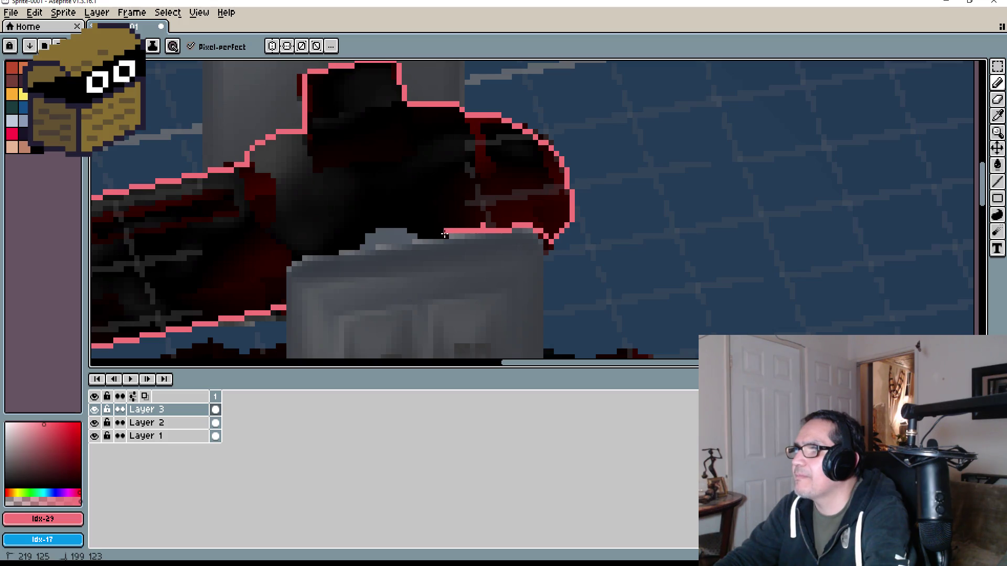
# Close the pink outline along the tower top, then magic-wand select the enclosed chainsaw blade.
pyautogui.moveTo(432, 233)
pyautogui.mouseDown()
pyautogui.moveTo(374, 224)
pyautogui.moveTo(348, 246)
pyautogui.moveTo(288, 264)
pyautogui.mouseUp()
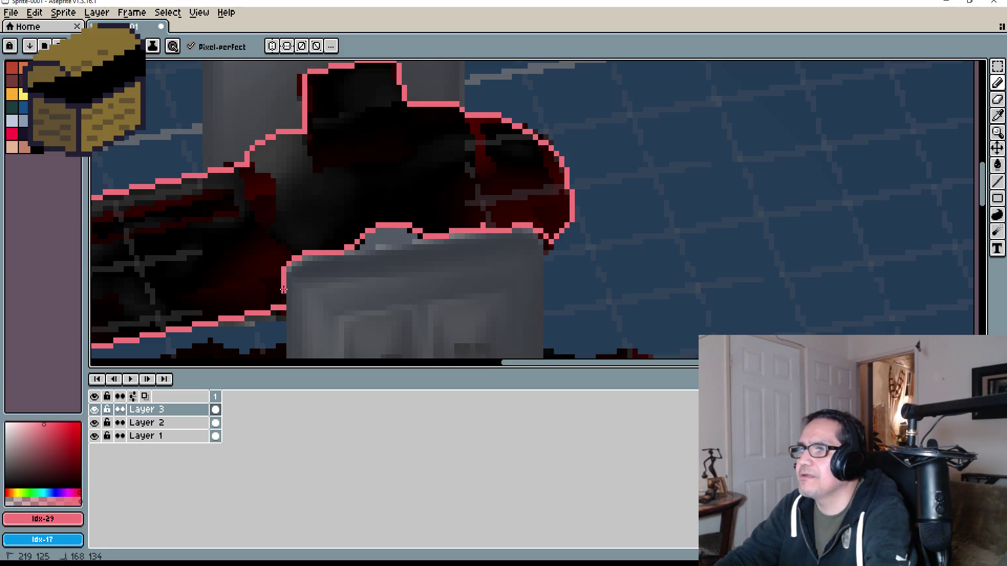
pyautogui.scroll(-3, 282, 303)
pyautogui.press('w')
pyautogui.click(309, 229)
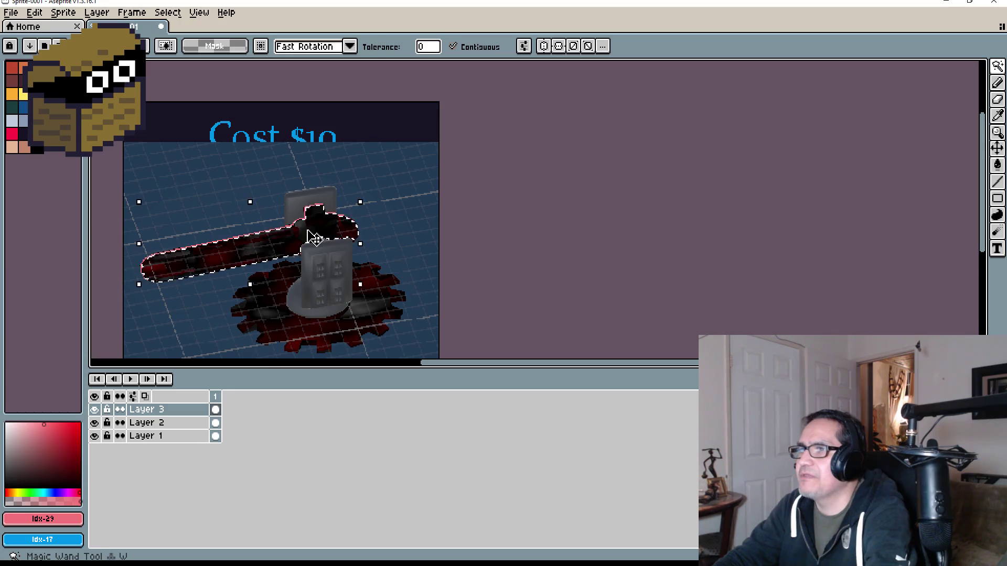
# Bucket-fill the selected chainsaw blade solid pink and deselect.
pyautogui.press('g')
pyautogui.click(310, 229)
pyautogui.hotkey('ctrl', 'd')
pyautogui.scroll(4, 314, 242)
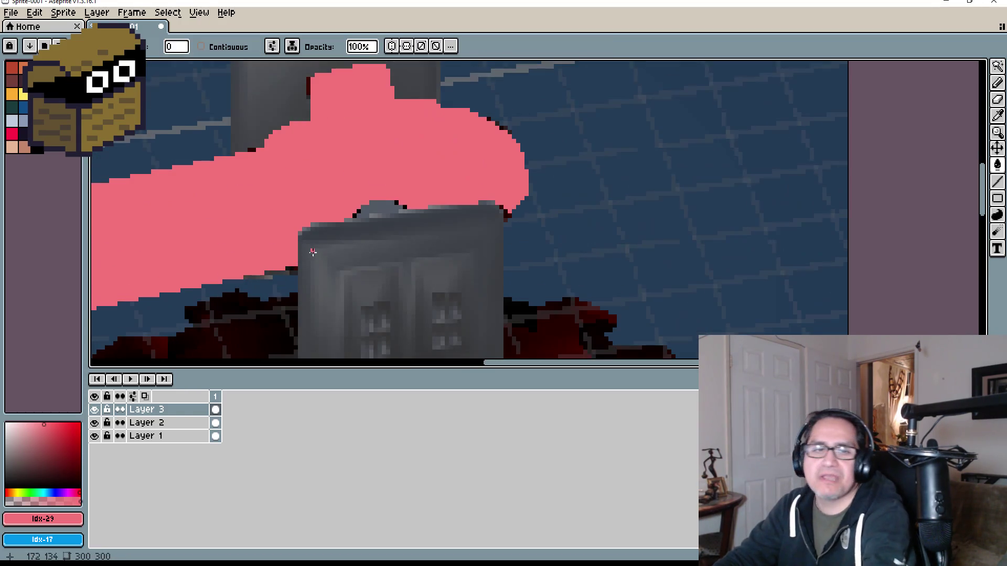
pyautogui.scroll(-2, 394, 229)
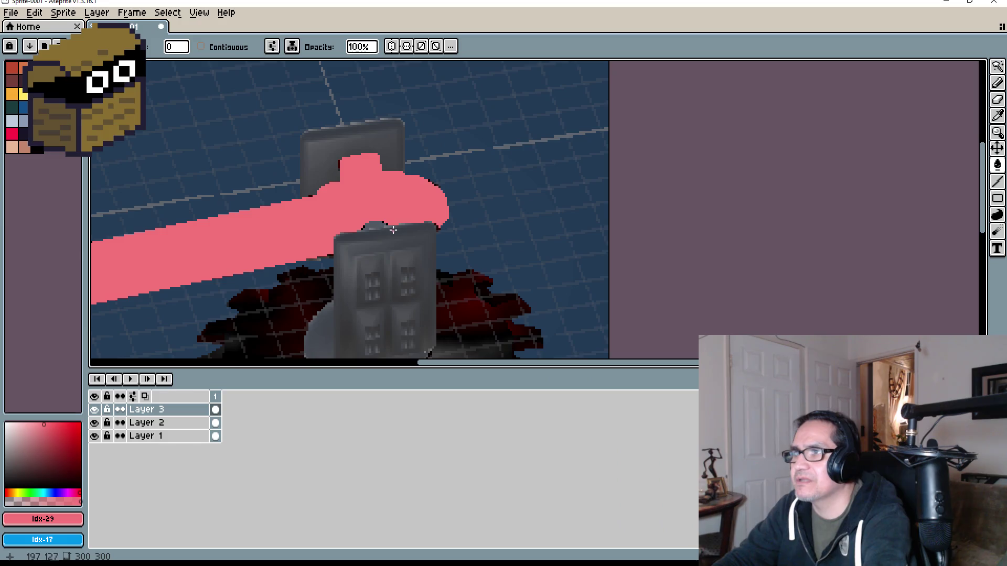
pyautogui.scroll(-3, 374, 264)
pyautogui.scroll(4, 375, 262)
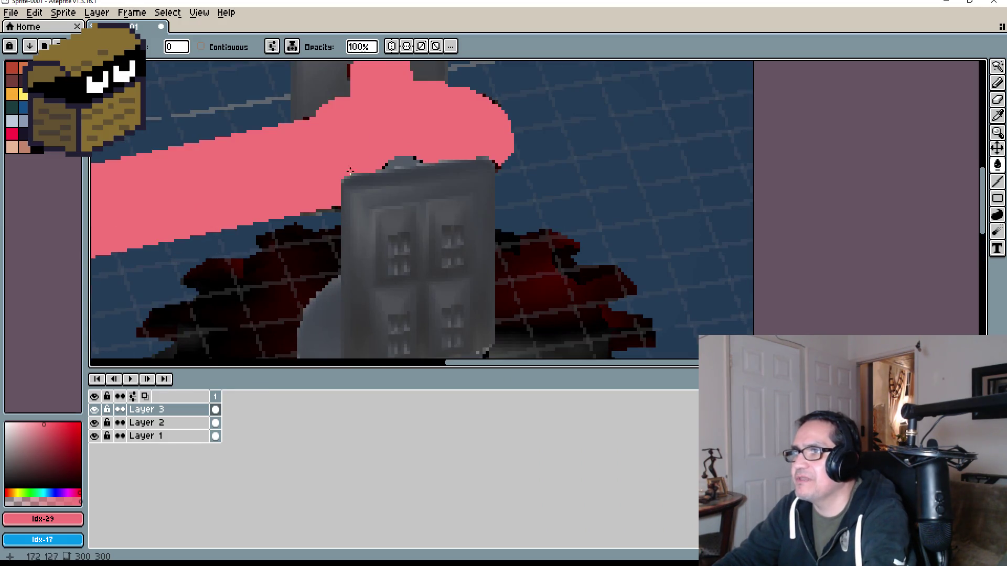
# Switch to magenta, undo a stray fill, and pencil a magenta line along the tower top.
pyautogui.press('[')
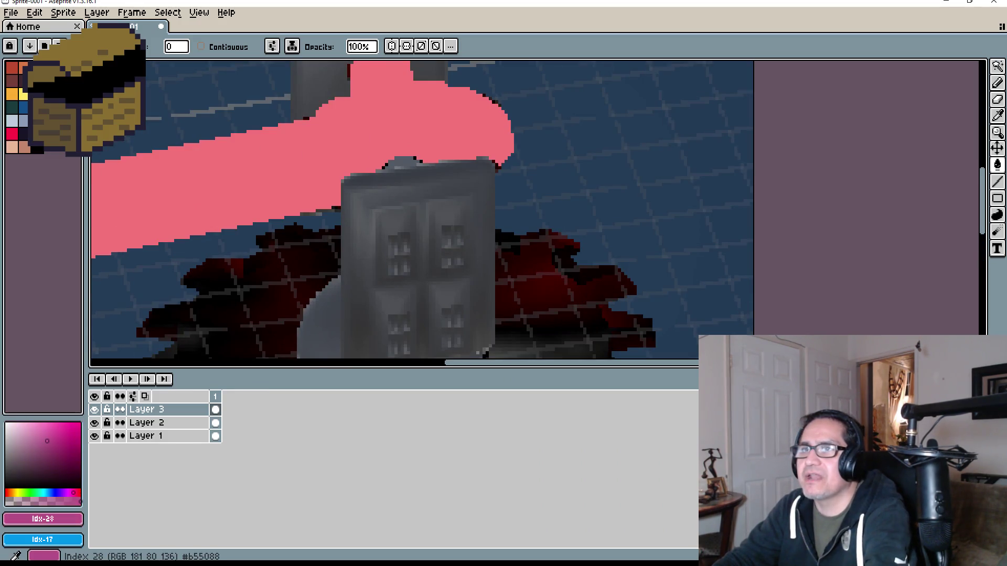
pyautogui.scroll(2, 350, 214)
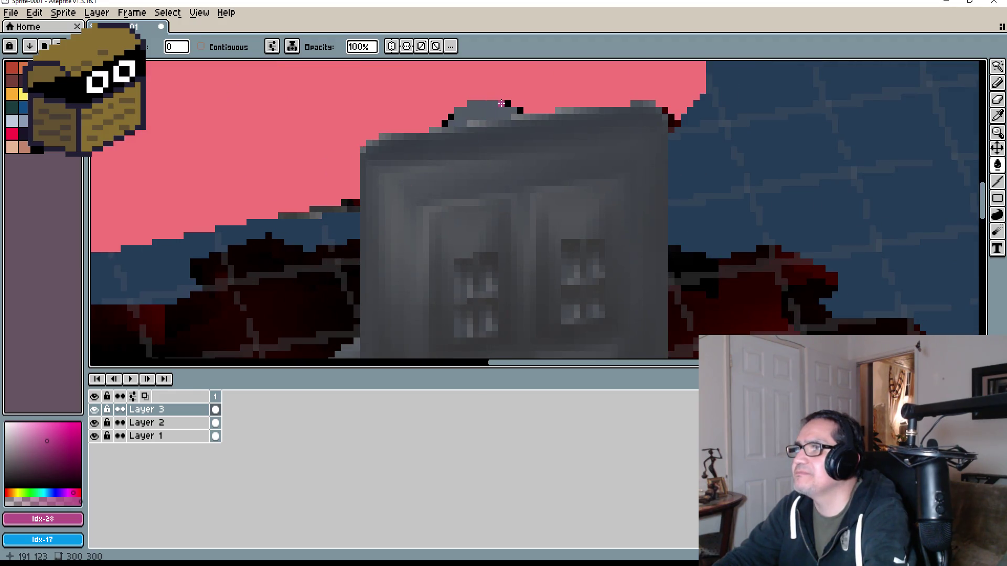
pyautogui.click(492, 102)
pyautogui.scroll(-3, 493, 105)
pyautogui.hotkey('ctrl', 'z')
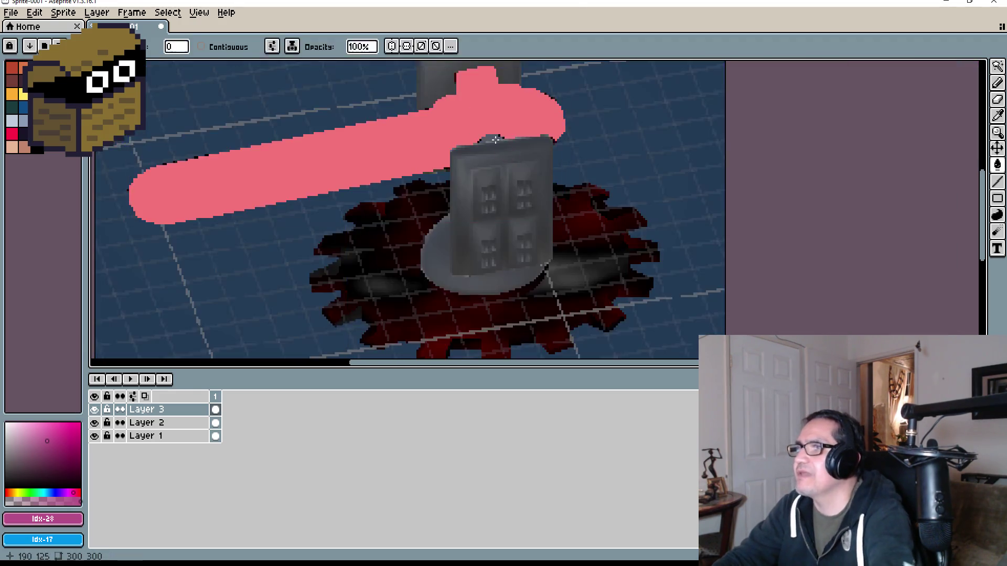
pyautogui.scroll(4, 504, 137)
pyautogui.scroll(2, 505, 140)
pyautogui.press('b')
pyautogui.moveTo(494, 156)
pyautogui.mouseDown()
pyautogui.moveTo(452, 156)
pyautogui.moveTo(319, 210)
pyautogui.moveTo(309, 222)
pyautogui.moveTo(317, 344)
pyautogui.mouseUp()
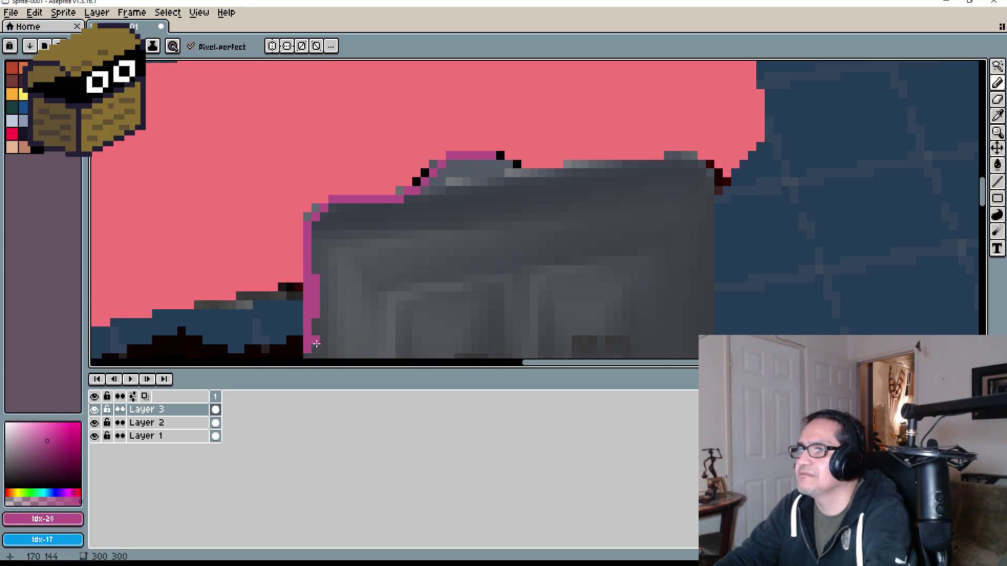
# Trace a magenta line down the tower's left edge and along its base.
pyautogui.scroll(-5, 316, 344)
pyautogui.scroll(-3, 360, 318)
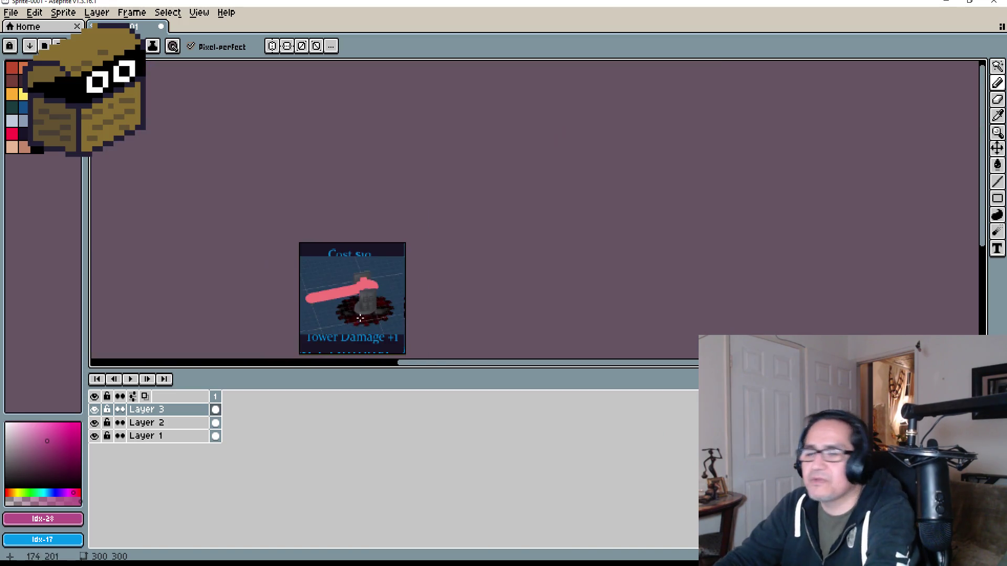
pyautogui.scroll(5, 360, 318)
pyautogui.scroll(-2, 387, 218)
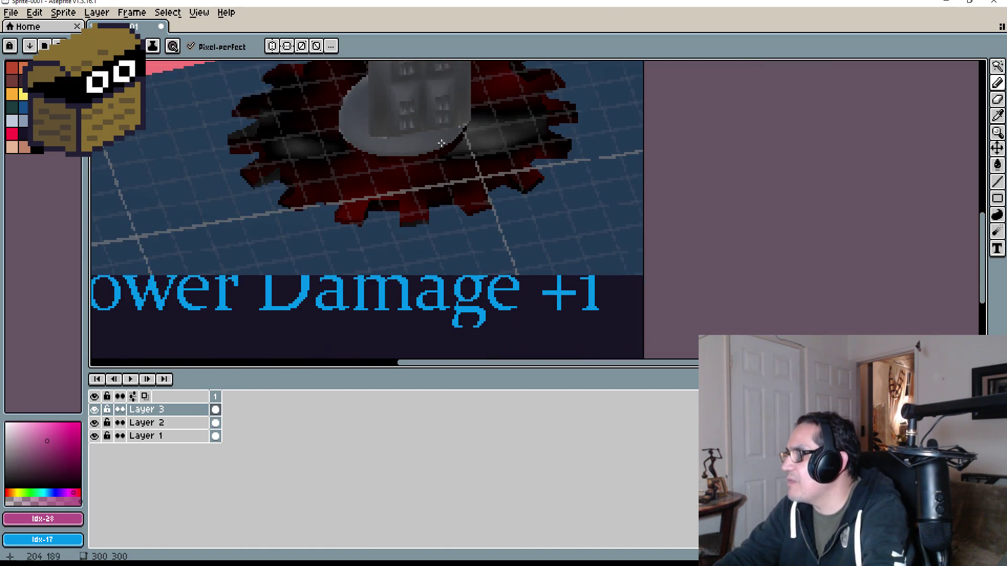
pyautogui.scroll(-4, 441, 142)
pyautogui.scroll(3, 421, 113)
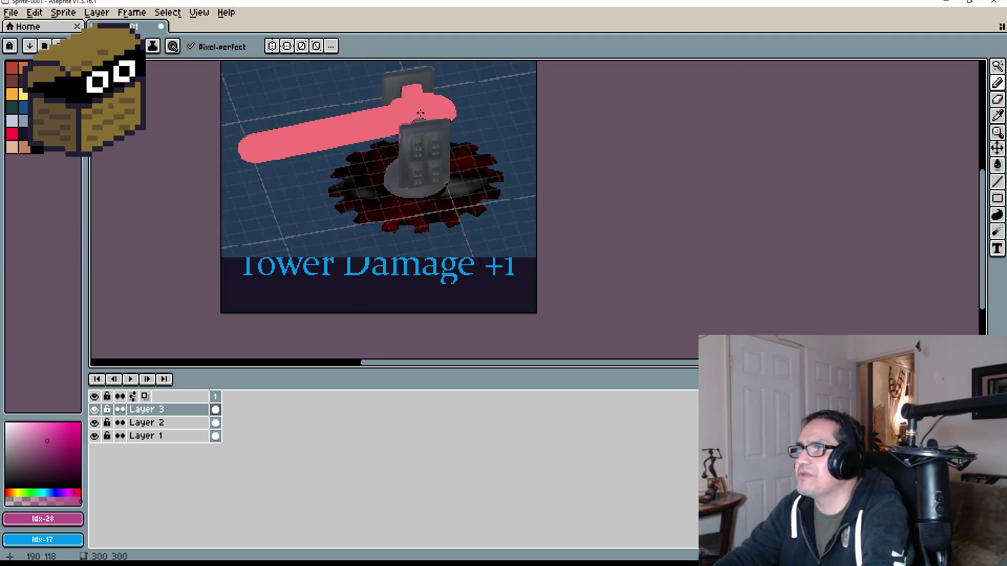
pyautogui.scroll(4, 421, 114)
pyautogui.moveTo(317, 123); pyautogui.dragTo(317, 181)
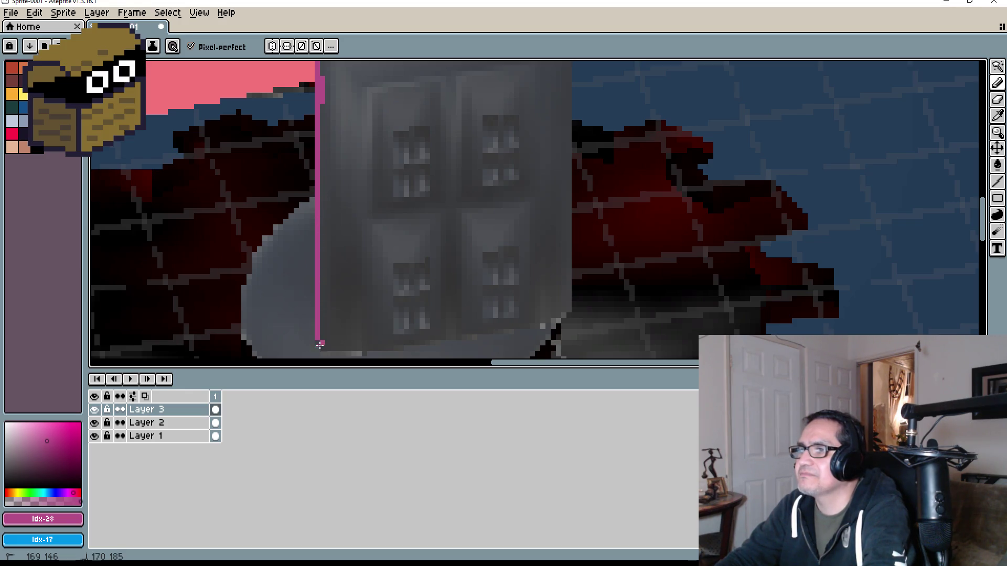
pyautogui.moveTo(330, 347); pyautogui.dragTo(568, 314)
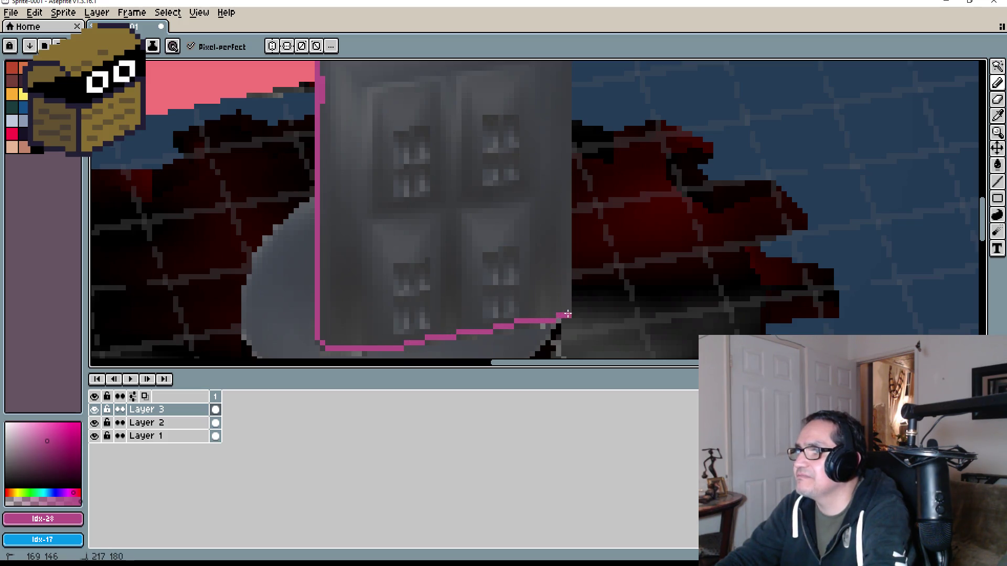
# Extend the magenta outline up the tower's right edge.
pyautogui.scroll(-4, 570, 286)
pyautogui.scroll(4, 547, 297)
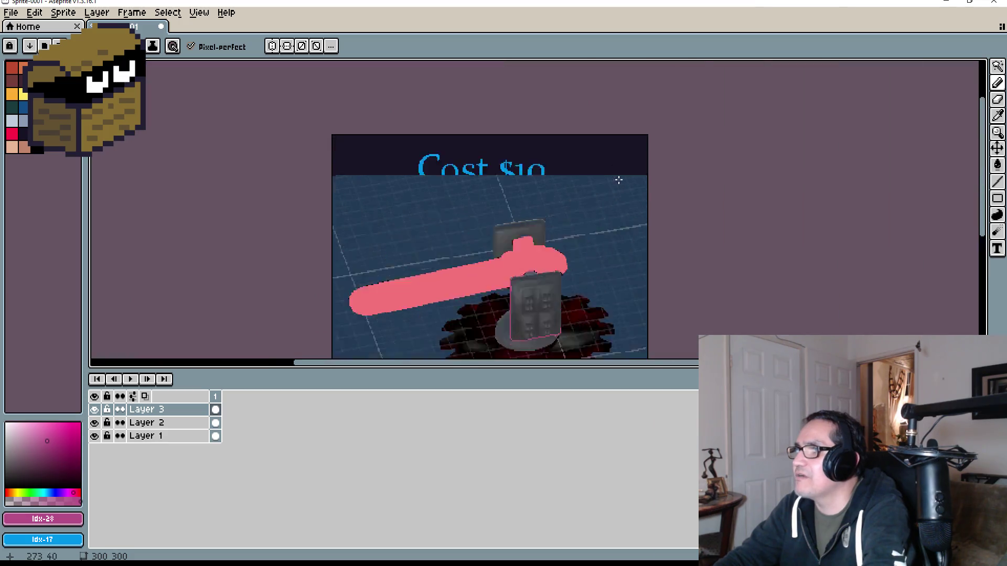
pyautogui.scroll(-4, 547, 297)
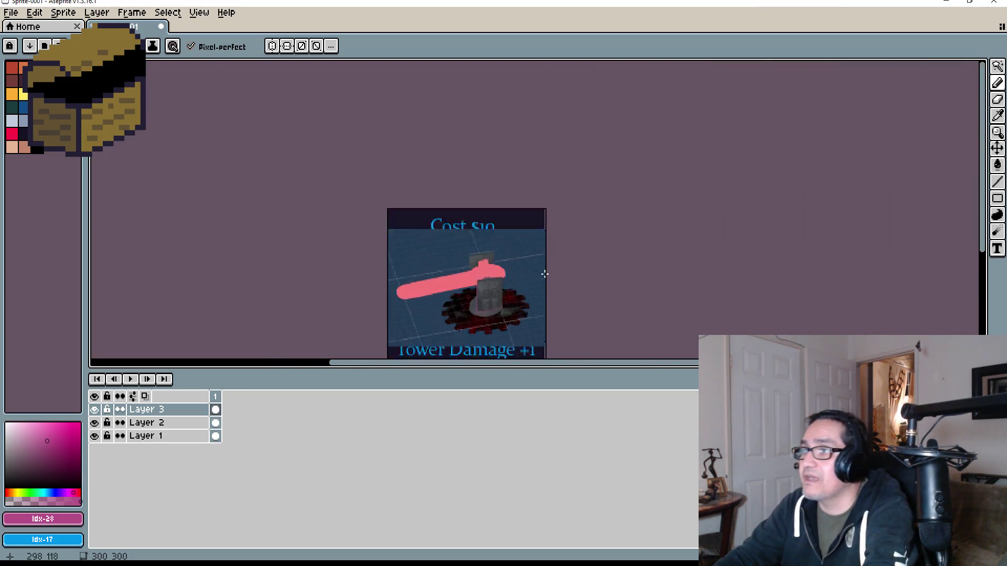
pyautogui.scroll(2, 386, 317)
pyautogui.scroll(-2, 386, 318)
pyautogui.scroll(4, 386, 318)
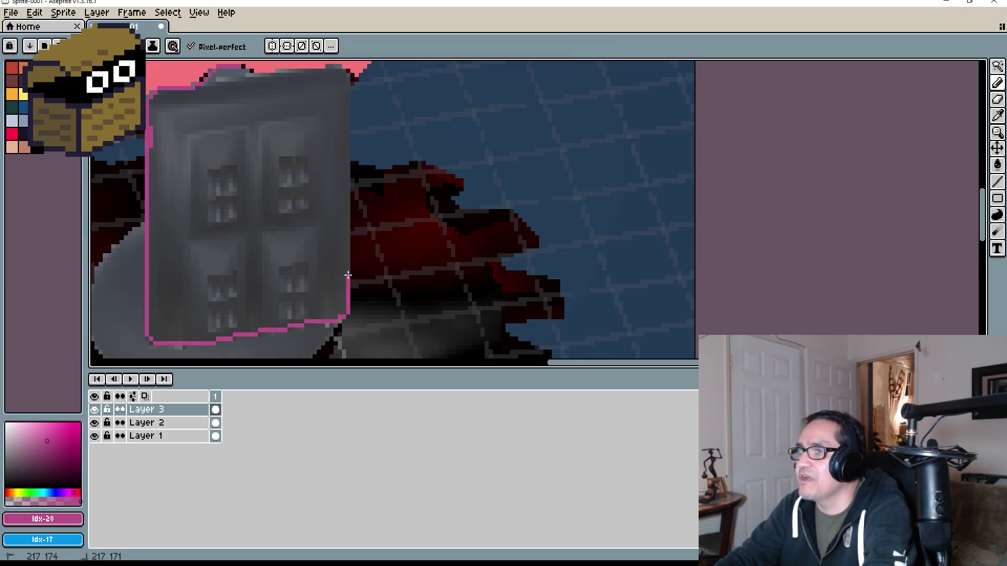
pyautogui.moveTo(349, 275); pyautogui.dragTo(347, 260)
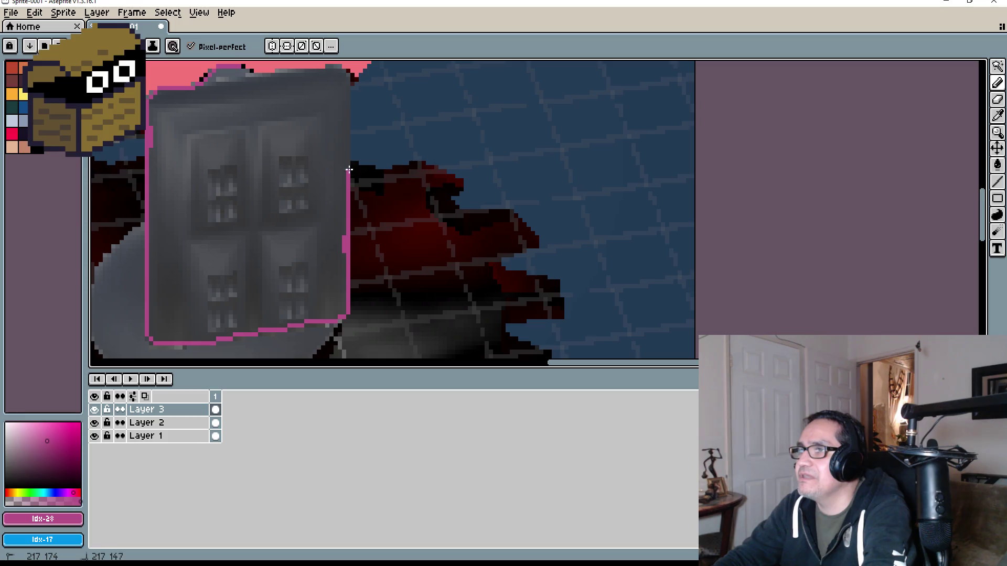
pyautogui.scroll(1, 353, 143)
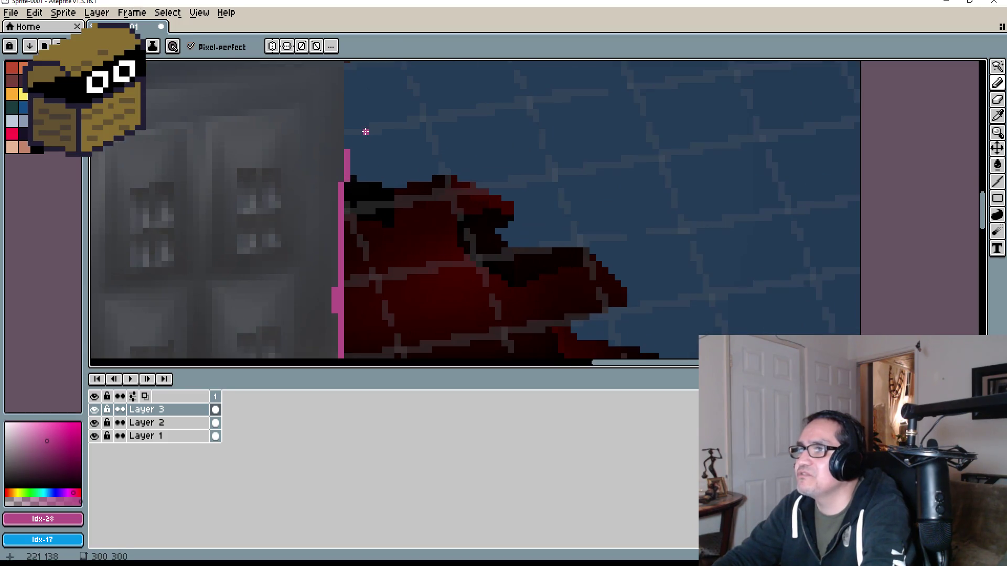
pyautogui.moveTo(341, 181); pyautogui.dragTo(338, 99)
# Finish the magenta outline across the tower top, then magic-wand select the grey body.
pyautogui.scroll(-2, 345, 116)
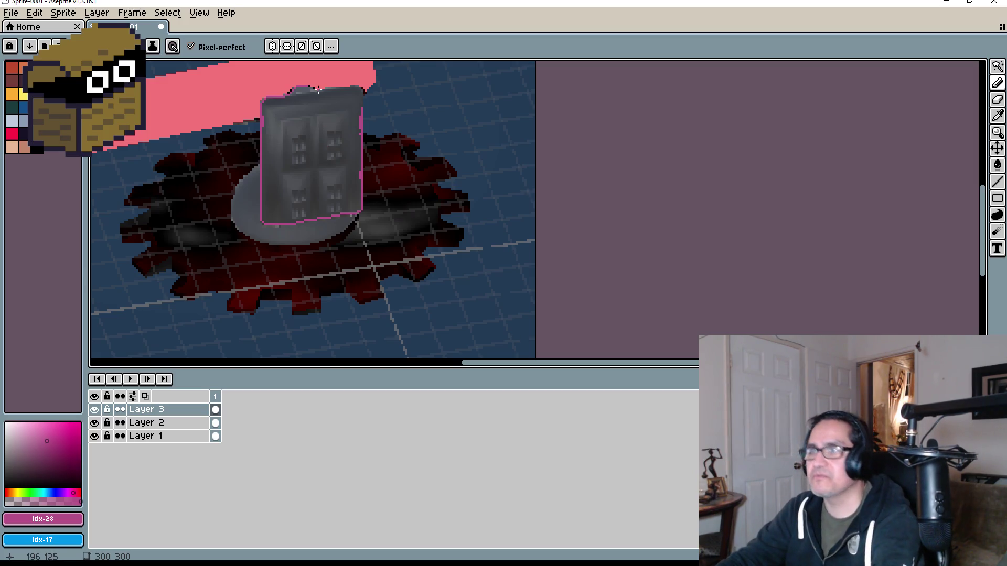
pyautogui.scroll(3, 318, 89)
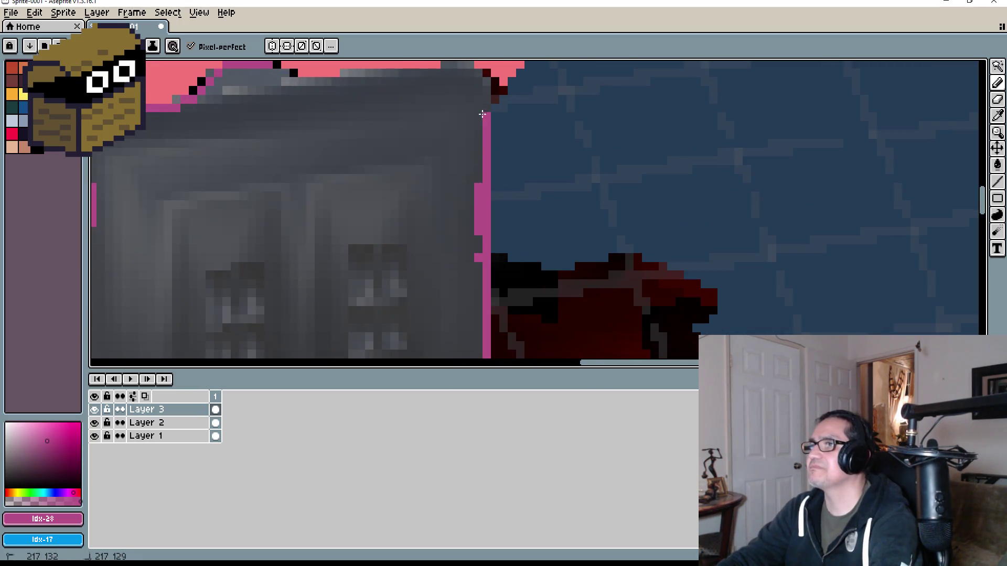
pyautogui.moveTo(482, 114)
pyautogui.mouseDown()
pyautogui.moveTo(481, 76)
pyautogui.moveTo(467, 67)
pyautogui.moveTo(338, 80)
pyautogui.mouseUp()
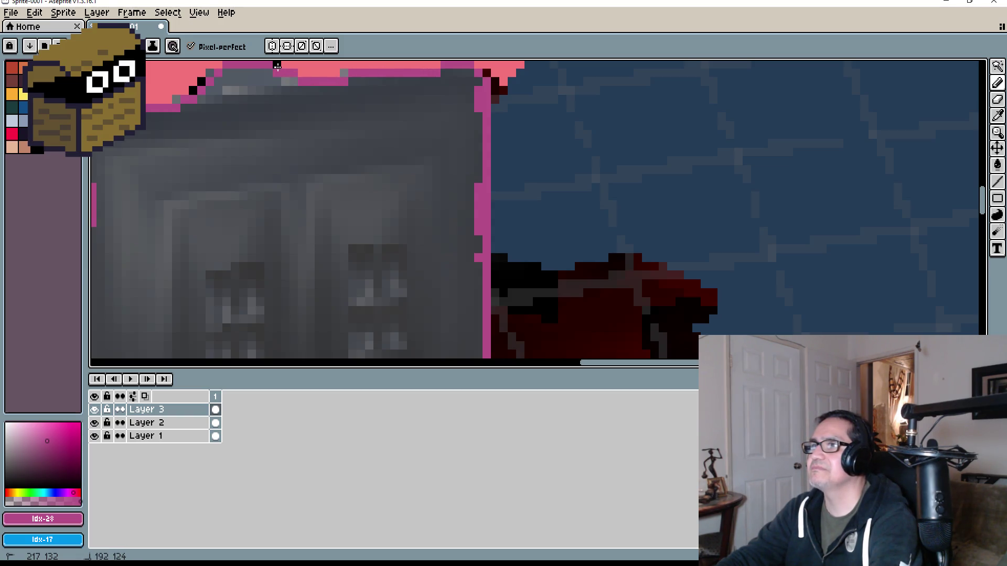
pyautogui.moveTo(277, 65); pyautogui.dragTo(205, 74)
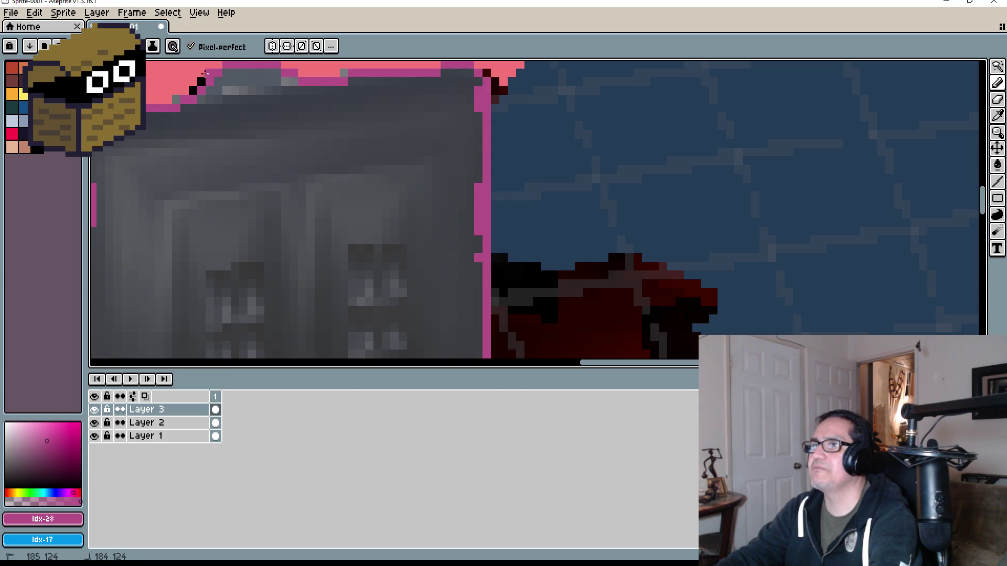
pyautogui.scroll(-1, 285, 175)
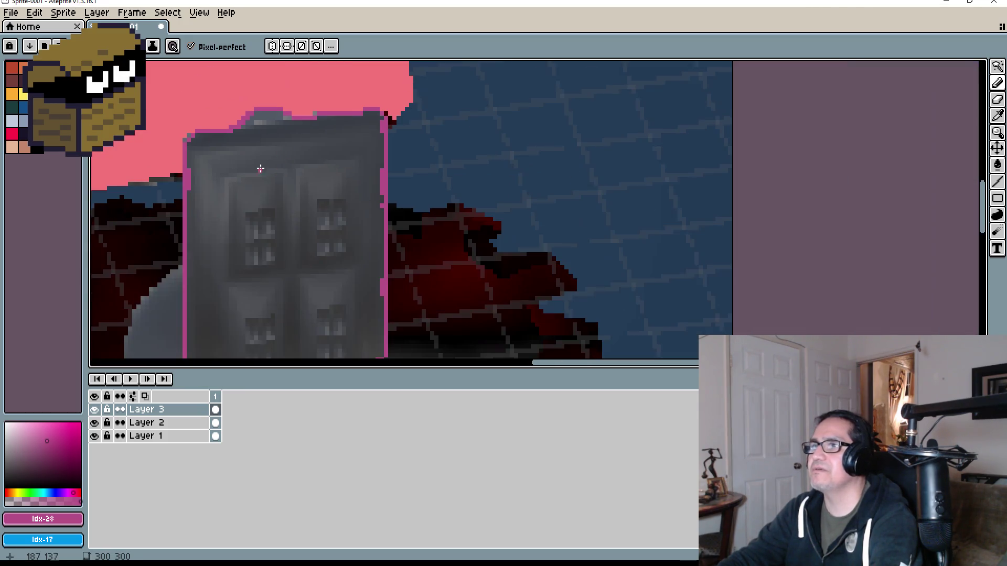
pyautogui.press('w')
pyautogui.click(285, 174)
# Bucket-fill the selected grey tower body with solid magenta.
pyautogui.press('g')
pyautogui.click(288, 198)
pyautogui.scroll(-2, 288, 198)
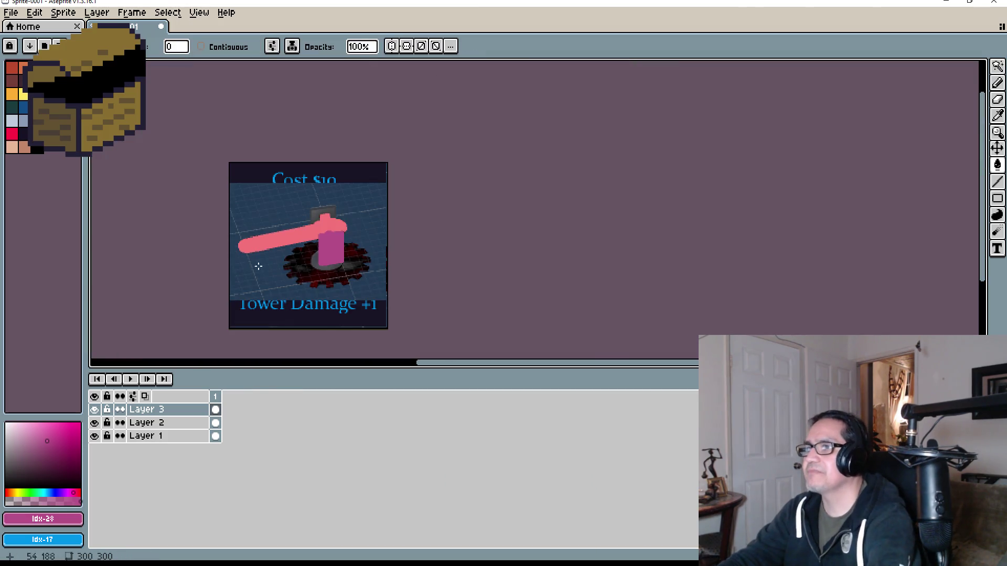
pyautogui.scroll(3, 337, 231)
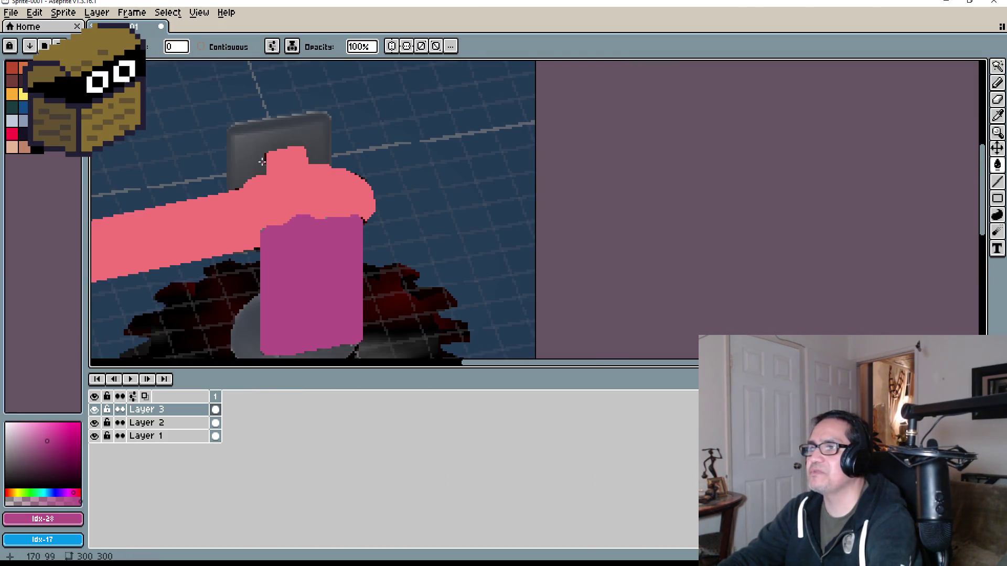
pyautogui.scroll(-2, 271, 236)
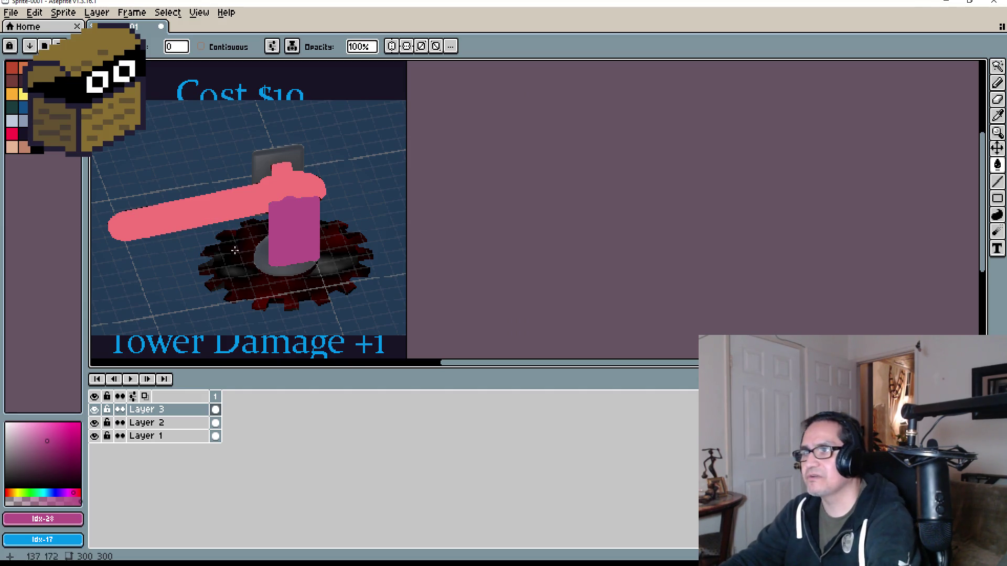
pyautogui.scroll(4, 437, 213)
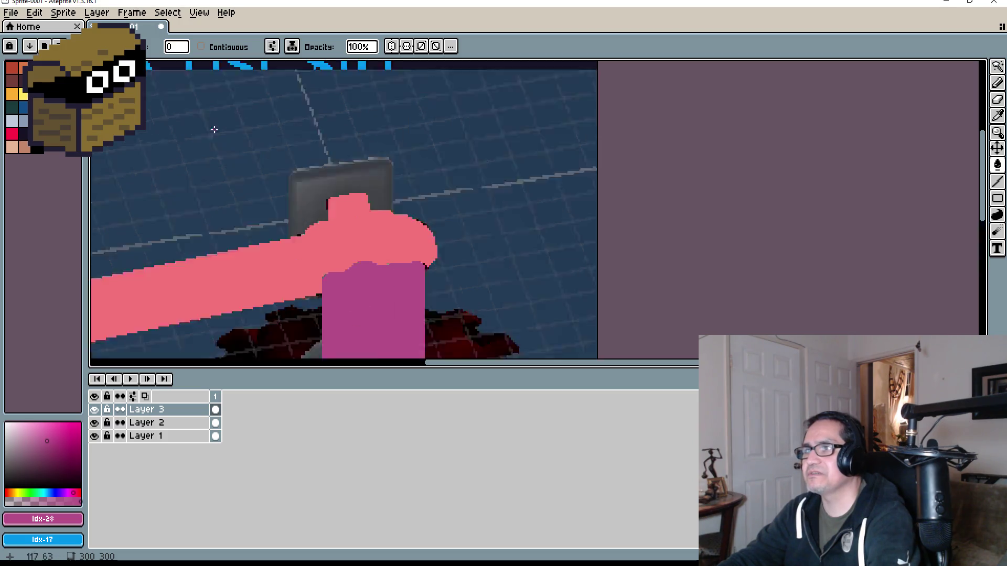
pyautogui.scroll(-4, 438, 214)
pyautogui.scroll(6, 472, 220)
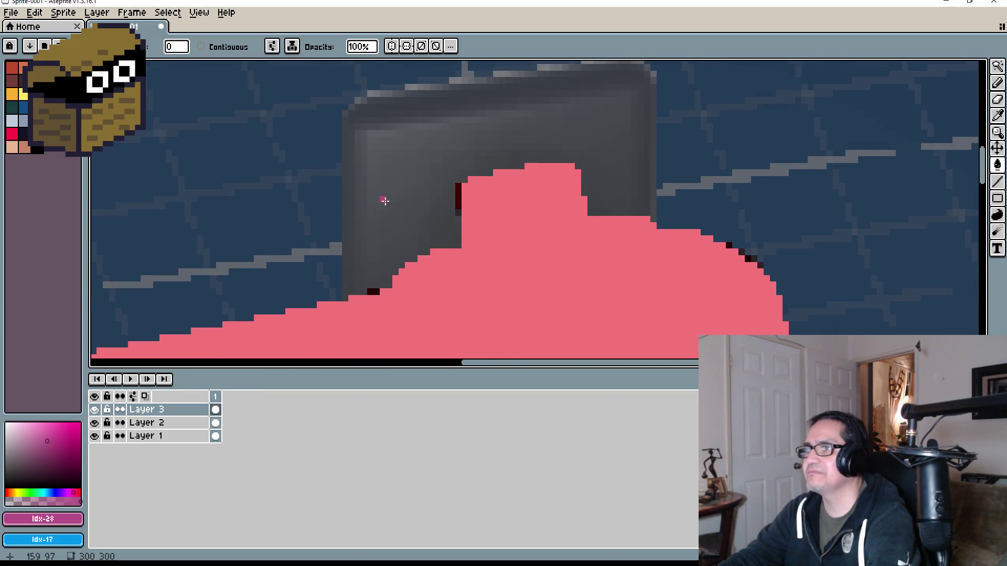
# Pencil a magenta edge above the pink axe, stepping diagonally down-left along the grey block's bottom.
pyautogui.press('b')
pyautogui.moveTo(491, 263); pyautogui.dragTo(419, 272)
pyautogui.scroll(-3, 423, 265)
pyautogui.scroll(1, 422, 265)
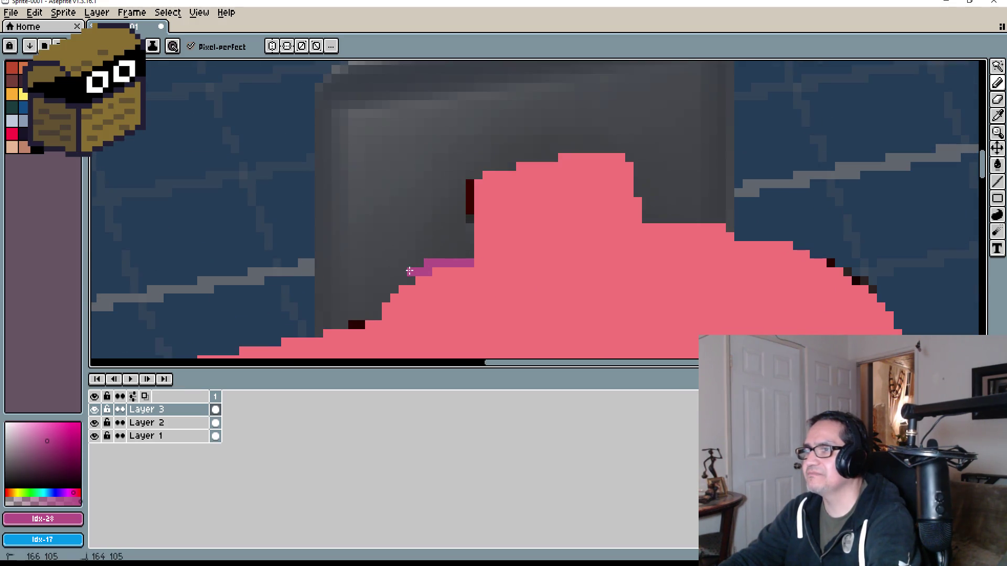
pyautogui.click(410, 280)
pyautogui.click(402, 281)
pyautogui.click(394, 289)
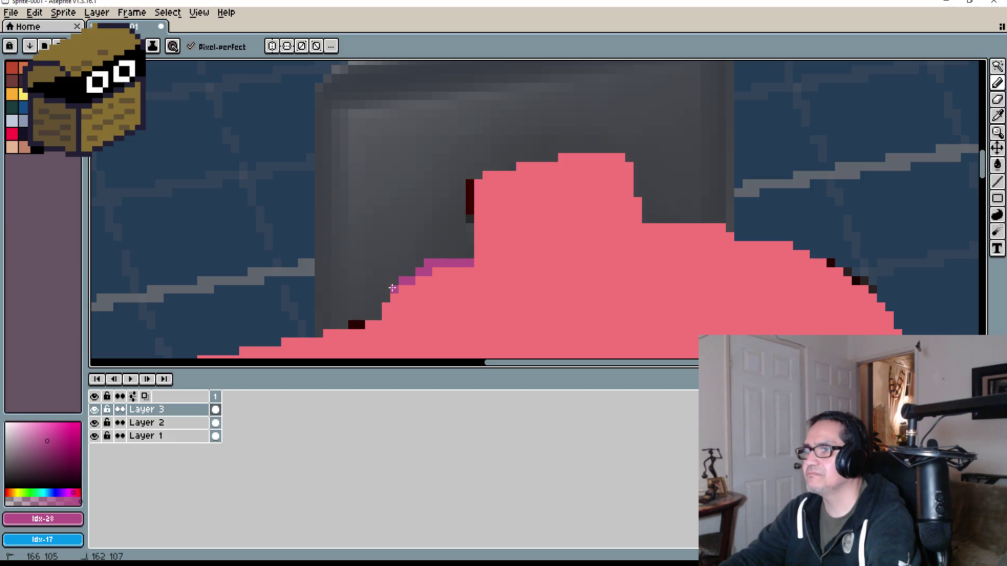
pyautogui.click(383, 297)
pyautogui.click(379, 308)
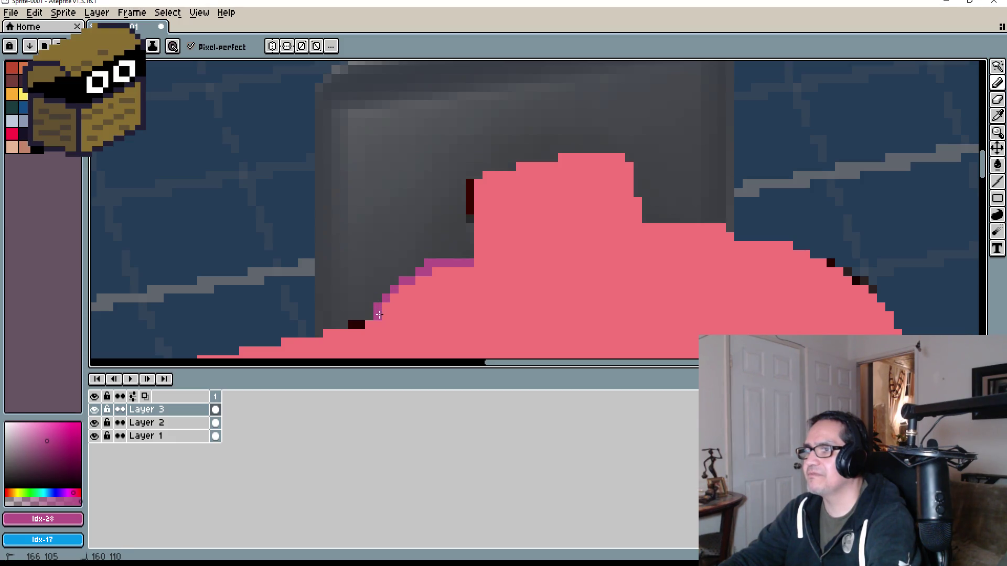
pyautogui.click(362, 316)
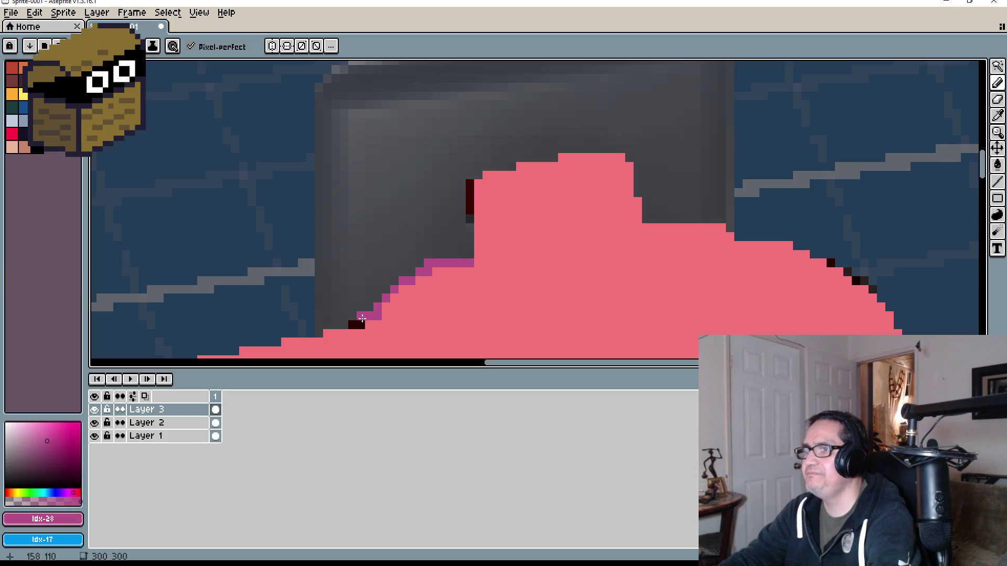
pyautogui.moveTo(361, 325); pyautogui.dragTo(332, 323)
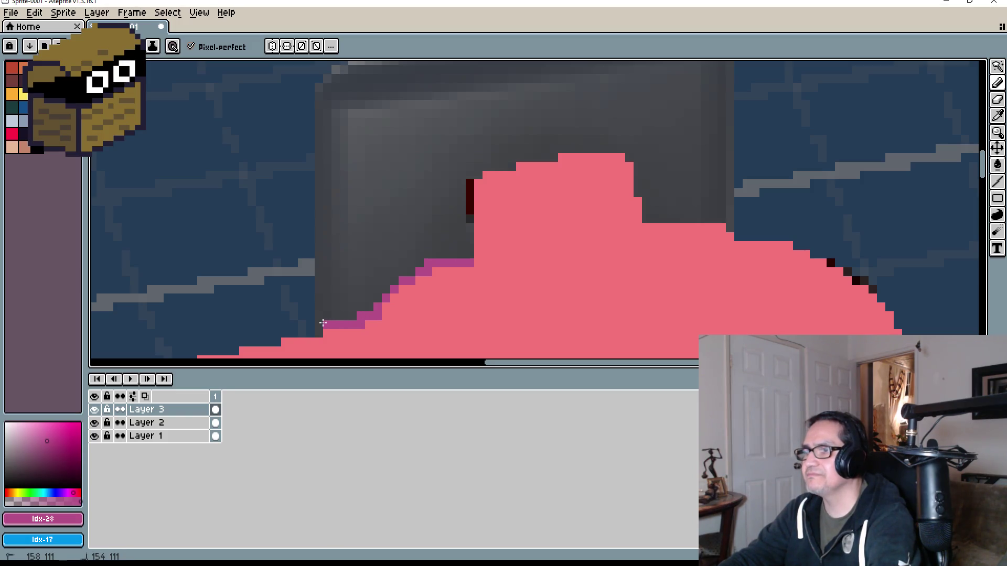
# Outline the grey block's left and top edges in magenta, filling any gaps.
pyautogui.click(319, 326)
pyautogui.click(319, 334)
pyautogui.click(320, 317)
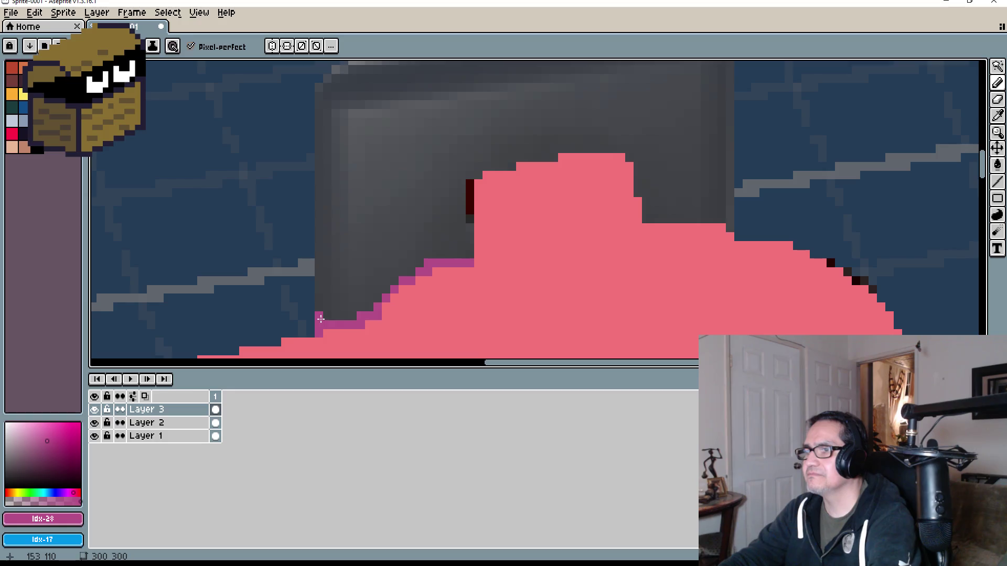
pyautogui.moveTo(321, 319)
pyautogui.mouseDown()
pyautogui.moveTo(310, 233)
pyautogui.moveTo(319, 252)
pyautogui.moveTo(322, 87)
pyautogui.moveTo(325, 127)
pyautogui.mouseUp()
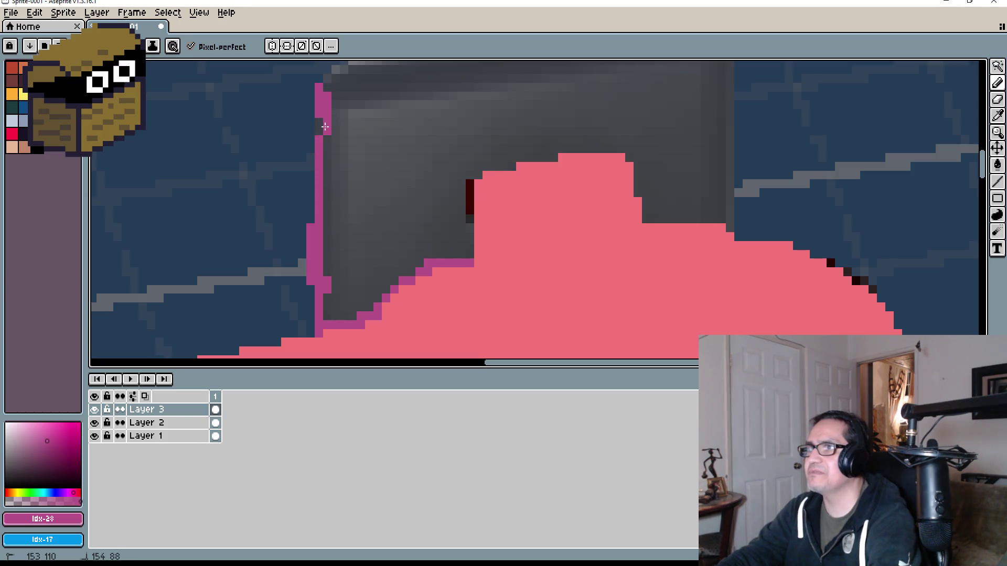
pyautogui.scroll(-2, 325, 127)
pyautogui.scroll(2, 311, 206)
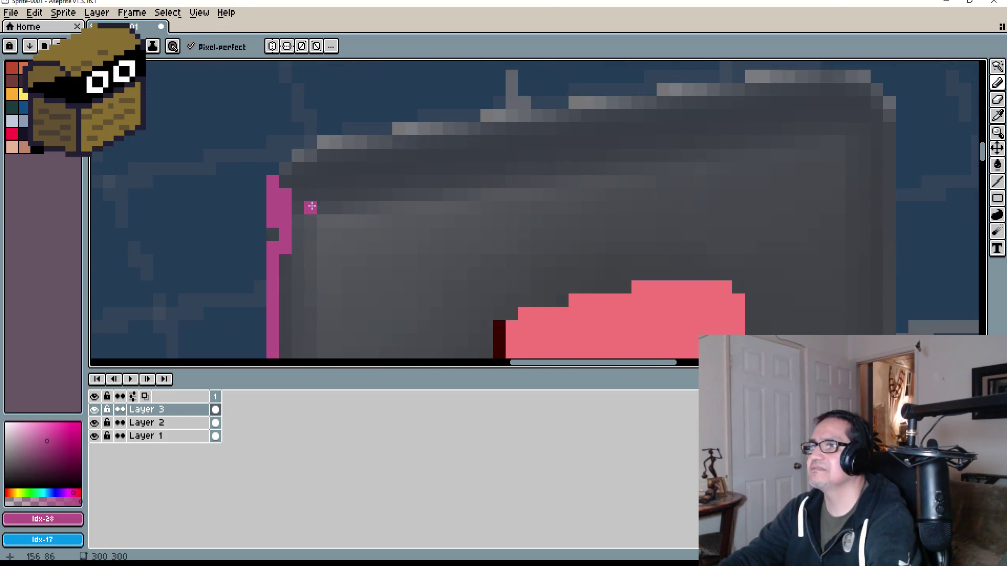
pyautogui.click(272, 235)
pyautogui.moveTo(279, 173)
pyautogui.mouseDown()
pyautogui.moveTo(327, 142)
pyautogui.moveTo(424, 127)
pyautogui.mouseUp()
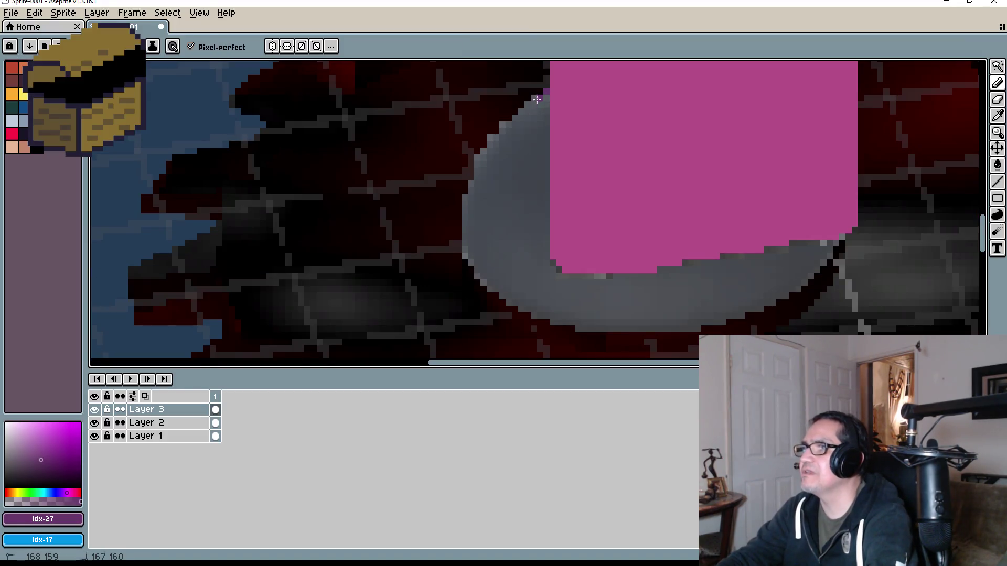
# Outline the grey base ring in magenta, then select it and fill it dark purple.
pyautogui.moveTo(544, 96); pyautogui.dragTo(525, 106)
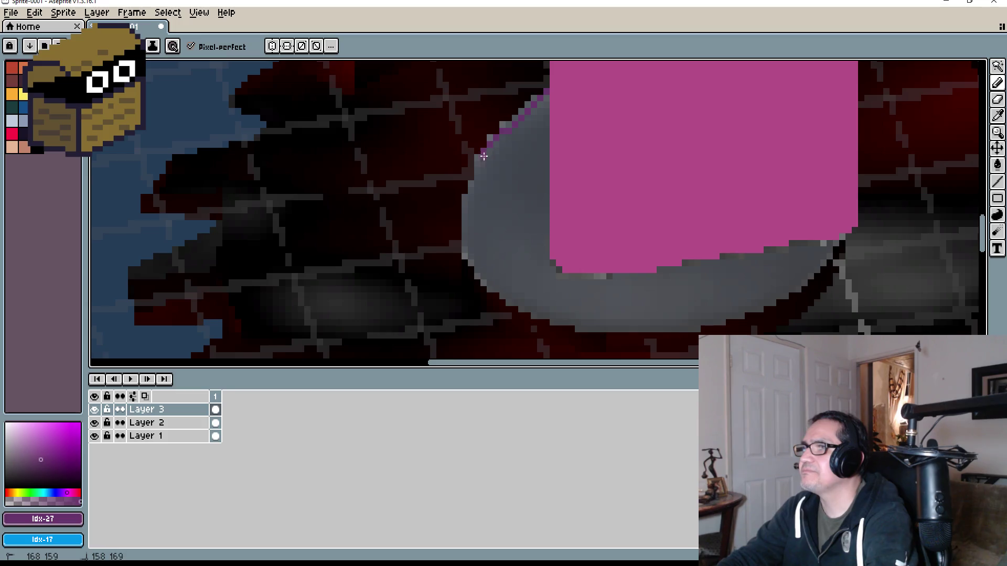
pyautogui.moveTo(484, 156); pyautogui.dragTo(464, 204)
pyautogui.moveTo(462, 242)
pyautogui.mouseDown()
pyautogui.moveTo(499, 294)
pyautogui.moveTo(575, 330)
pyautogui.moveTo(638, 331)
pyautogui.mouseUp()
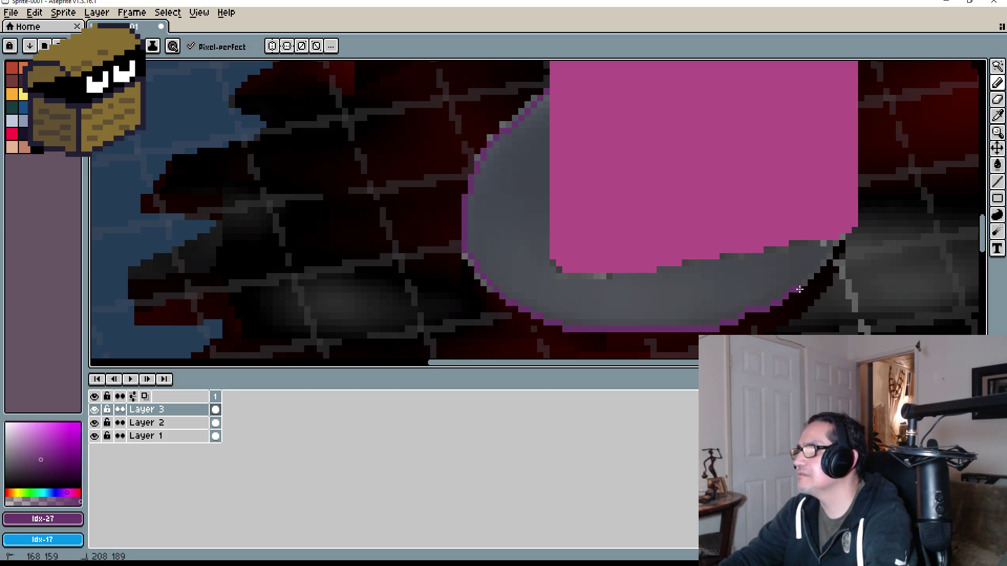
pyautogui.moveTo(800, 289); pyautogui.dragTo(841, 239)
pyautogui.press('g')
pyautogui.click(743, 285)
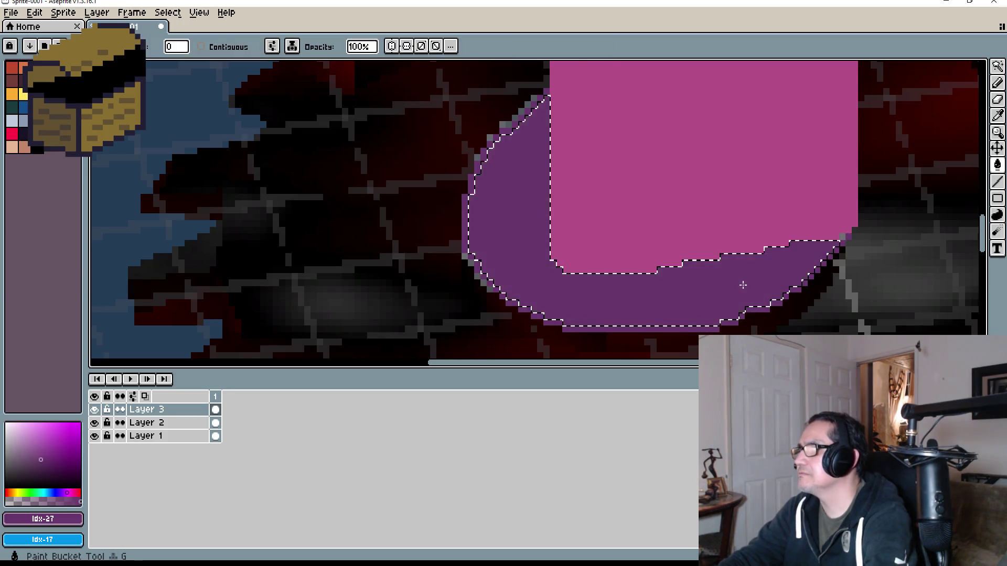
# Deselect, zoom out to the full card, and hide Layer 2's grid and gear background.
pyautogui.hotkey('ctrl', 'd')
pyautogui.scroll(-6, 744, 285)
pyautogui.scroll(5, 730, 215)
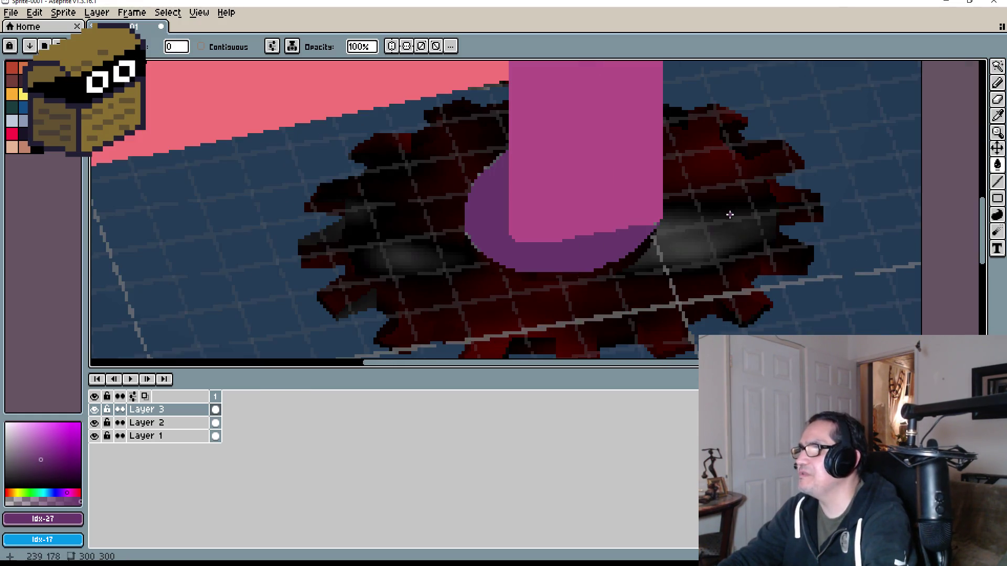
pyautogui.scroll(-3, 664, 240)
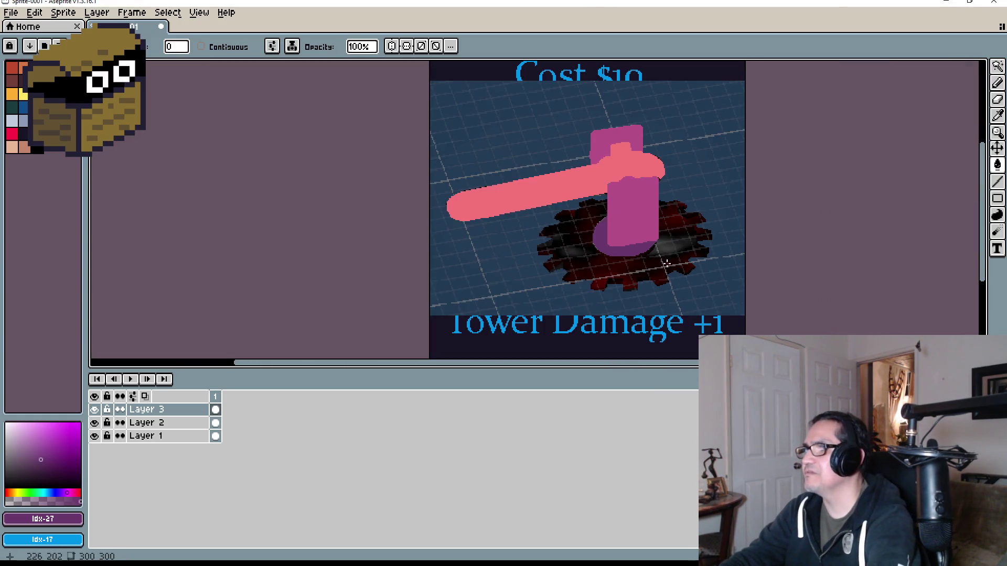
pyautogui.scroll(-2, 693, 276)
pyautogui.scroll(5, 693, 276)
pyautogui.scroll(-5, 669, 273)
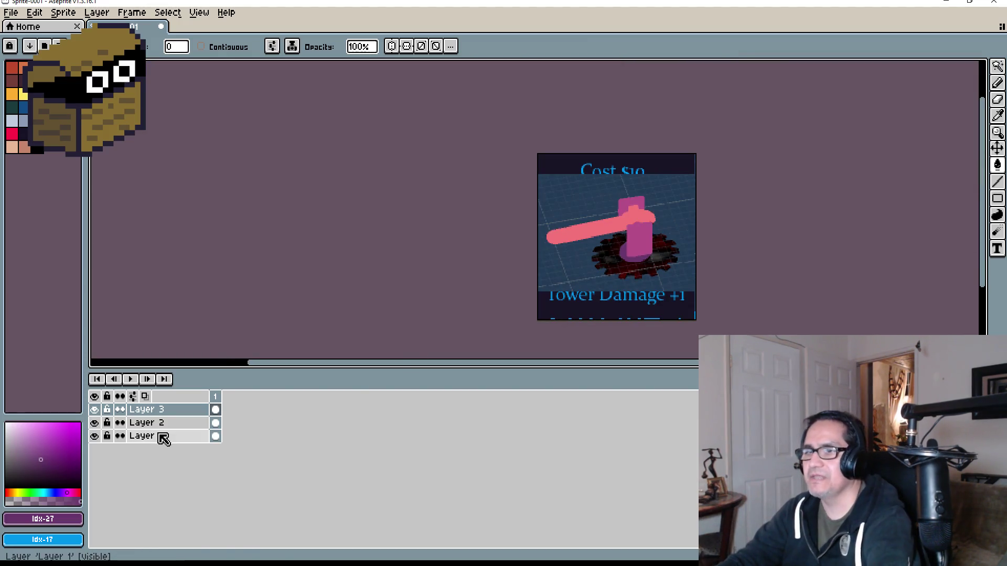
pyautogui.click(95, 423)
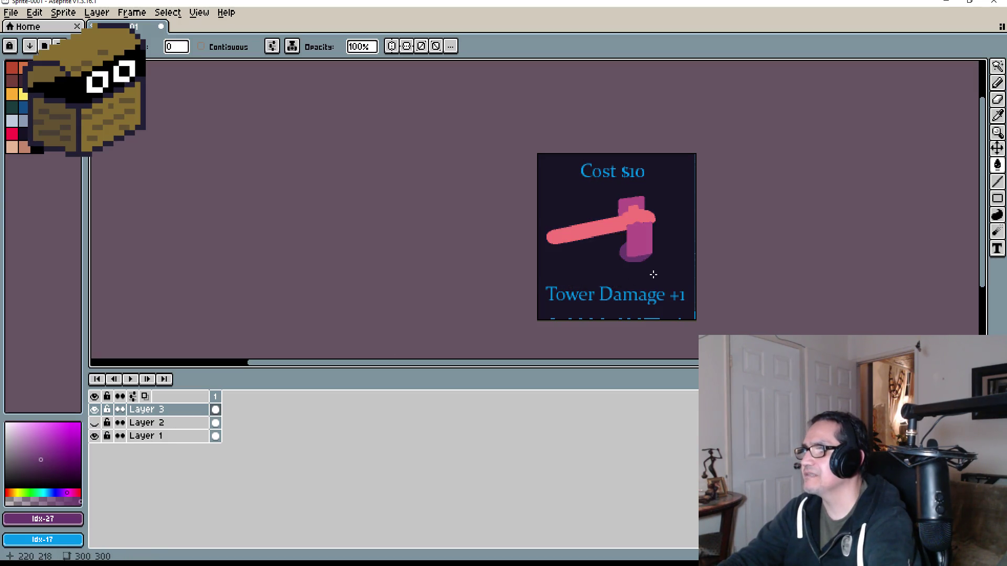
pyautogui.scroll(4, 677, 315)
pyautogui.scroll(-4, 686, 293)
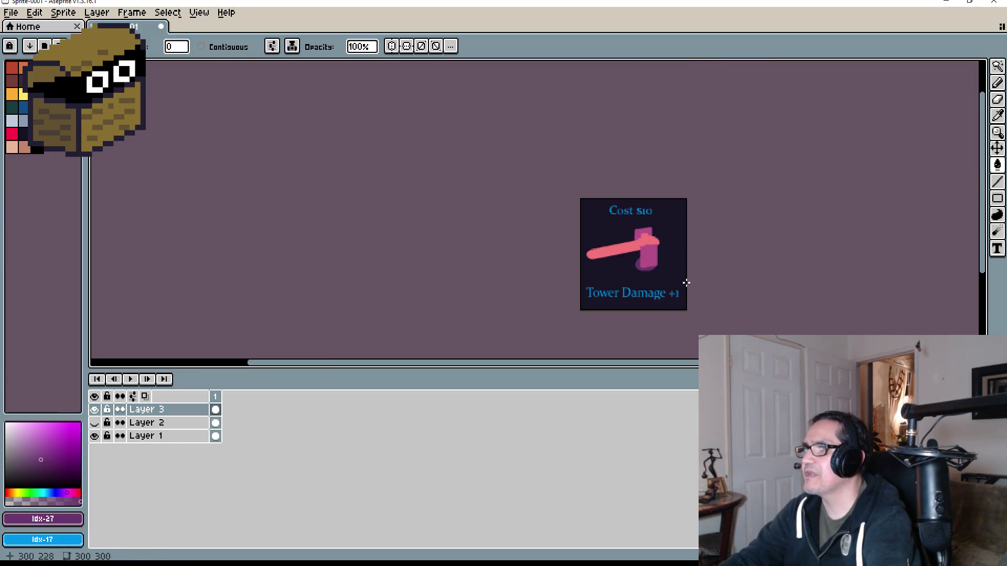
pyautogui.scroll(2, 698, 257)
pyautogui.scroll(-2, 625, 288)
pyautogui.scroll(2, 617, 299)
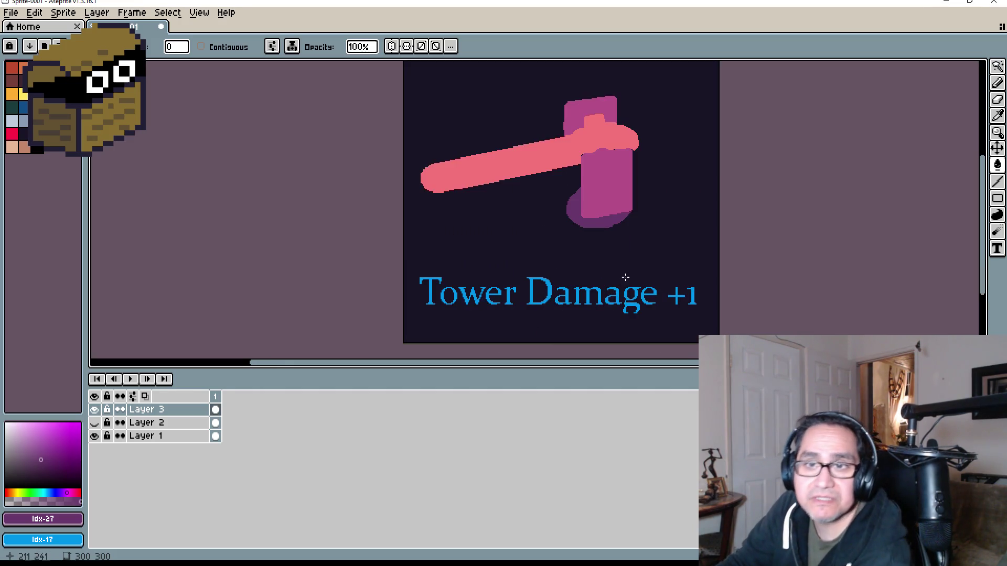
pyautogui.scroll(-2, 655, 247)
pyautogui.scroll(2, 655, 235)
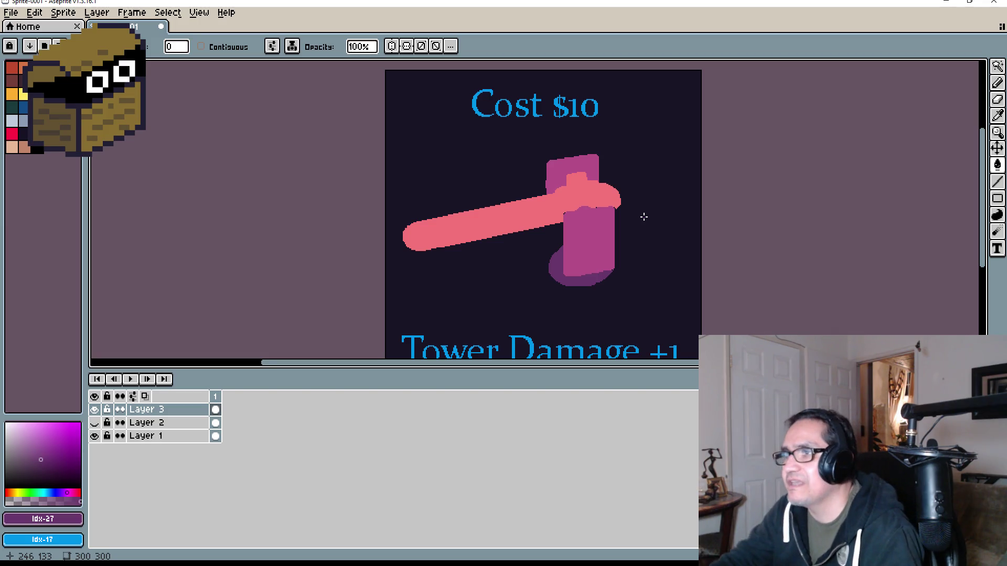
pyautogui.scroll(-2, 644, 217)
pyautogui.scroll(3, 645, 209)
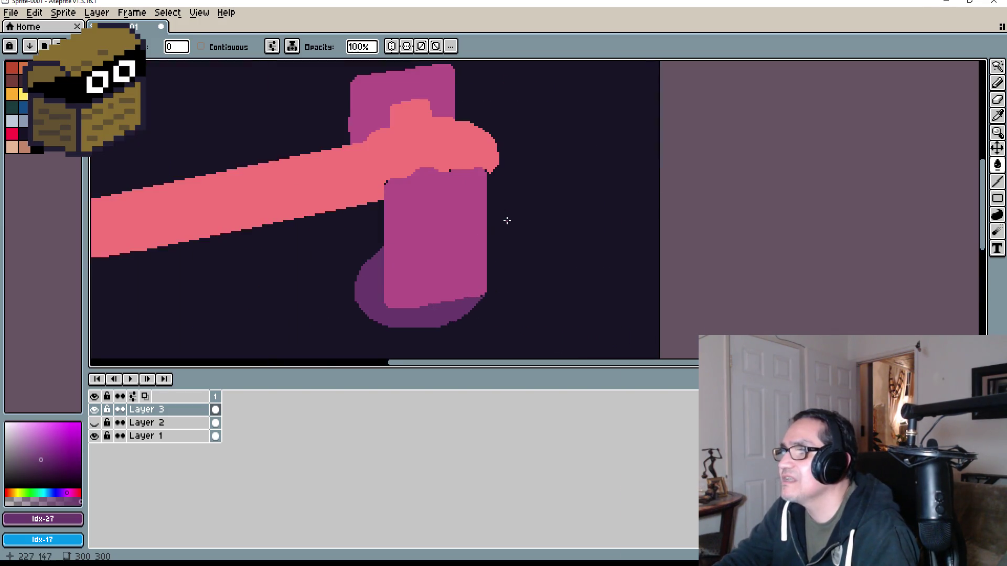
pyautogui.scroll(-2, 506, 221)
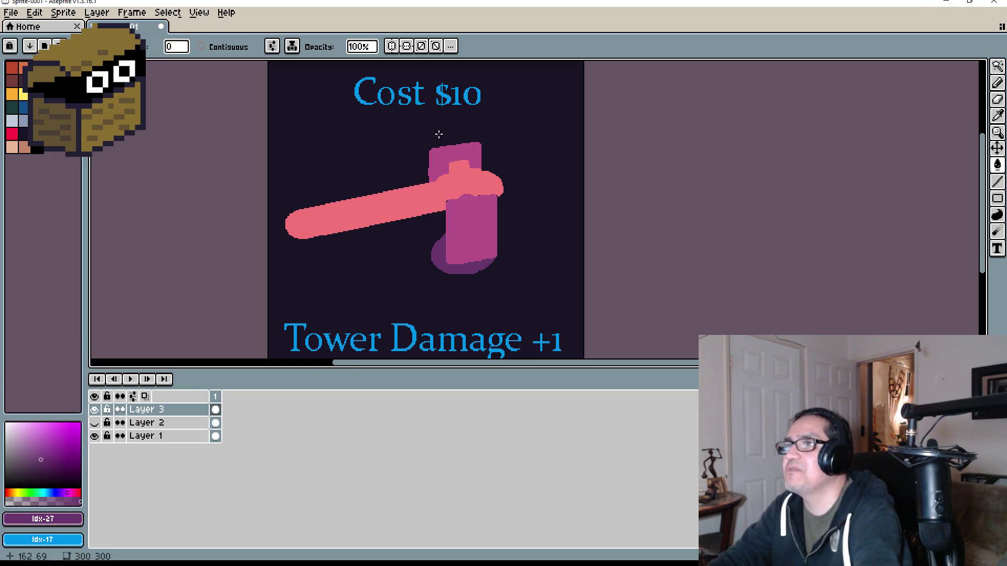
pyautogui.scroll(-2, 439, 135)
pyautogui.scroll(1, 366, 128)
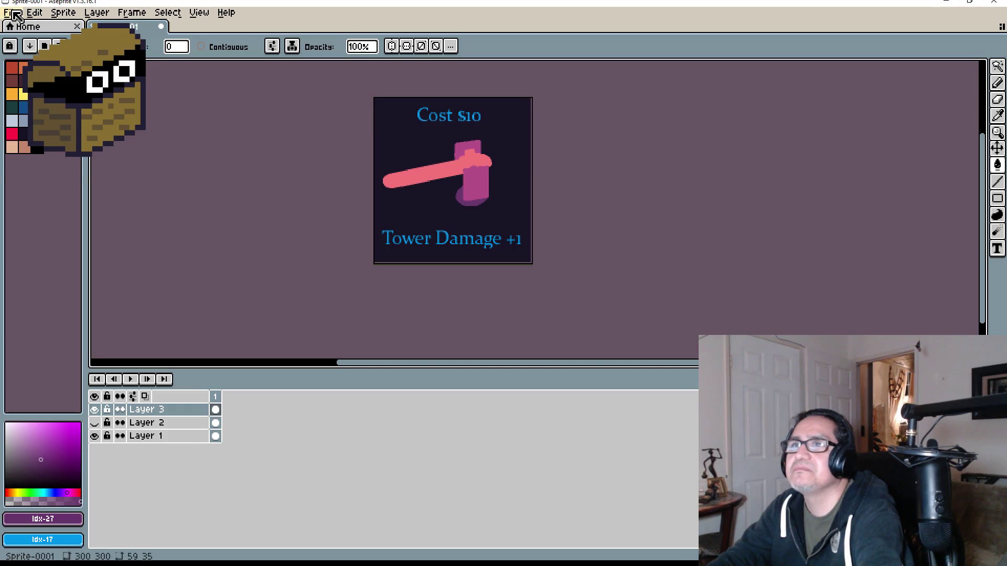
# Save the upgrade card as TowerUpgrade with File > Save As.
pyautogui.click(16, 14)
pyautogui.click(16, 81)
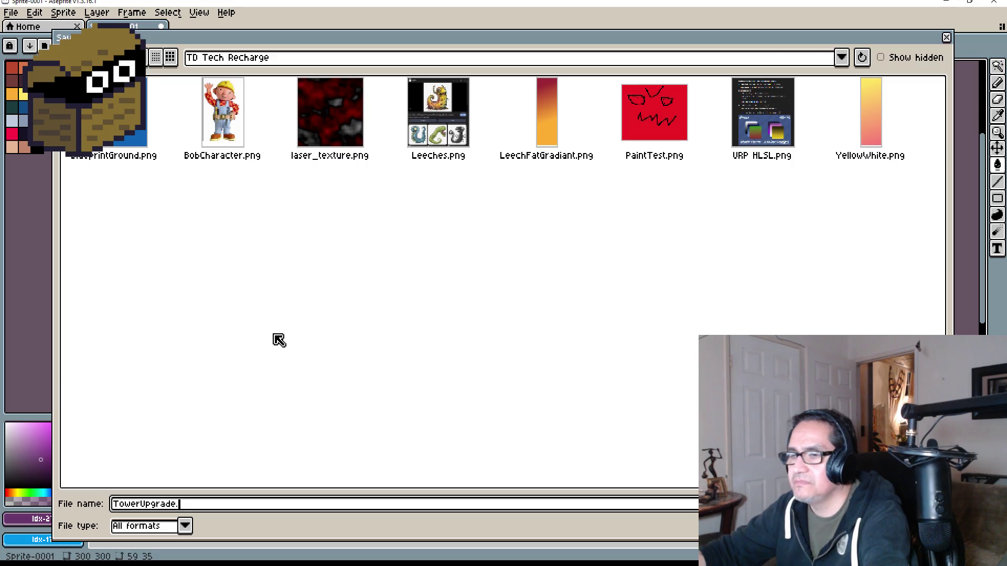
pyautogui.press('Return')
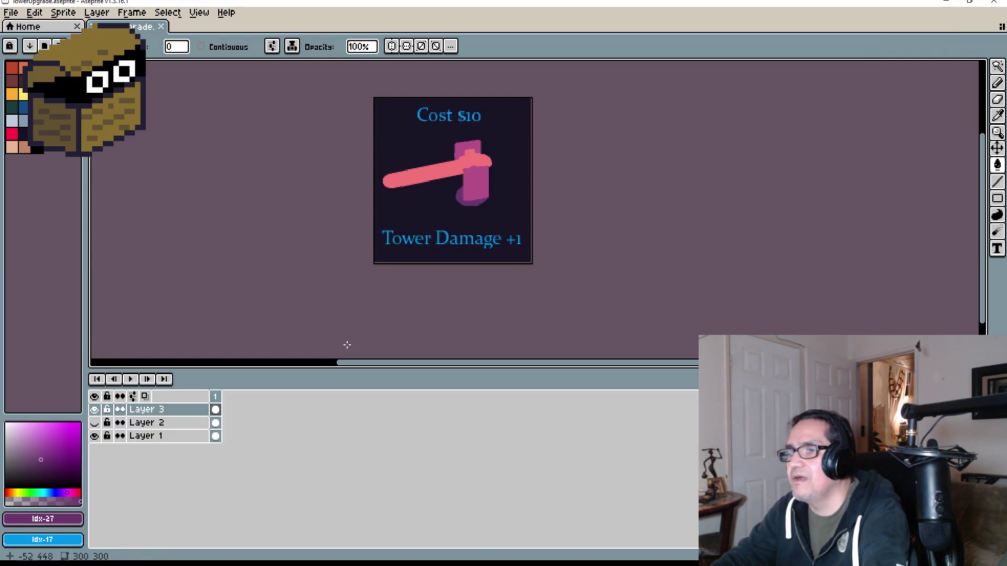
# Close Aseprite to return to Unity.
pyautogui.scroll(5, 425, 214)
pyautogui.scroll(-5, 510, 281)
pyautogui.scroll(1, 530, 309)
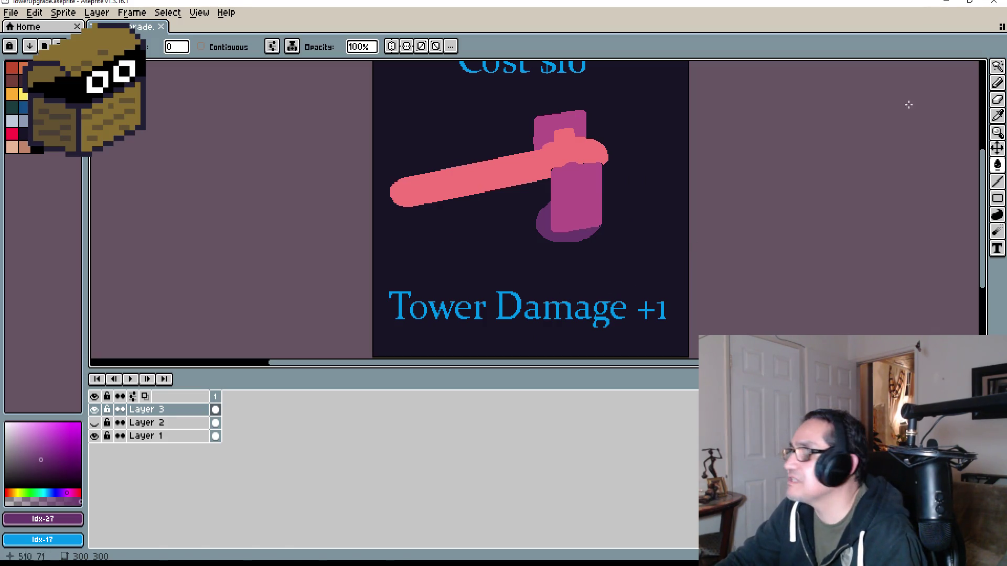
pyautogui.click(997, 2)
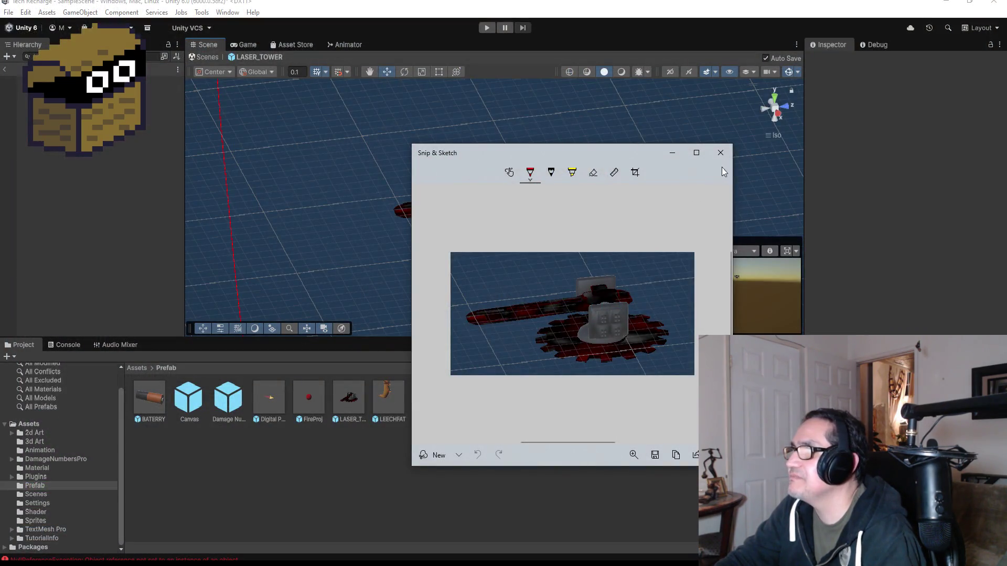
# Close the Snip & Sketch window, exit LASER_TOWER prefab mode, and enter Play mode.
pyautogui.click(723, 153)
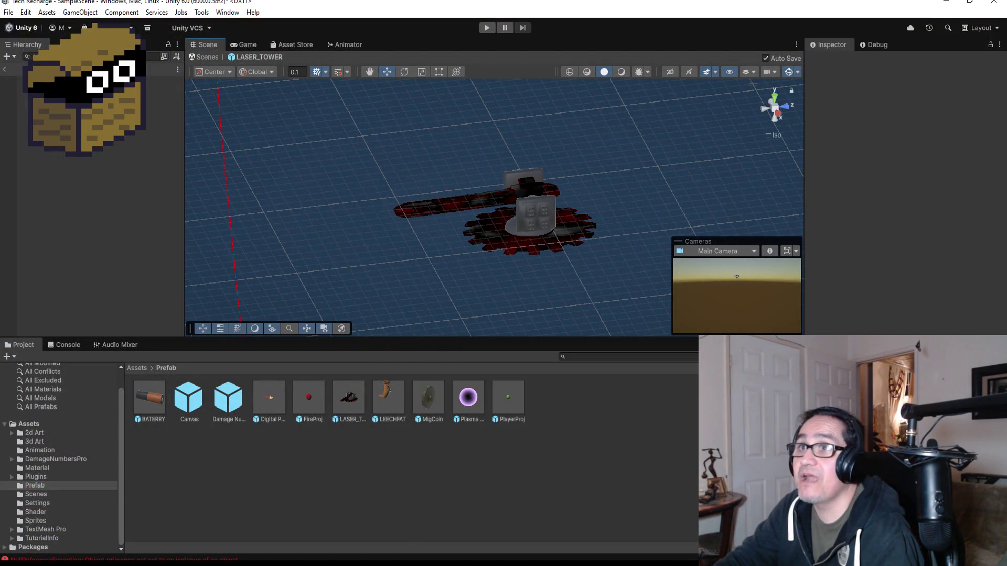
pyautogui.click(7, 69)
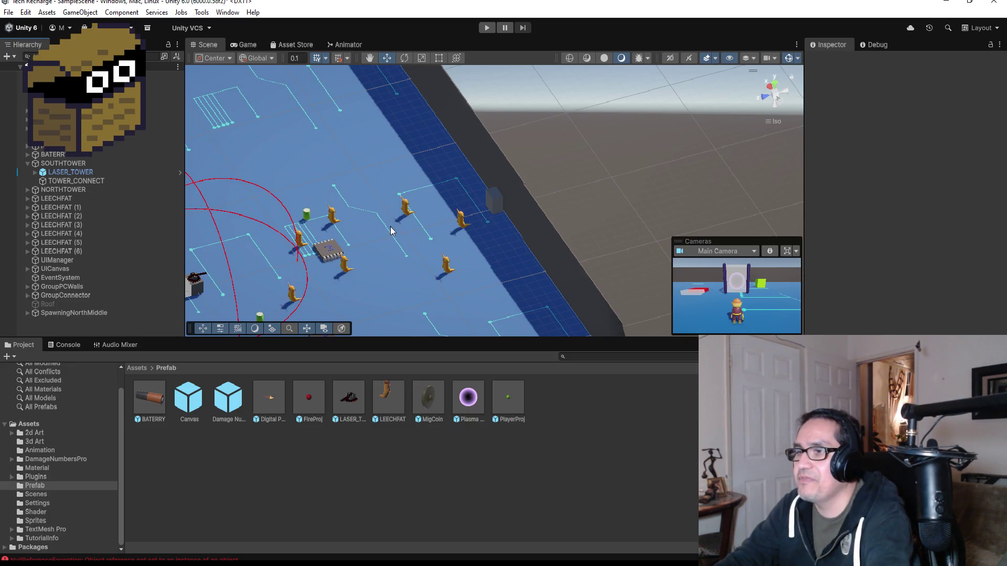
pyautogui.scroll(-5, 390, 231)
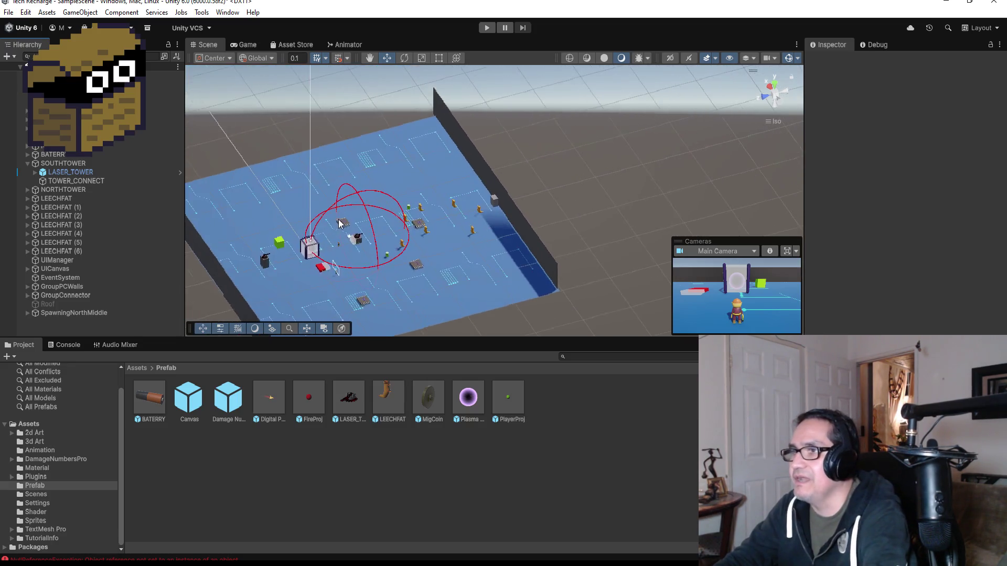
pyautogui.scroll(2, 339, 225)
pyautogui.click(487, 30)
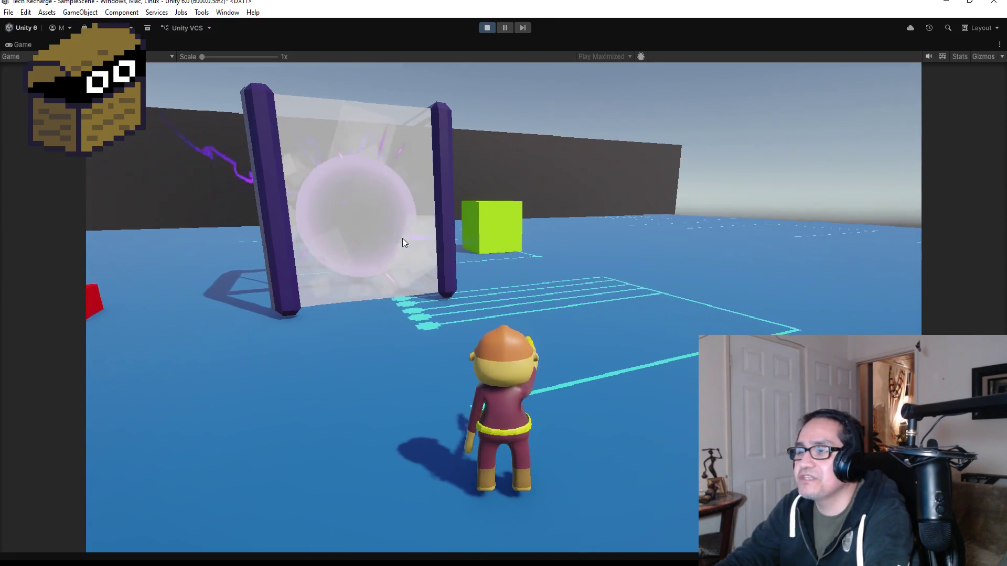
# Run the character forward with W toward the portal and the shop.
pyautogui.press('w')
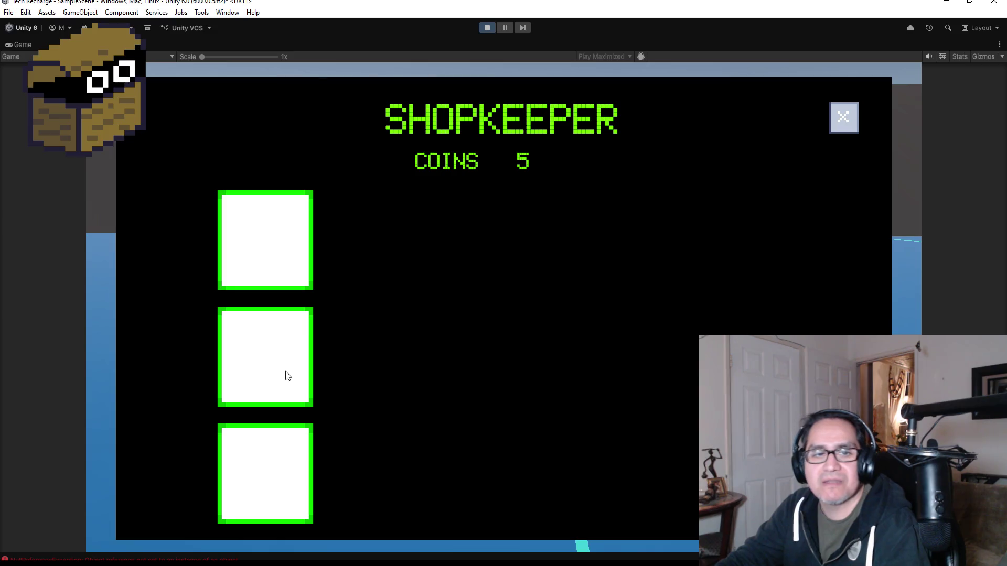
# Close the Shopkeeper panel, fire a test shot, and stop Play mode.
pyautogui.click(842, 122)
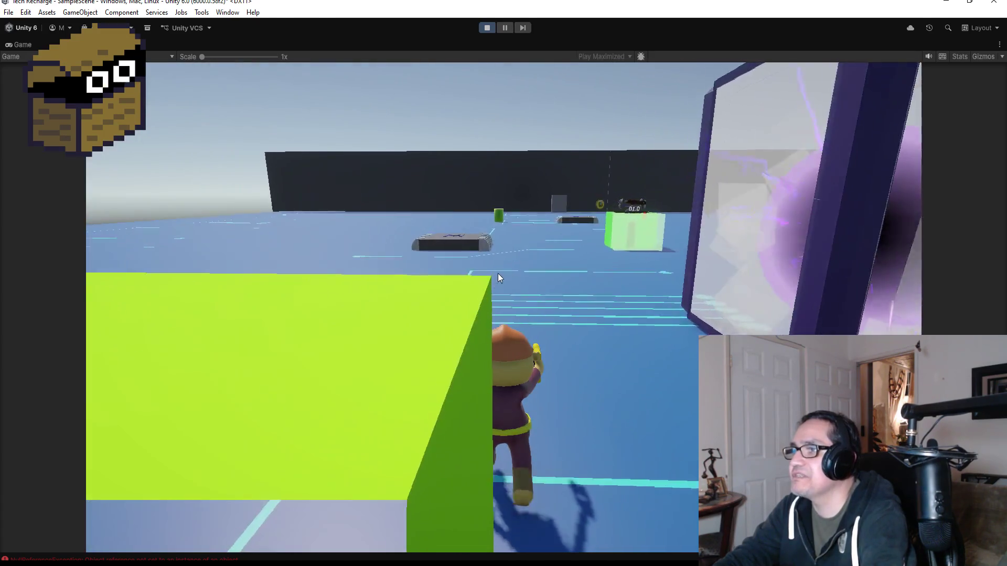
pyautogui.click(505, 277)
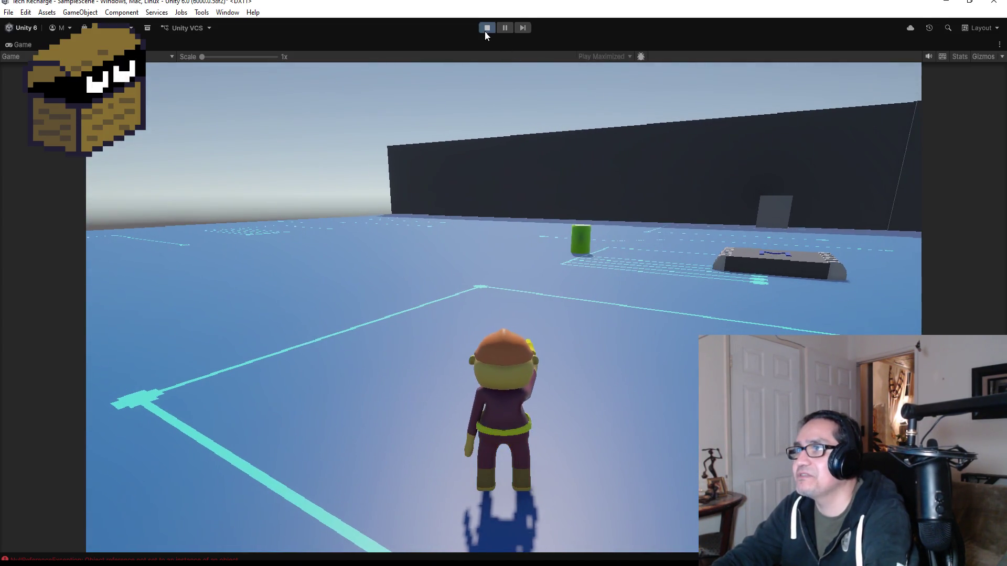
pyautogui.click(485, 29)
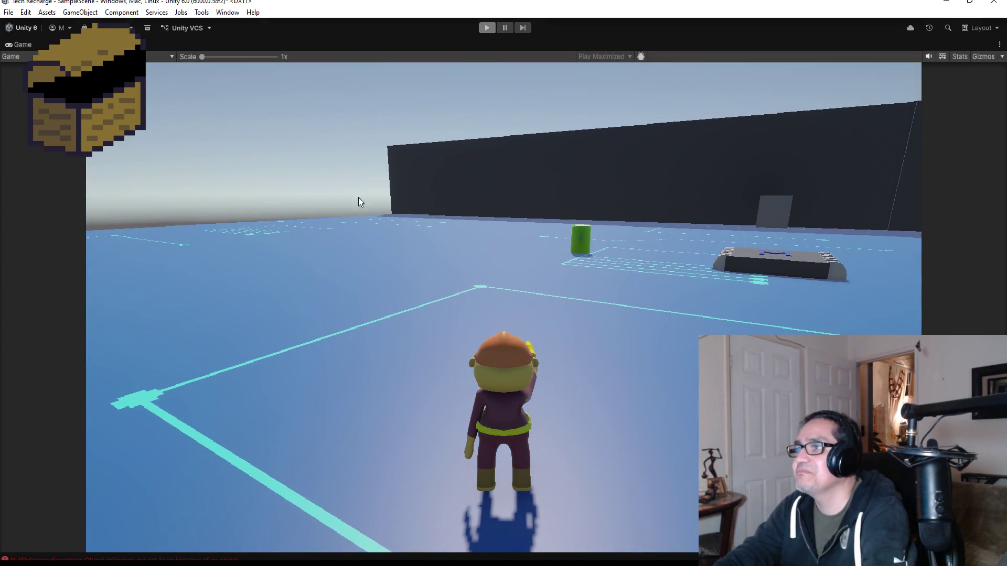
# Save the Unity scene, unpack LASER_TOWER completely from its prefab, and collapse SOUTHTOWER.
pyautogui.click(13, 16)
pyautogui.click(21, 64)
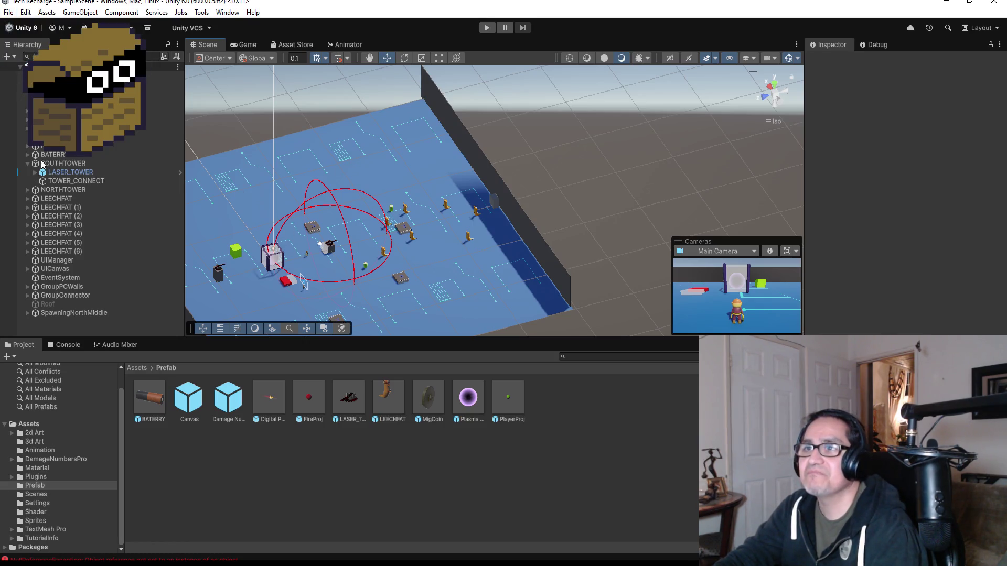
pyautogui.click(73, 174)
pyautogui.rightClick(73, 174)
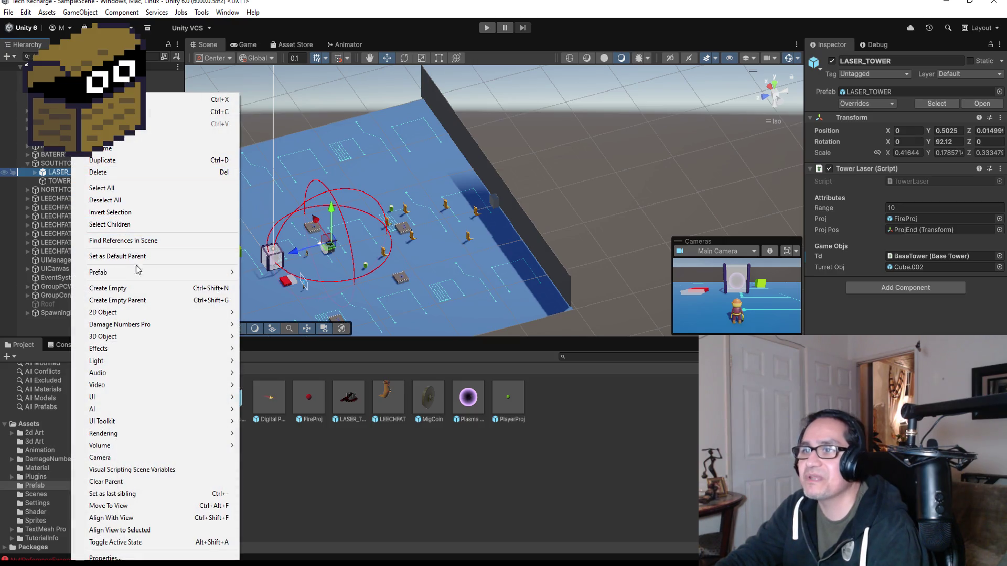
pyautogui.moveTo(151, 275)
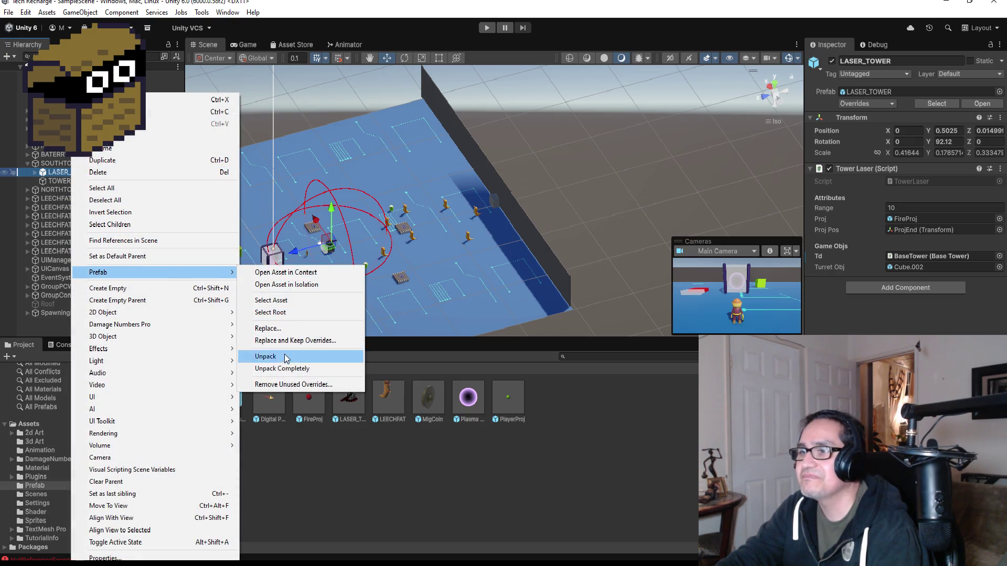
pyautogui.click(278, 369)
pyautogui.click(30, 163)
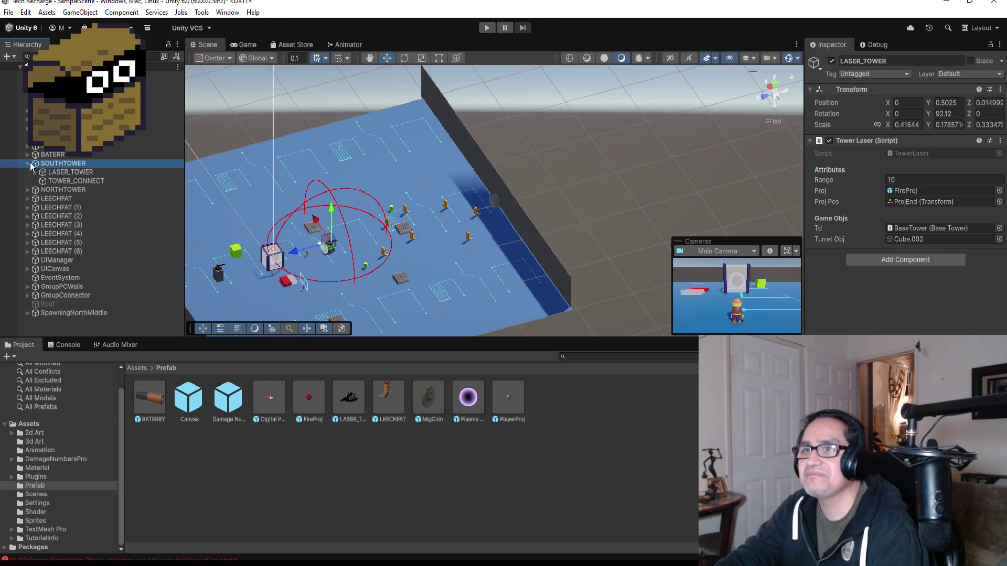
pyautogui.click(28, 163)
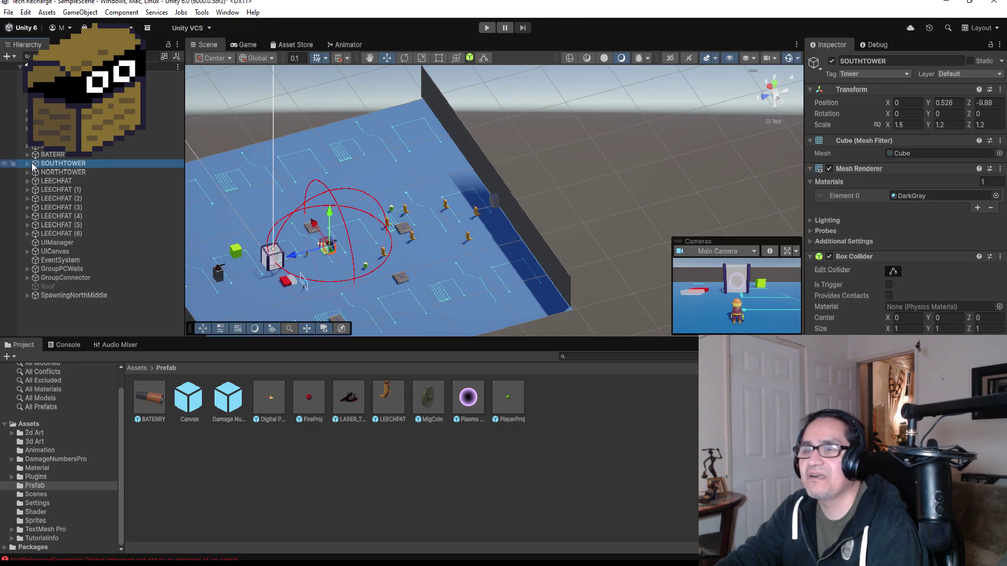